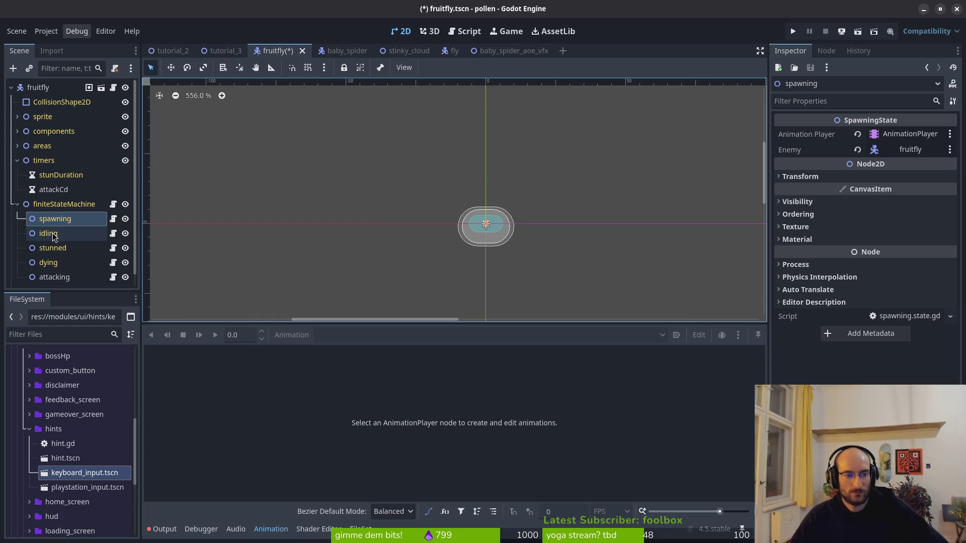
# - Switch from the Godot fruitfly scene to fruitfly.aseprite in Aseprite
pyautogui.hotkey('alt', 'Tab')
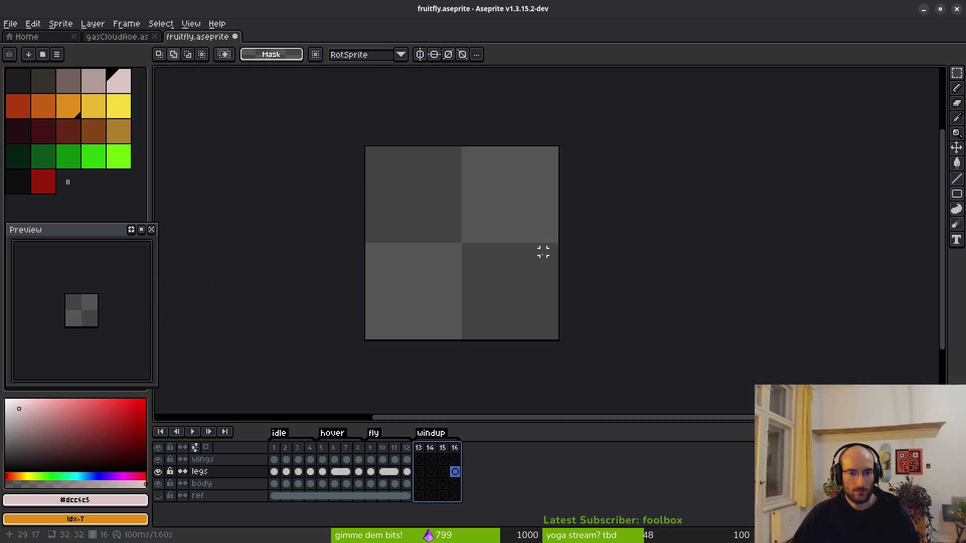
# - Review the existing animation frames 12, 1, 9, 5, 4 and 8
pyautogui.click(408, 472)
pyautogui.click(408, 460)
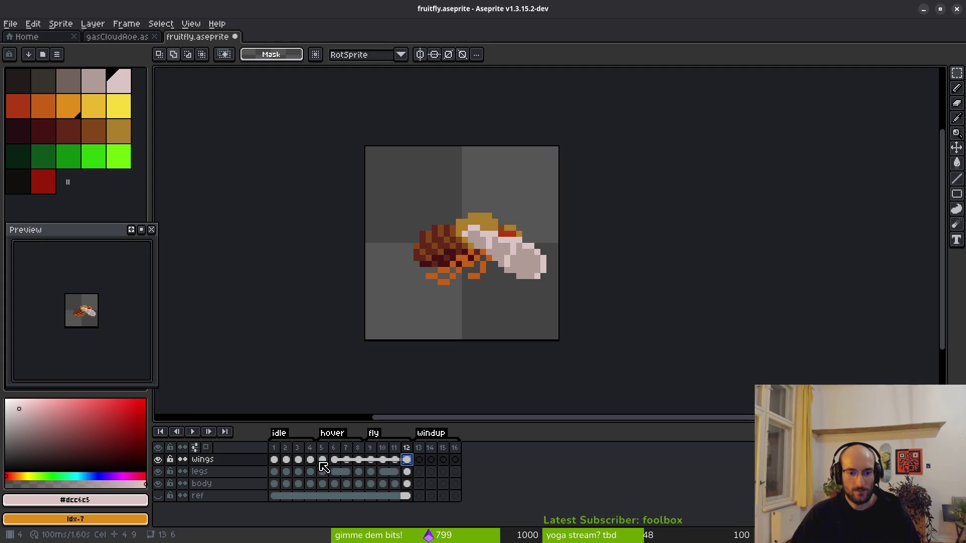
pyautogui.click(274, 460)
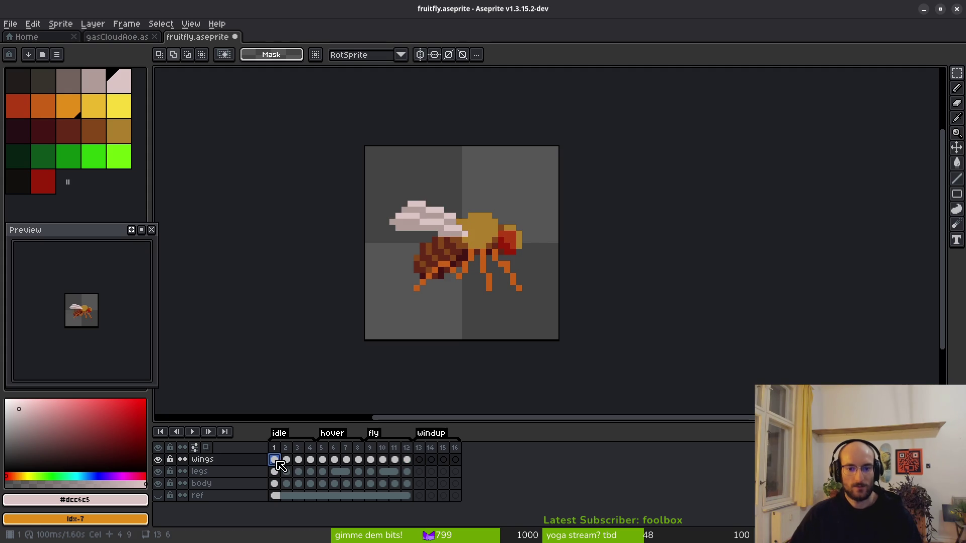
pyautogui.click(371, 460)
pyautogui.click(322, 460)
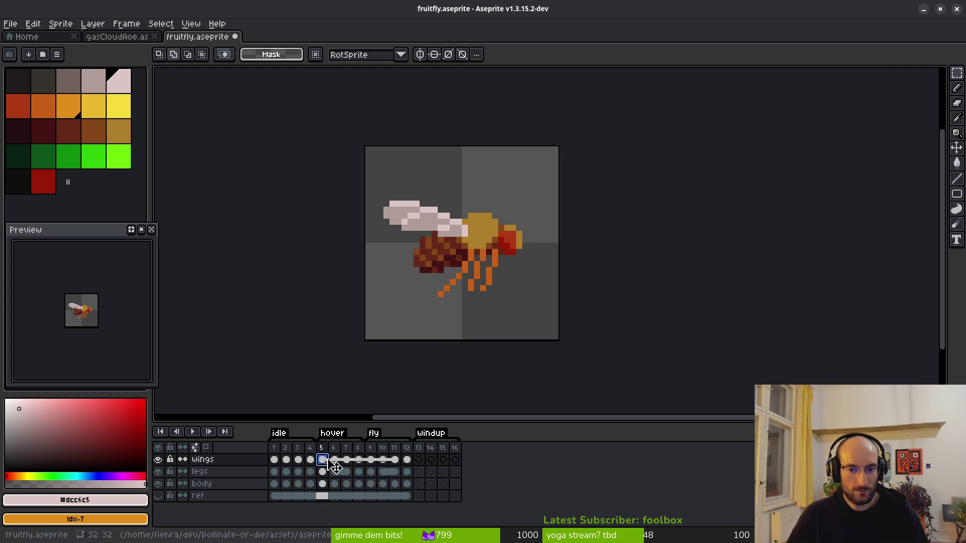
pyautogui.click(311, 460)
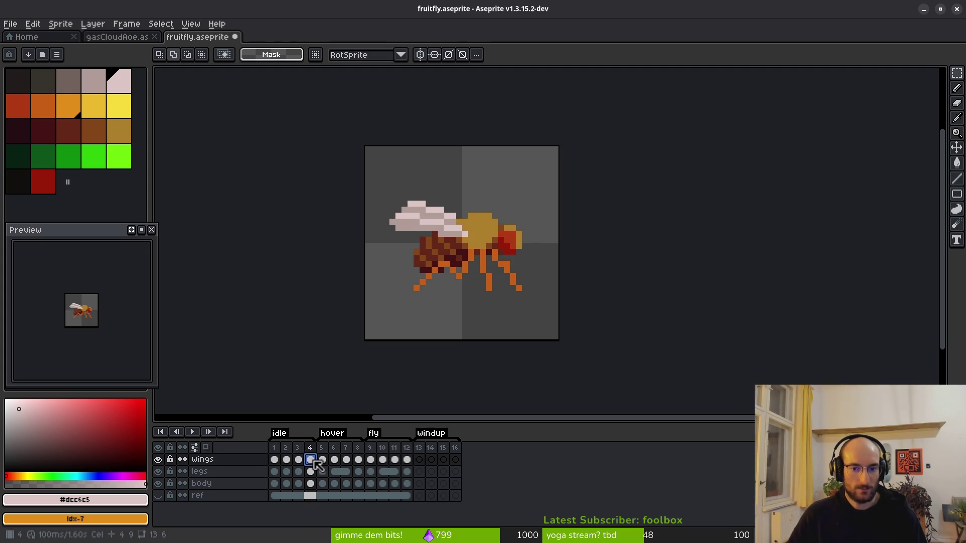
pyautogui.click(358, 461)
# - Revisit frame 9, check empty windup frame 13, and copy frame 9's body cel
pyautogui.click(372, 462)
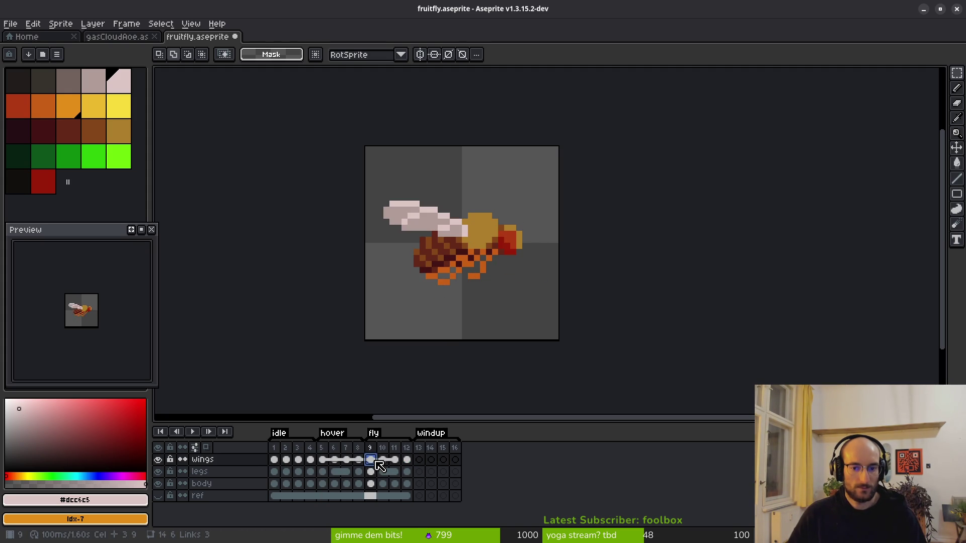
pyautogui.click(425, 463)
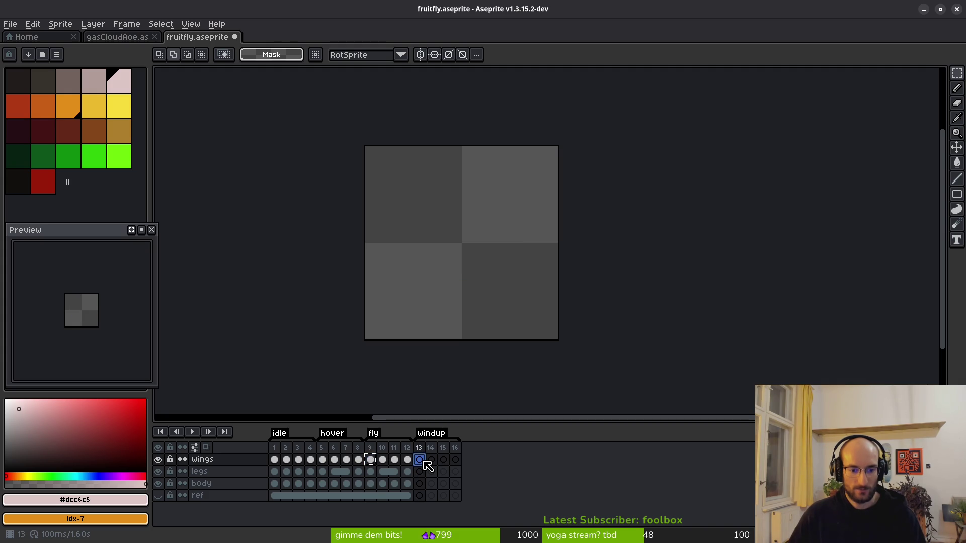
pyautogui.click(371, 484)
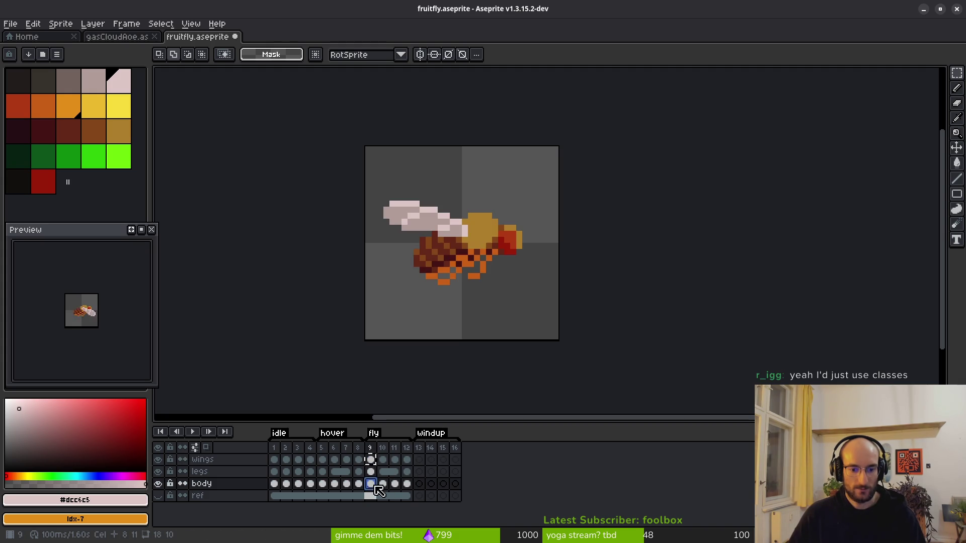
pyautogui.hotkey('ctrl', 'c')
# - Paste the copied body into frame 13 of the body layer and center it
pyautogui.click(419, 484)
pyautogui.hotkey('ctrl', 'v')
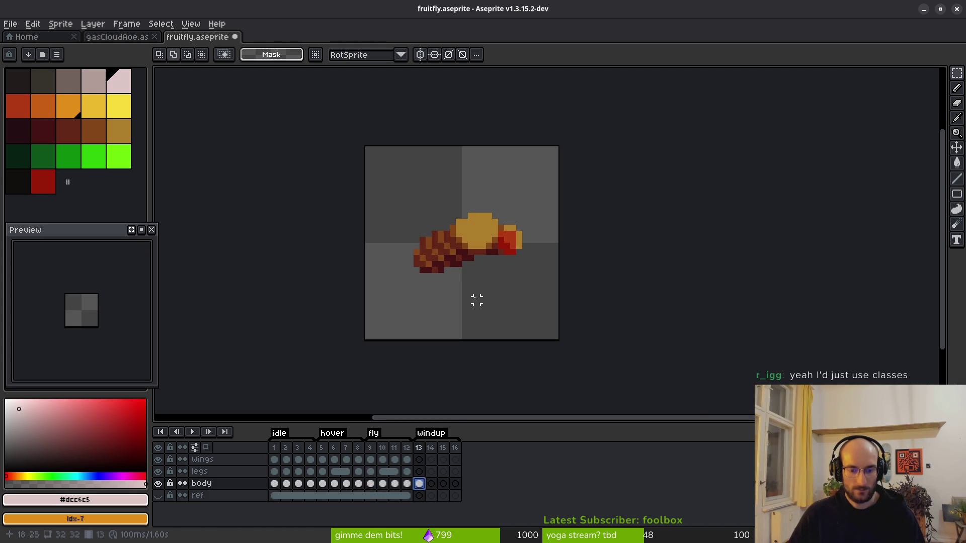
pyautogui.scroll(3, 453, 245)
pyautogui.moveTo(458, 325); pyautogui.dragTo(517, 236)
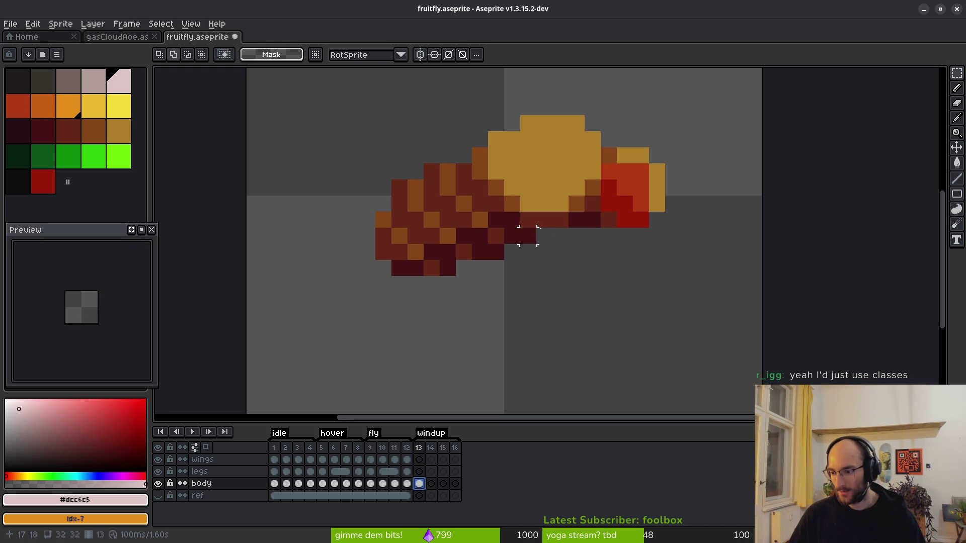
pyautogui.hscroll(-2, 585, 198)
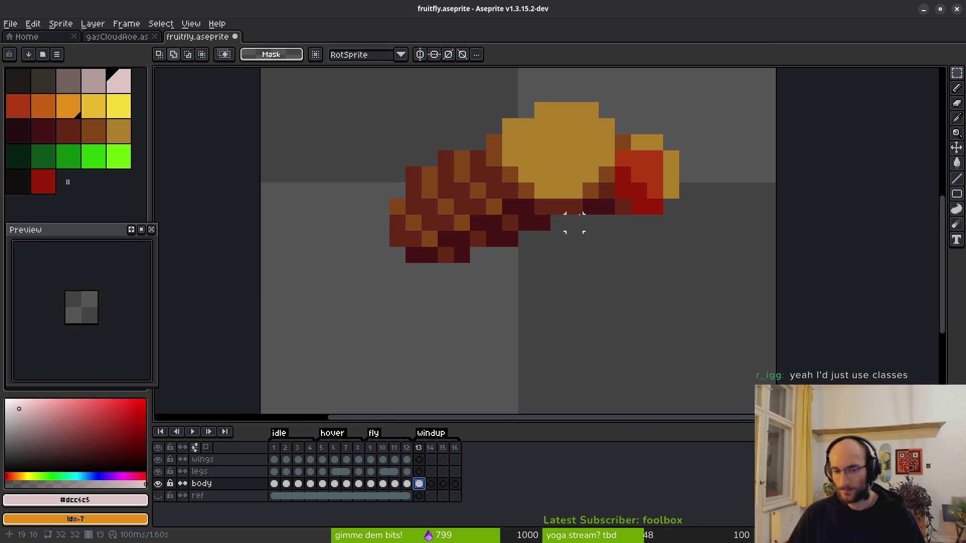
# - Eyedrop the dark red and extend the abdomen's top-left outline, squaring its diagonal edge
pyautogui.keyDown('alt'); pyautogui.click(513, 200); pyautogui.keyUp('alt')
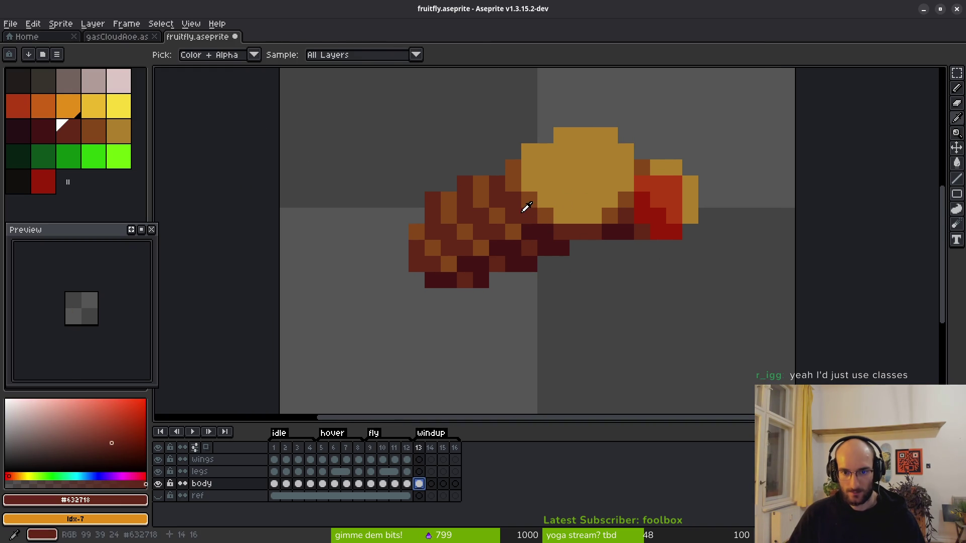
pyautogui.press('b')
pyautogui.click(502, 176)
pyautogui.click(486, 169)
pyautogui.moveTo(486, 160); pyautogui.dragTo(416, 169)
pyautogui.moveTo(401, 204)
pyautogui.mouseDown()
pyautogui.moveTo(411, 181)
pyautogui.moveTo(409, 224)
pyautogui.moveTo(420, 225)
pyautogui.moveTo(458, 272)
pyautogui.moveTo(522, 272)
pyautogui.moveTo(393, 272)
pyautogui.mouseUp()
# - Erase pixels under the abdomen and fill its top and grey holes in dark red
pyautogui.press('e')
pyautogui.moveTo(473, 255)
pyautogui.mouseDown()
pyautogui.moveTo(439, 255)
pyautogui.moveTo(473, 257)
pyautogui.mouseUp()
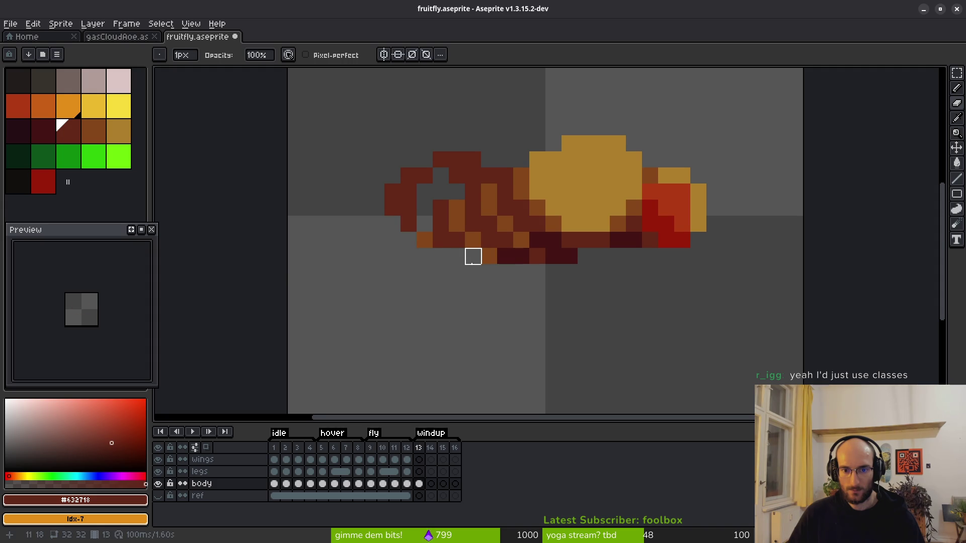
pyautogui.press('b')
pyautogui.click(489, 159)
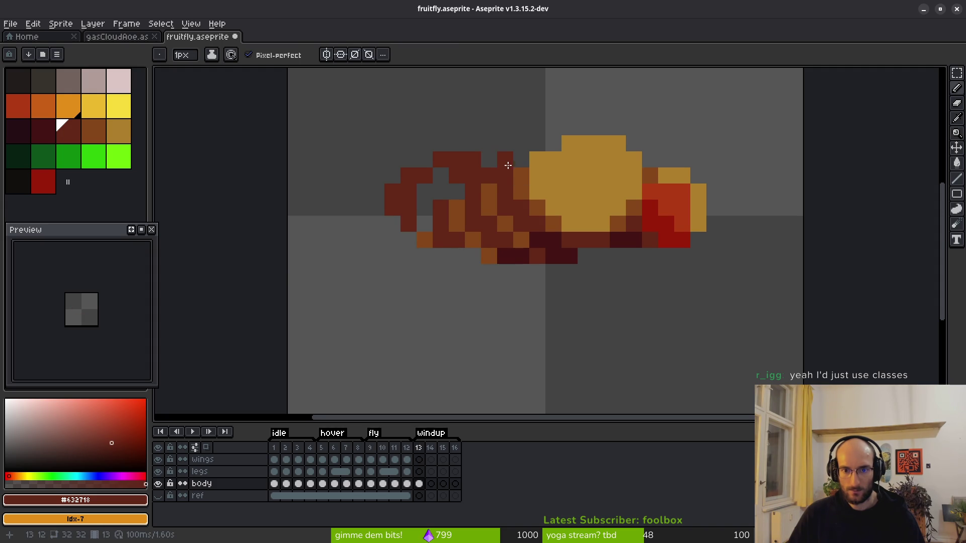
pyautogui.click(423, 158)
pyautogui.click(463, 207)
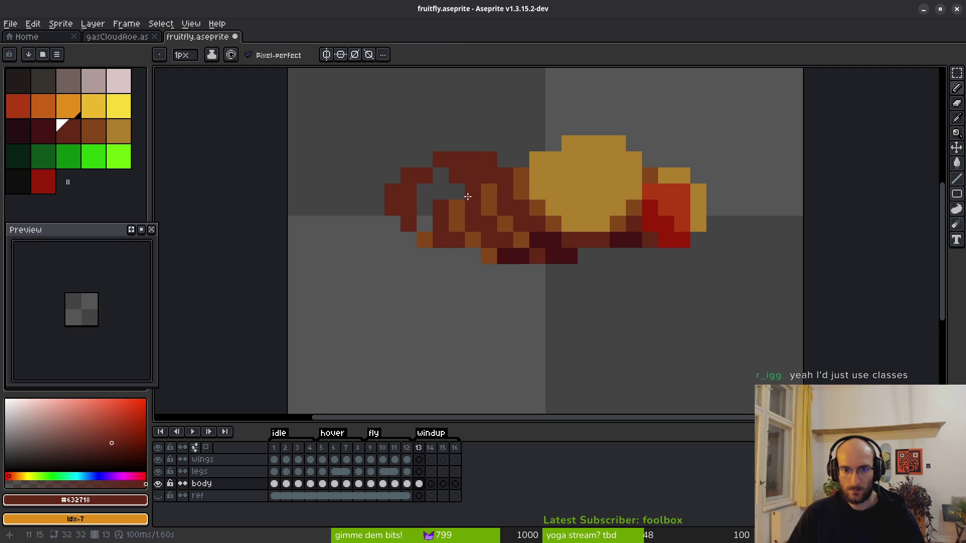
pyautogui.moveTo(438, 176); pyautogui.dragTo(425, 224)
# - Undo a stray pixel below the body and touch up the abdomen's lower left
pyautogui.click(521, 288)
pyautogui.scroll(-4, 524, 287)
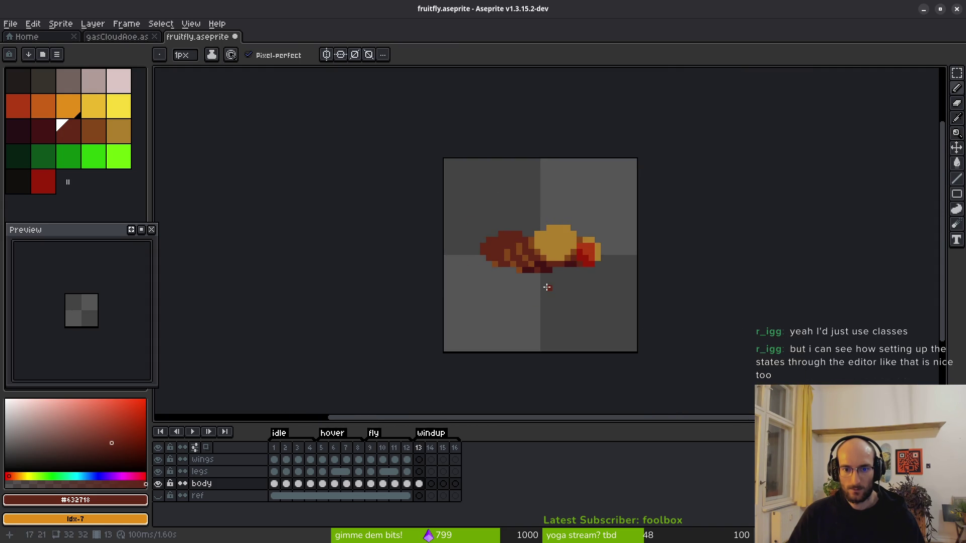
pyautogui.scroll(6, 500, 268)
pyautogui.hotkey('ctrl', 'z')
pyautogui.click(440, 230)
pyautogui.click(415, 254)
pyautogui.scroll(-5, 472, 263)
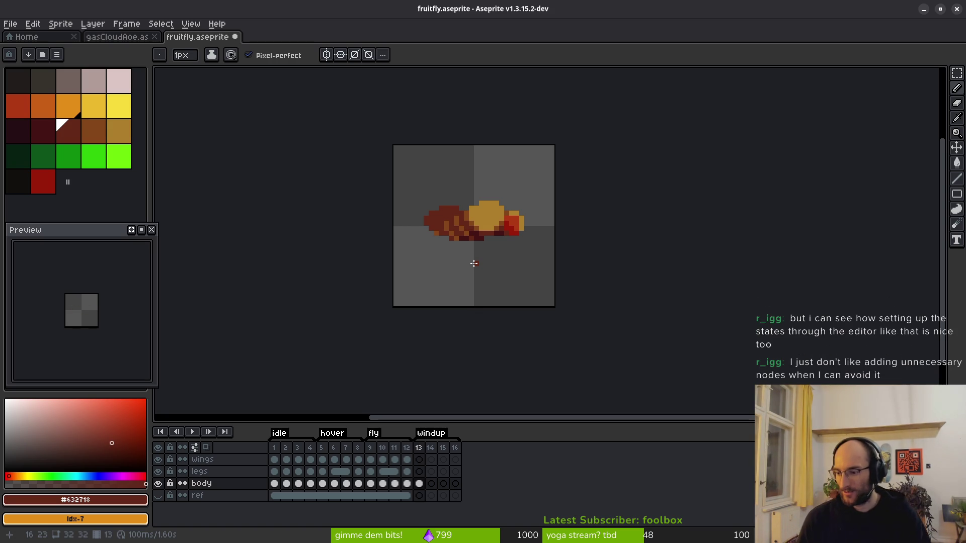
# - In Godot's Scene dock, toggle finiteStateMachine's child states, leaving it collapsed
pyautogui.hotkey('alt', 'Tab')
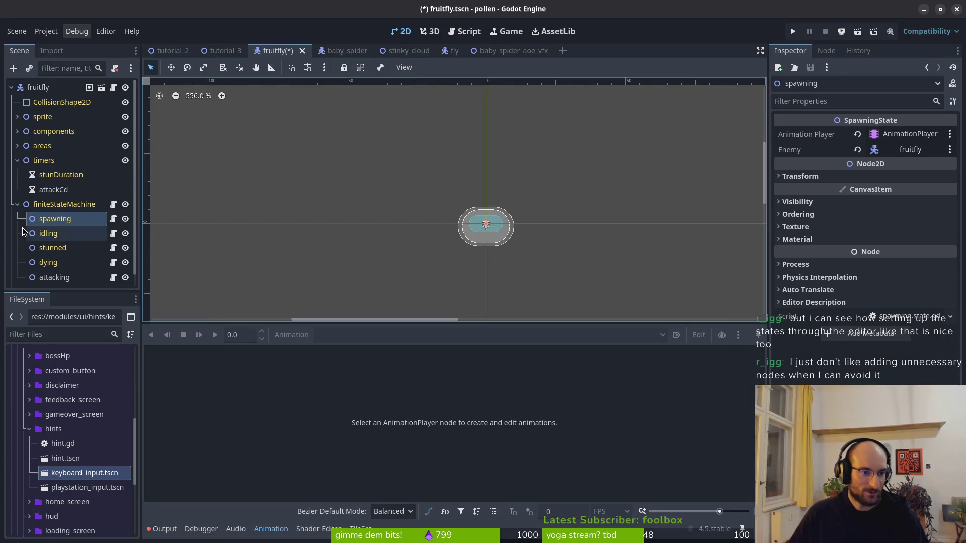
pyautogui.click(18, 204)
pyautogui.click(18, 205)
pyautogui.click(18, 205)
pyautogui.click(18, 204)
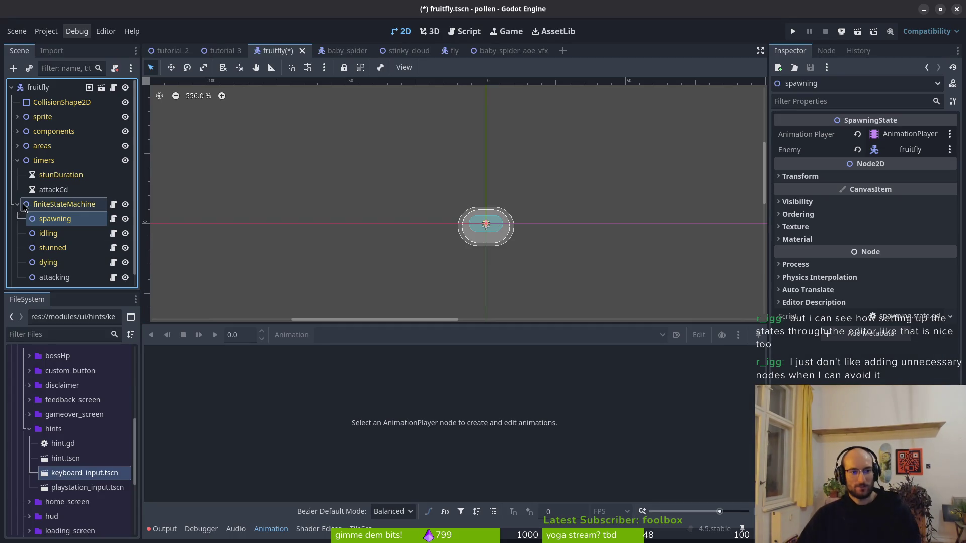
pyautogui.click(18, 204)
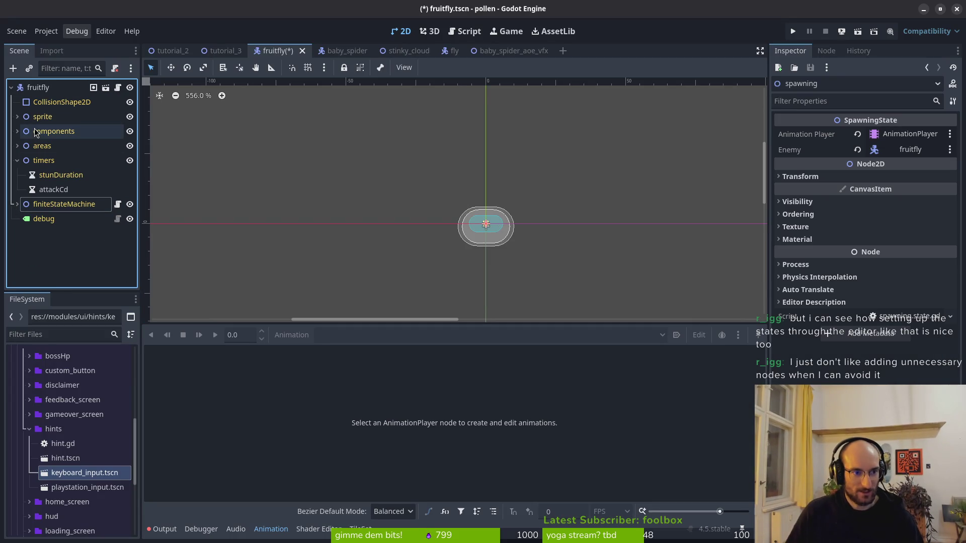
# - Expand and collapse timers, areas, sprite and components, selecting the components node
pyautogui.click(17, 160)
pyautogui.click(17, 160)
pyautogui.click(18, 145)
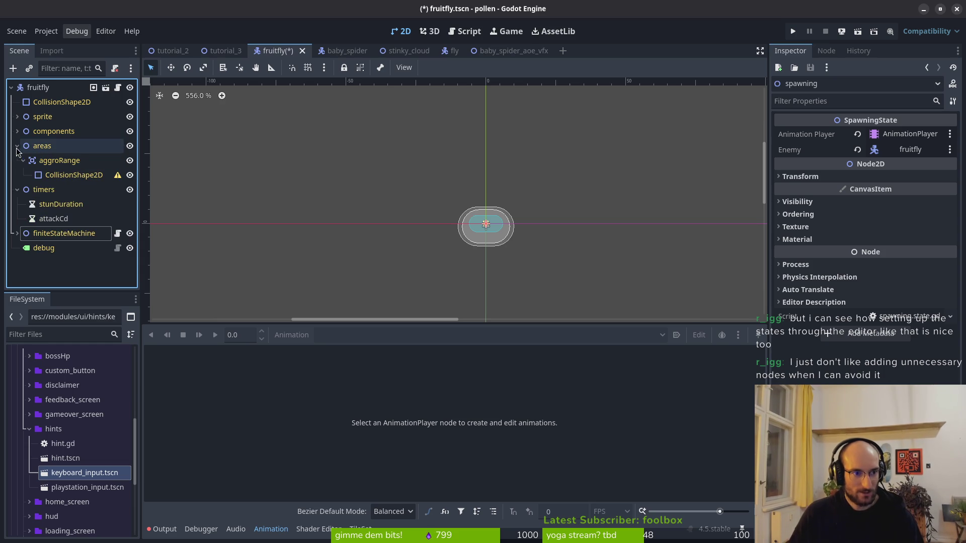
pyautogui.click(23, 132)
pyautogui.click(18, 117)
pyautogui.click(17, 117)
pyautogui.click(18, 131)
pyautogui.click(17, 131)
pyautogui.click(17, 117)
pyautogui.click(17, 116)
pyautogui.click(14, 146)
pyautogui.click(17, 160)
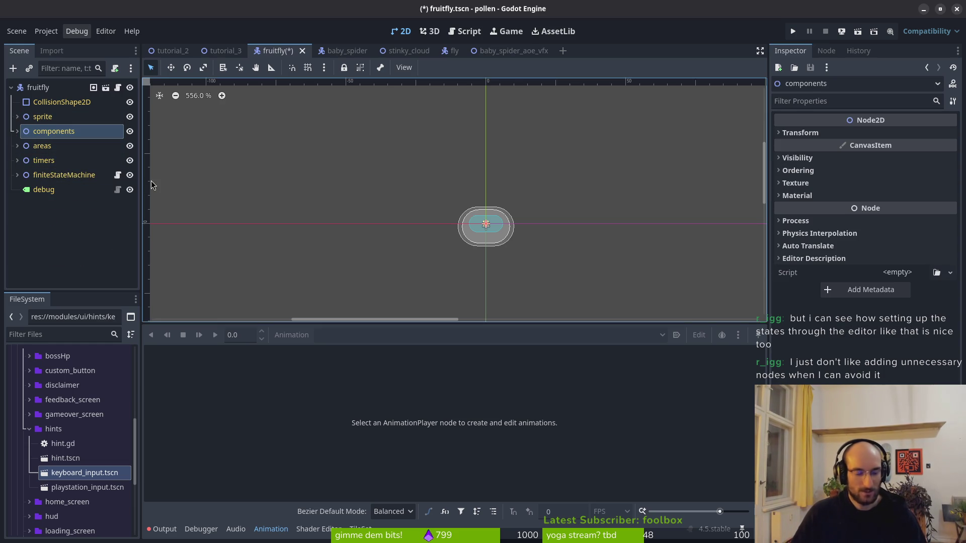
pyautogui.hotkey('alt', 'Tab')
# - Zoom in, eyedrop orange #854619 and draw a diagonal orange stripe across the abdomen
pyautogui.scroll(4, 466, 282)
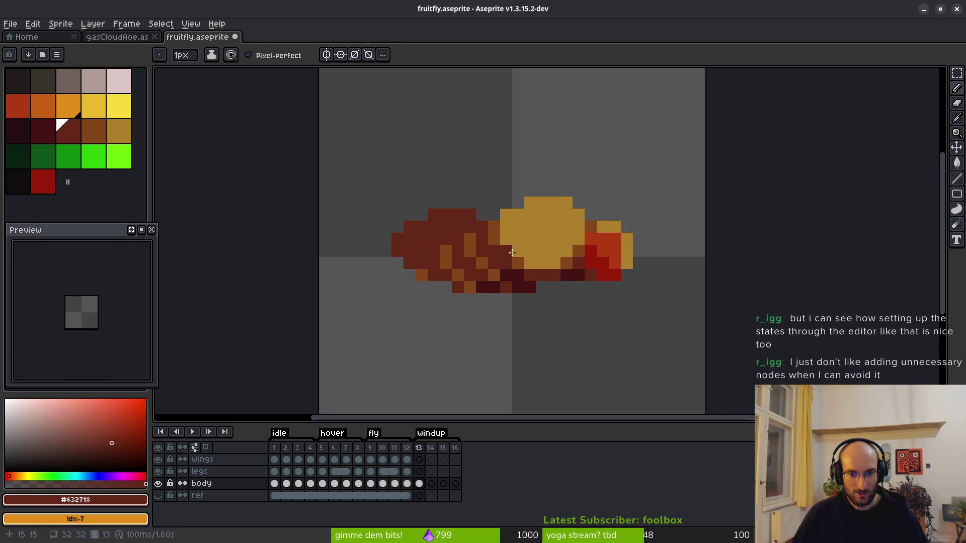
pyautogui.scroll(1, 519, 274)
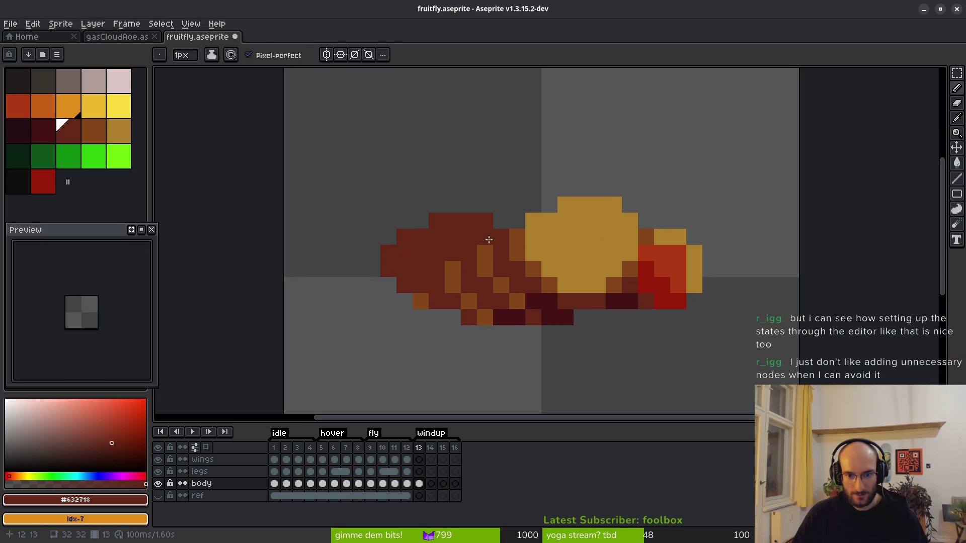
pyautogui.keyDown('alt'); pyautogui.click(483, 252); pyautogui.keyUp('alt')
pyautogui.click(481, 232)
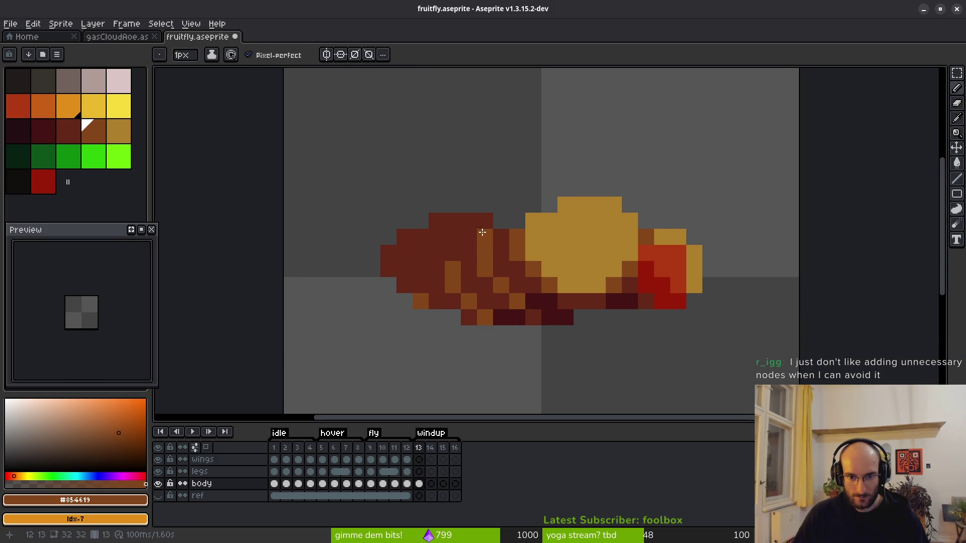
pyautogui.moveTo(447, 225)
pyautogui.mouseDown()
pyautogui.moveTo(406, 283)
pyautogui.moveTo(401, 256)
pyautogui.mouseUp()
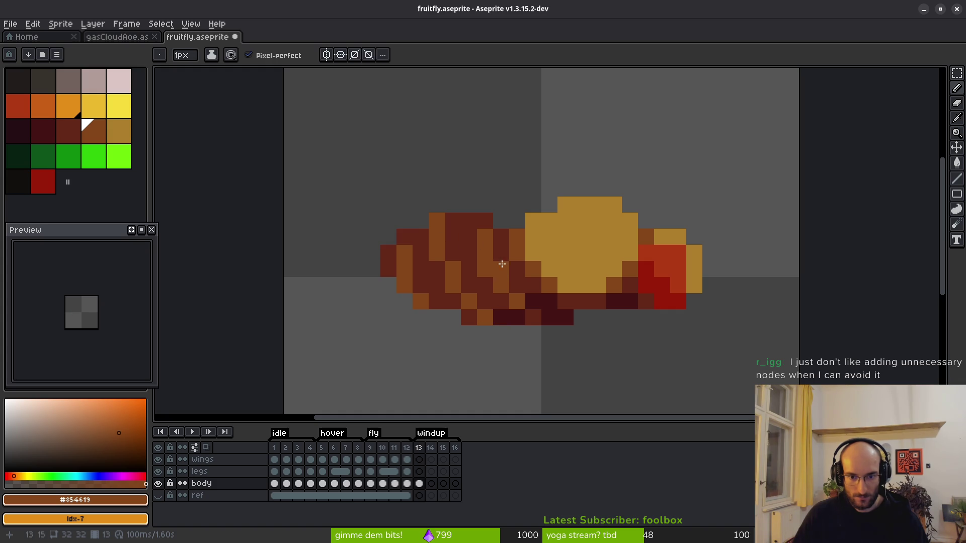
# - Add more orange abdomen pixels, undo a misplaced one, and pick dark red as secondary colour
pyautogui.scroll(-1, 498, 259)
pyautogui.scroll(1, 484, 259)
pyautogui.click(484, 259)
pyautogui.hotkey('ctrl', 'z')
pyautogui.click(484, 264)
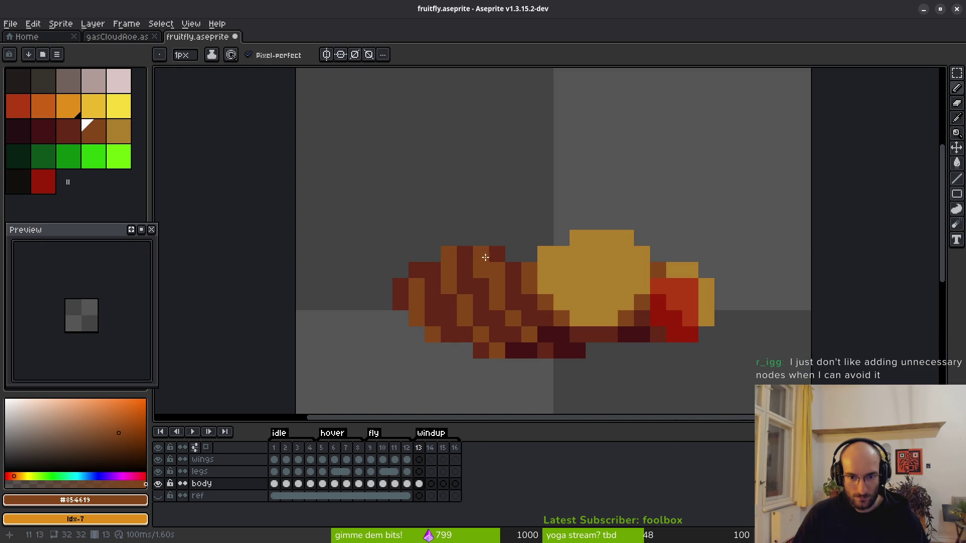
pyautogui.keyDown('alt'); pyautogui.rightClick(499, 269); pyautogui.keyUp('alt')
pyautogui.scroll(-6, 535, 315)
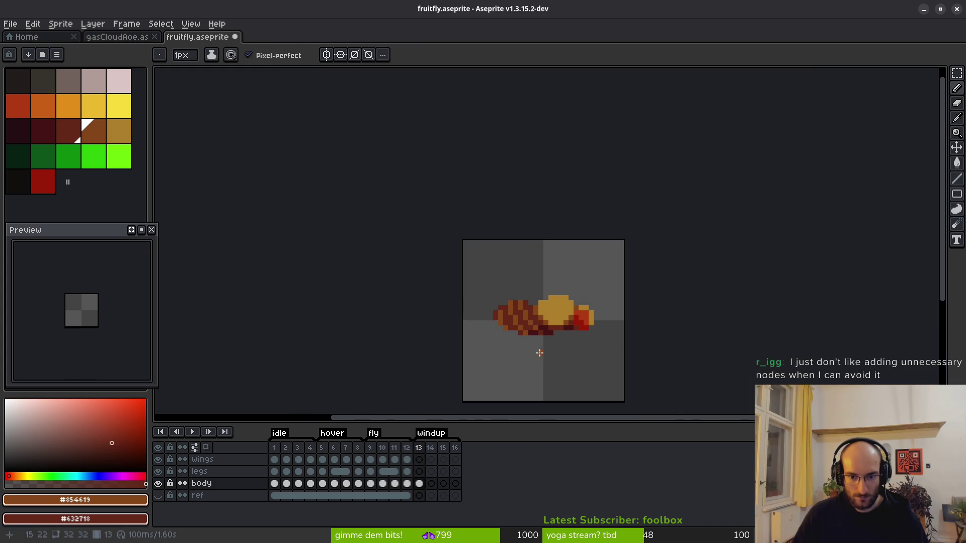
pyautogui.scroll(6, 529, 348)
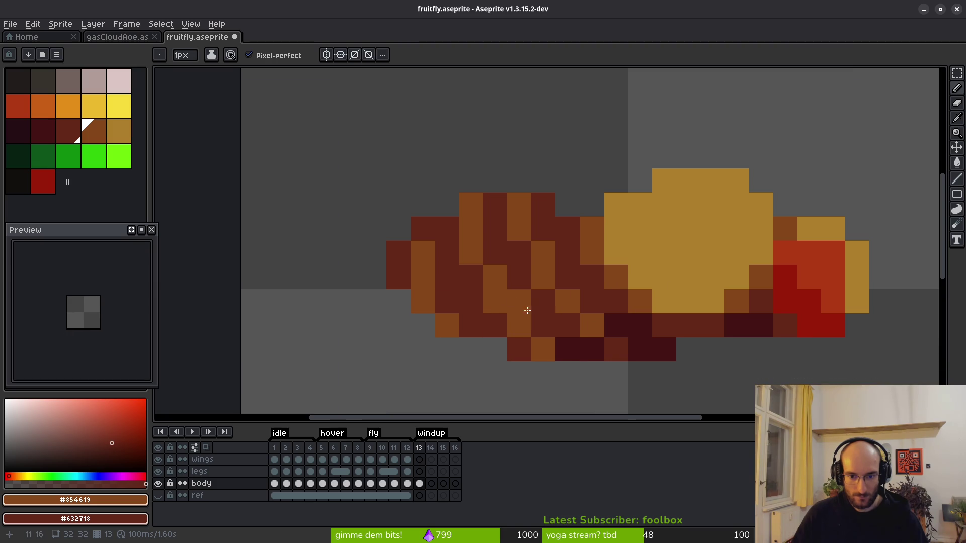
pyautogui.scroll(-3, 584, 347)
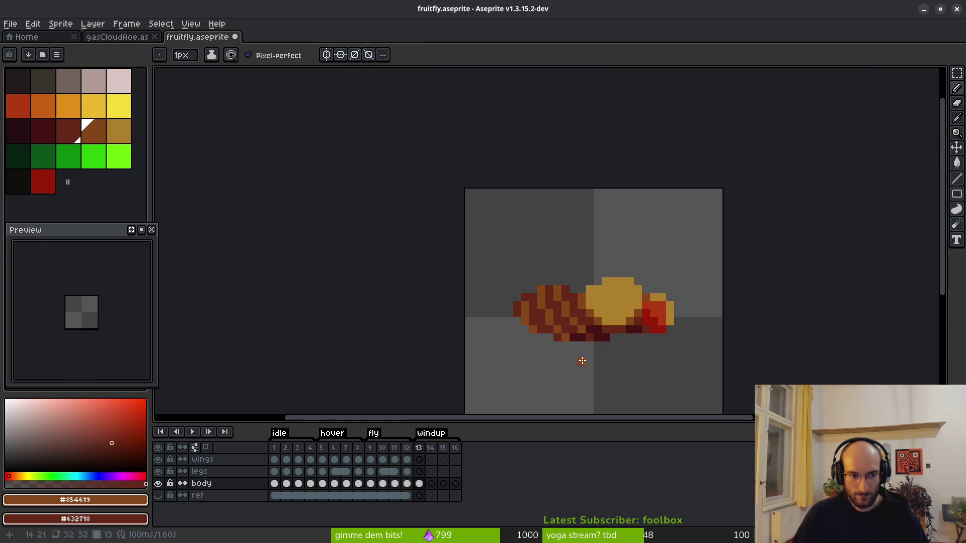
pyautogui.scroll(2, 532, 244)
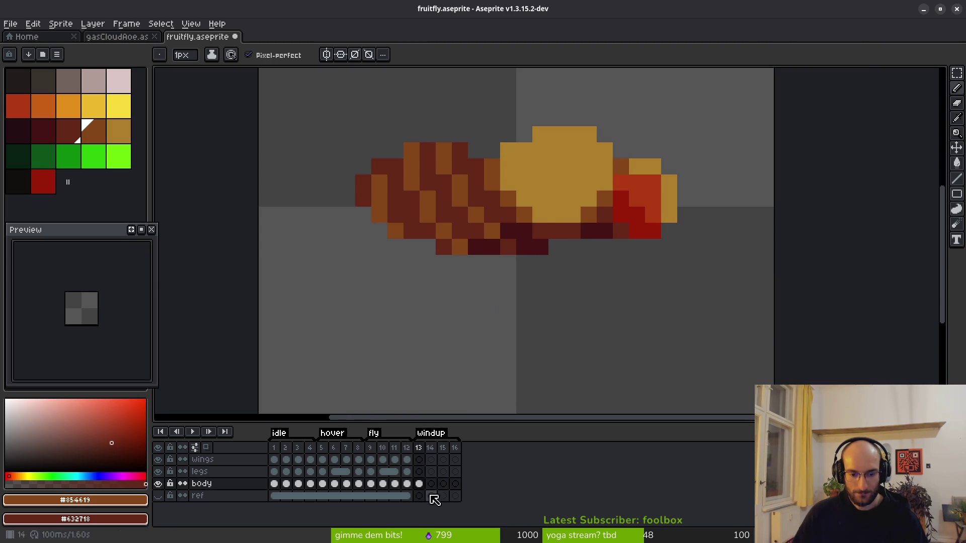
# - Compare the leg poses on frames 4–6, then select the legs cel on windup frame 13
pyautogui.click(406, 483)
pyautogui.click(370, 483)
pyautogui.click(335, 484)
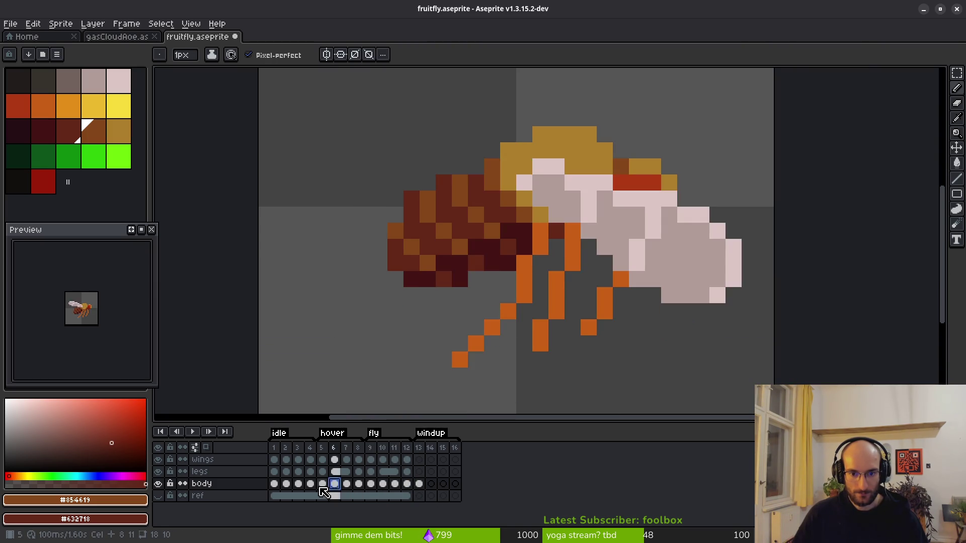
pyautogui.click(311, 483)
pyautogui.click(335, 486)
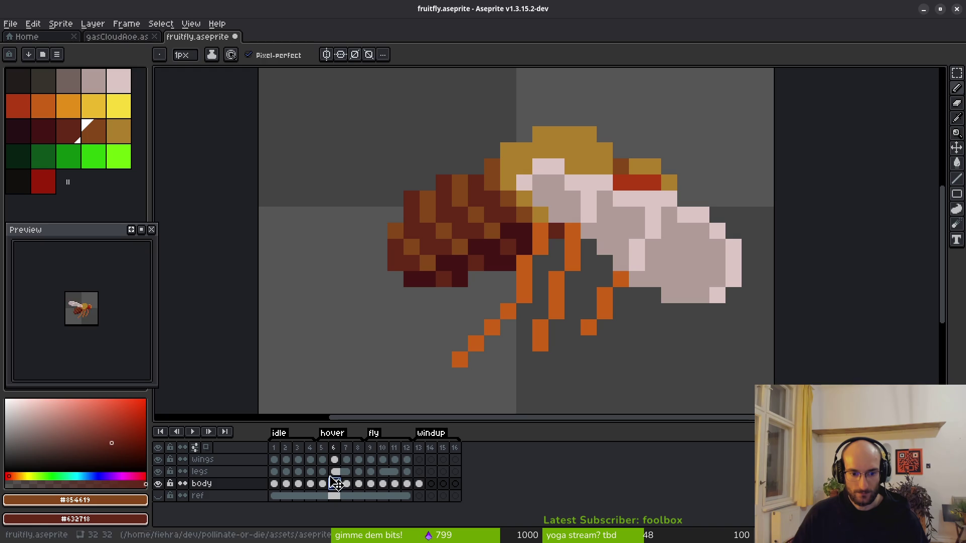
pyautogui.click(324, 472)
pyautogui.click(337, 472)
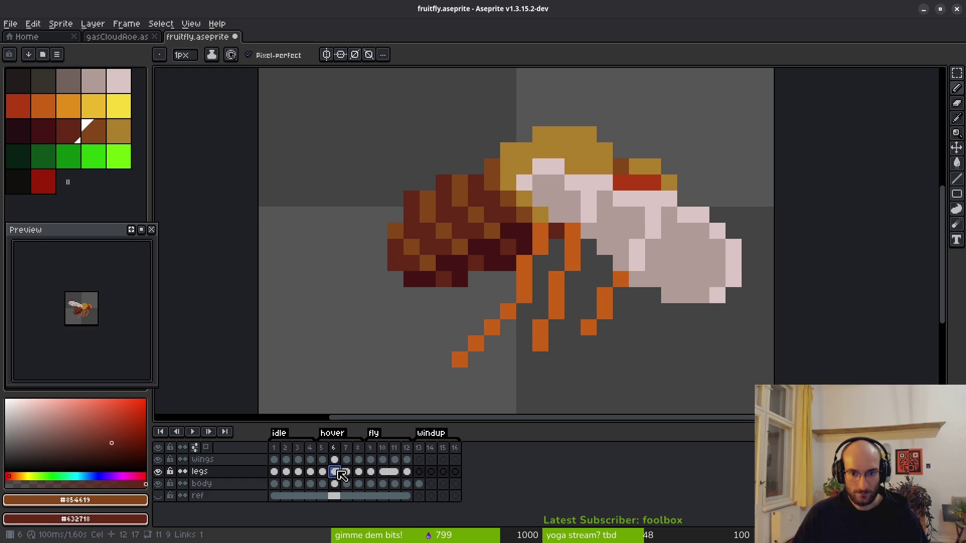
pyautogui.click(338, 473)
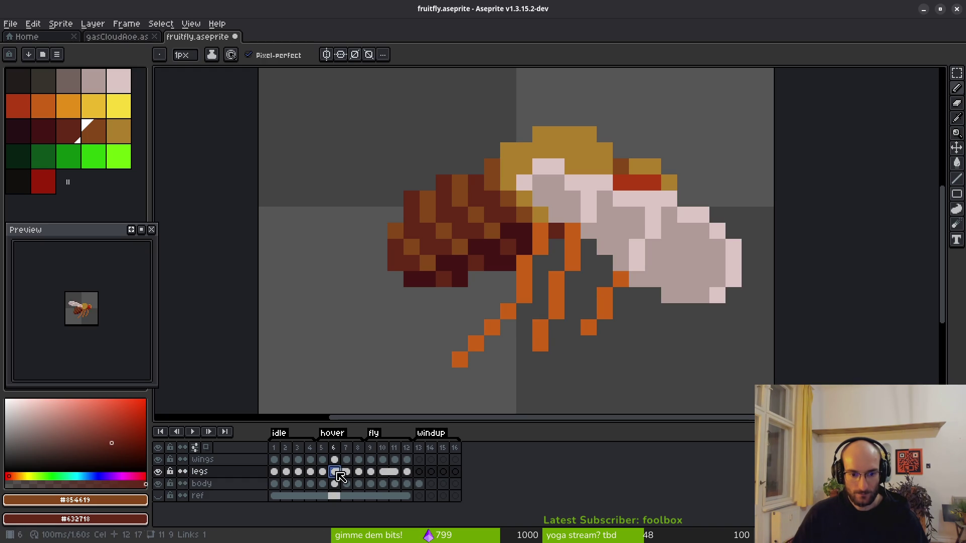
pyautogui.click(418, 472)
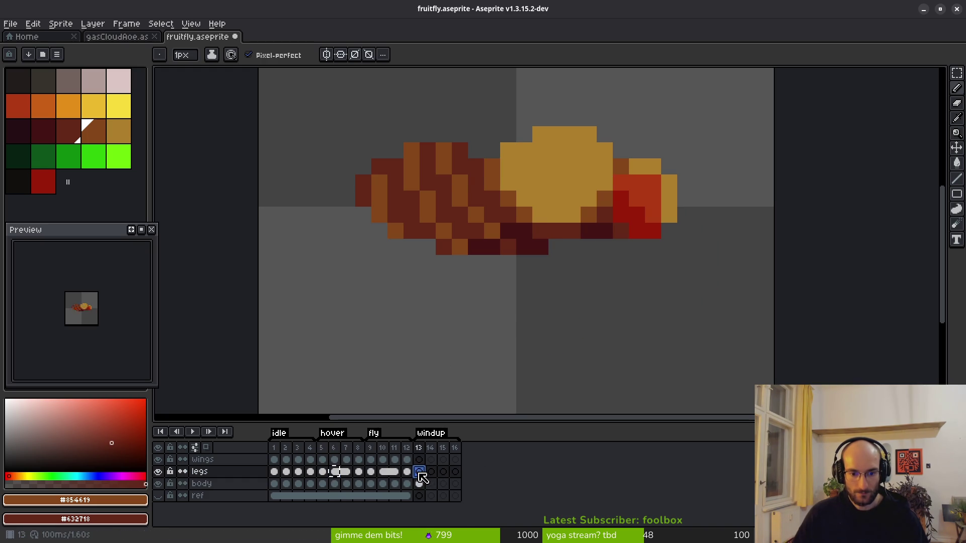
pyautogui.scroll(-2, 569, 312)
pyautogui.scroll(-1, 553, 302)
pyautogui.scroll(4, 553, 302)
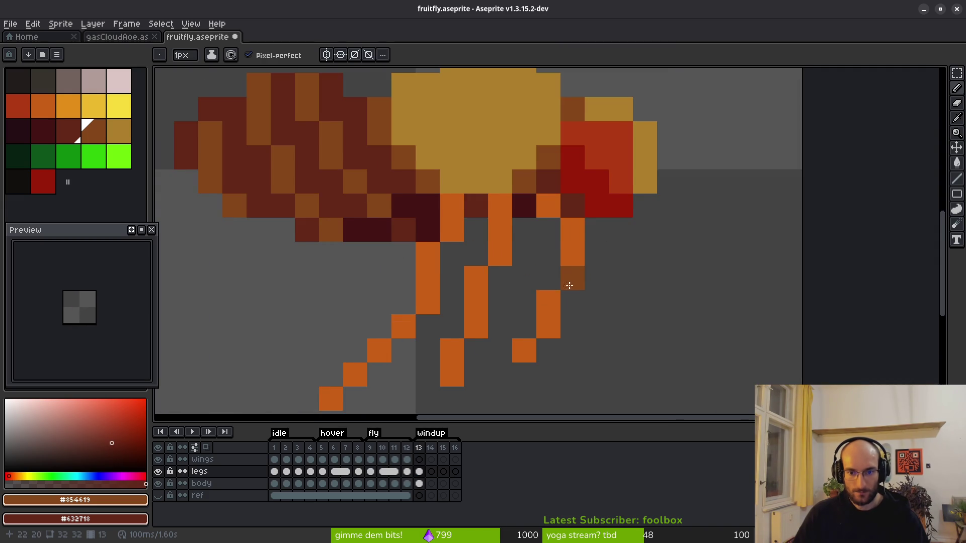
# - Redraw the right leg on frame 13 as a thin diagonal leg ending in a foot
pyautogui.press('e')
pyautogui.moveTo(559, 227); pyautogui.dragTo(511, 324)
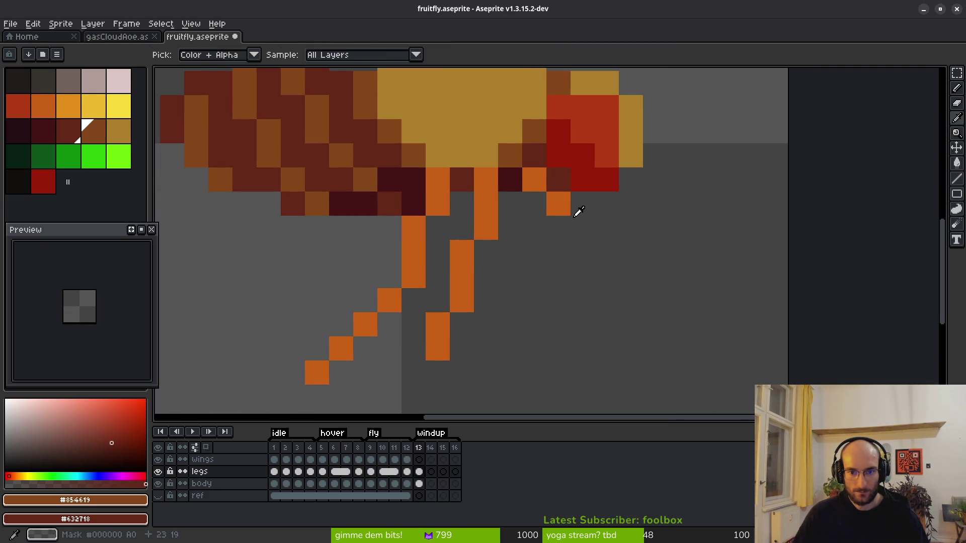
pyautogui.press('b')
pyautogui.moveTo(582, 226)
pyautogui.mouseDown()
pyautogui.moveTo(654, 345)
pyautogui.moveTo(594, 310)
pyautogui.mouseUp()
pyautogui.click(614, 264)
pyautogui.scroll(-2, 629, 272)
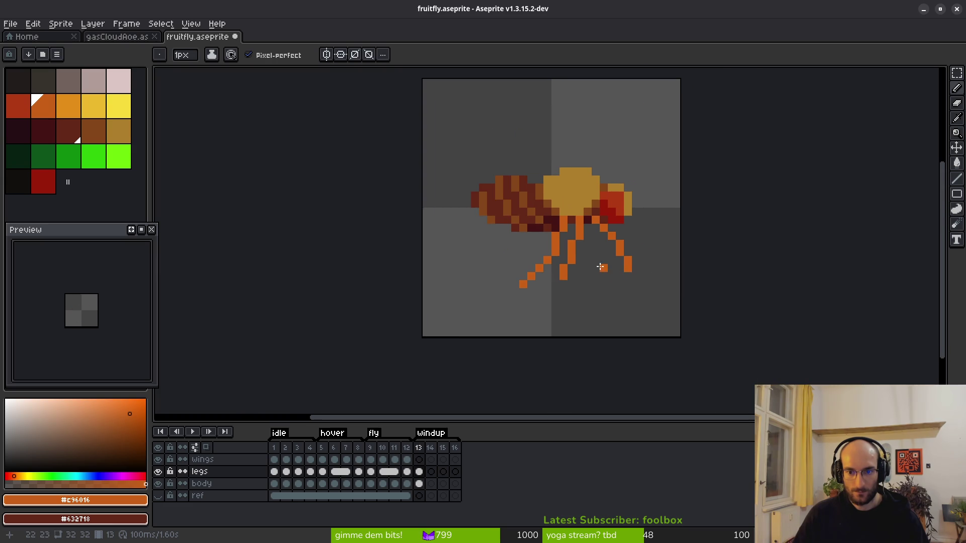
pyautogui.scroll(2, 624, 272)
pyautogui.click(575, 205)
pyautogui.hotkey('ctrl', 'z')
pyautogui.click(598, 232)
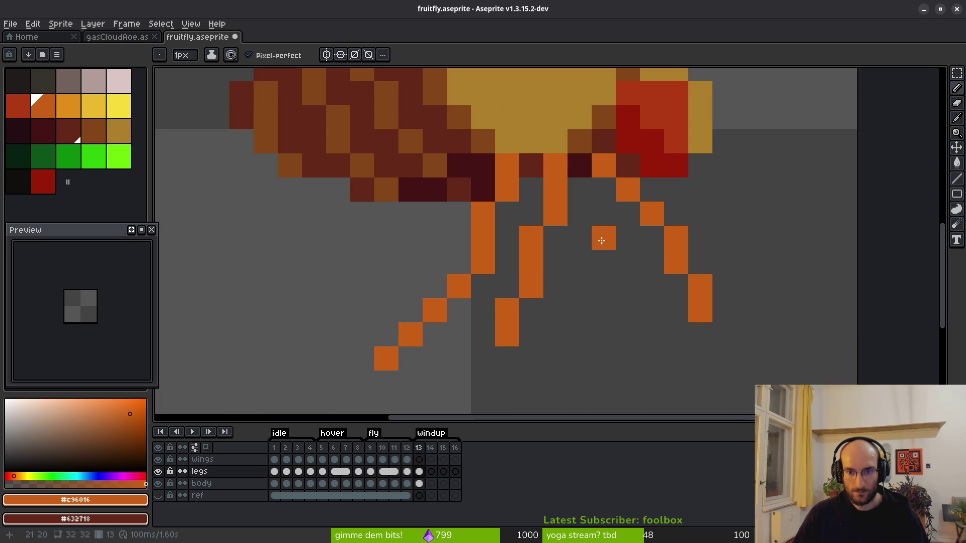
pyautogui.scroll(-1, 604, 282)
pyautogui.scroll(1, 599, 272)
pyautogui.moveTo(639, 203)
pyautogui.mouseDown()
pyautogui.moveTo(690, 244)
pyautogui.moveTo(688, 267)
pyautogui.moveTo(711, 302)
pyautogui.moveTo(711, 319)
pyautogui.moveTo(686, 341)
pyautogui.mouseUp()
pyautogui.press('e')
pyautogui.click(662, 246)
pyautogui.moveTo(662, 272); pyautogui.dragTo(638, 222)
pyautogui.scroll(-5, 630, 304)
pyautogui.scroll(1, 629, 304)
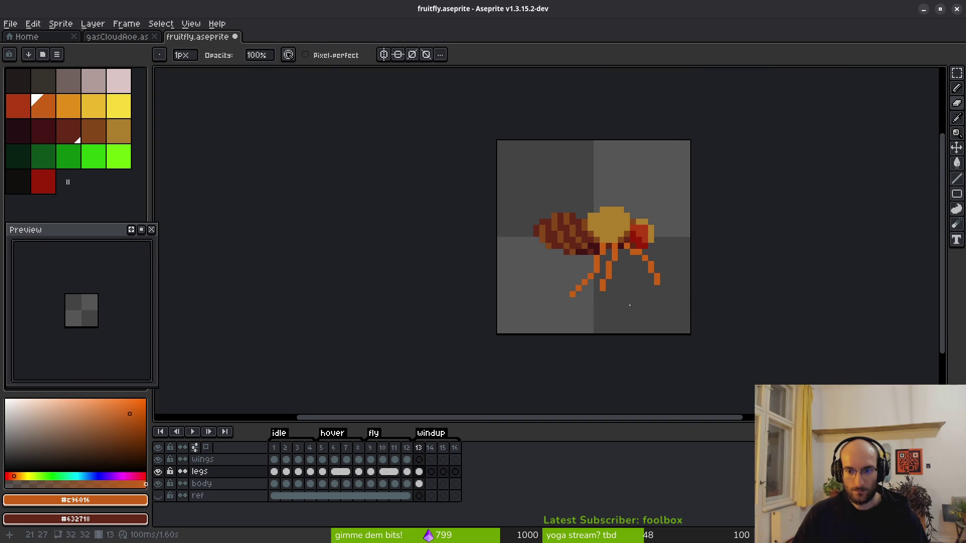
pyautogui.press('b')
pyautogui.scroll(3, 609, 252)
# - Draw a diagonal middle leg with a foot pixel, trimming extra orange leg pixels
pyautogui.moveTo(599, 225); pyautogui.dragTo(634, 245)
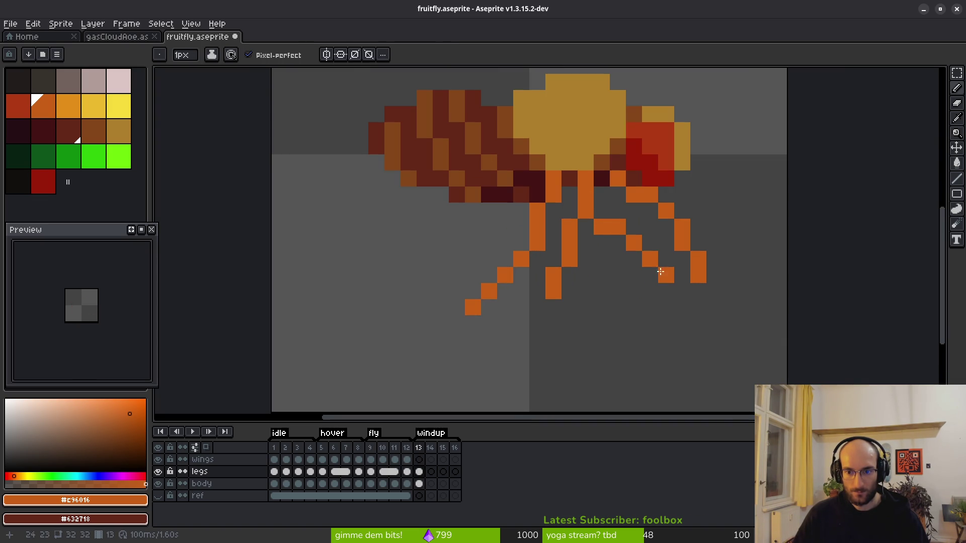
pyautogui.press('e')
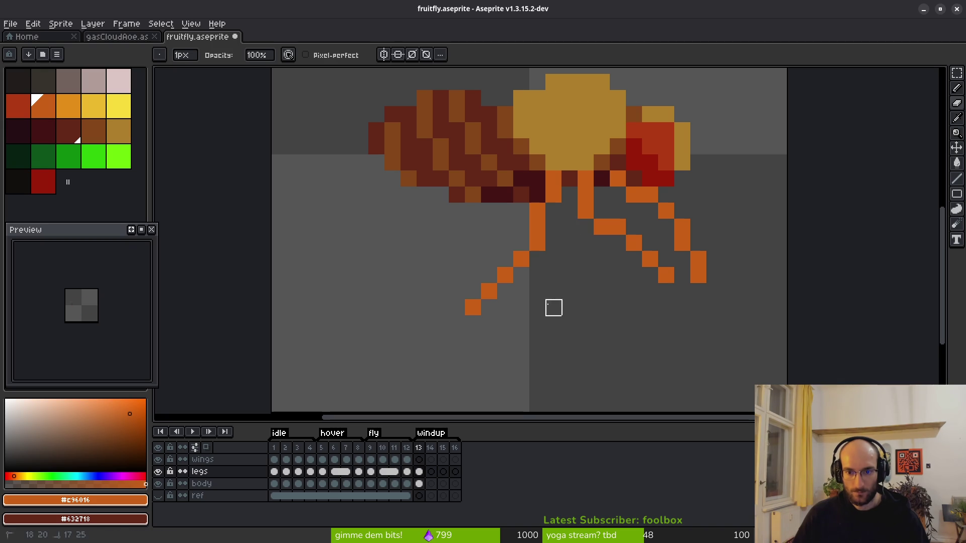
pyautogui.scroll(-3, 554, 307)
pyautogui.press('b')
pyautogui.scroll(3, 625, 297)
pyautogui.press('e')
pyautogui.moveTo(635, 250); pyautogui.dragTo(680, 294)
pyautogui.press('b')
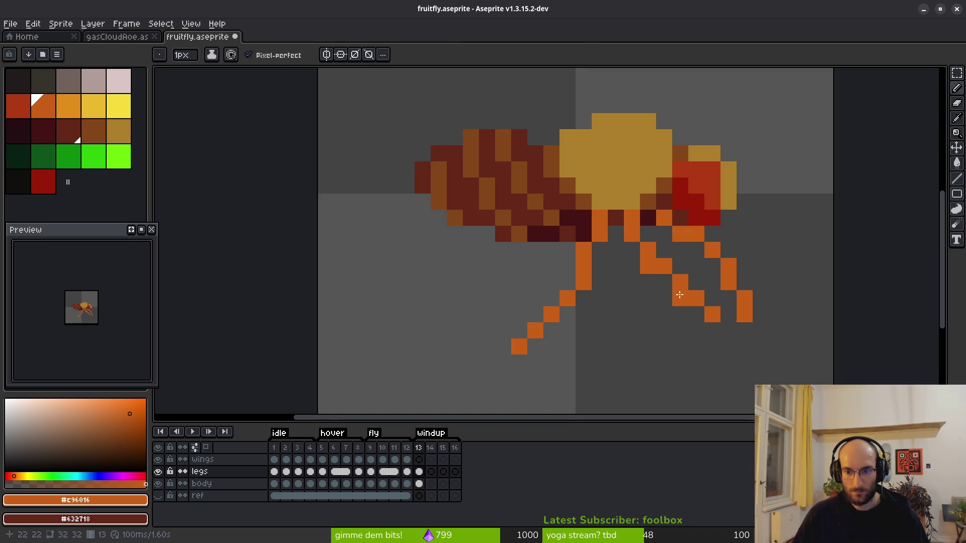
pyautogui.press('e')
pyautogui.click(665, 266)
pyautogui.press('b')
pyautogui.click(696, 315)
pyautogui.scroll(-5, 675, 332)
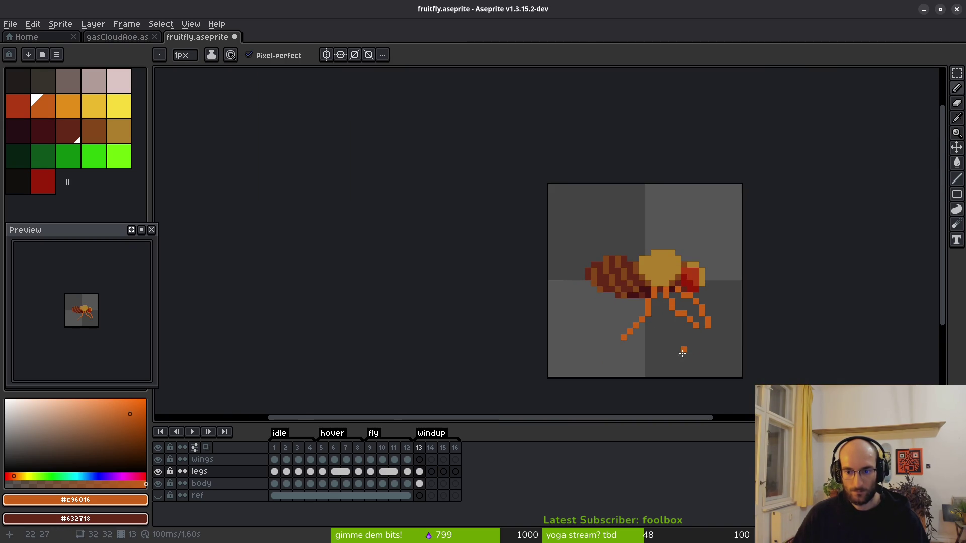
pyautogui.scroll(3, 666, 342)
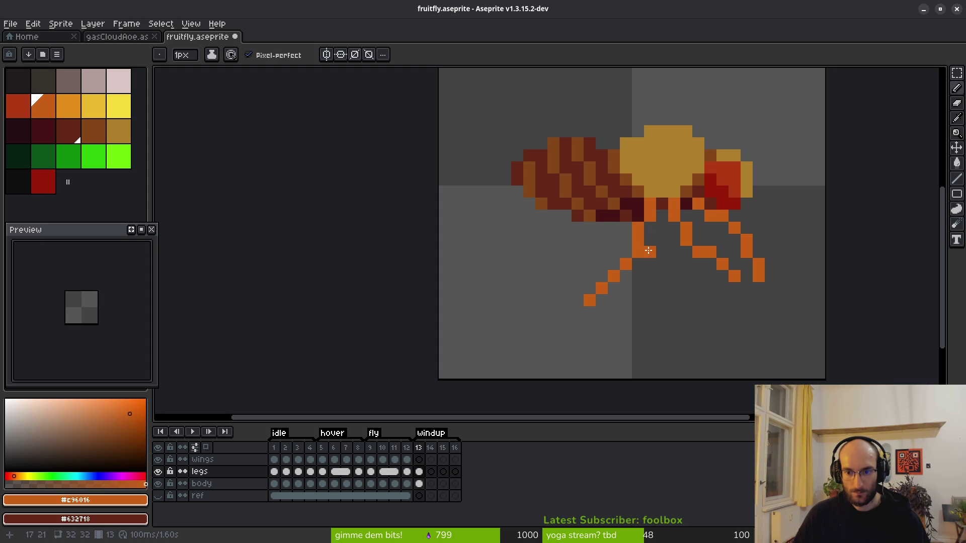
pyautogui.click(688, 300)
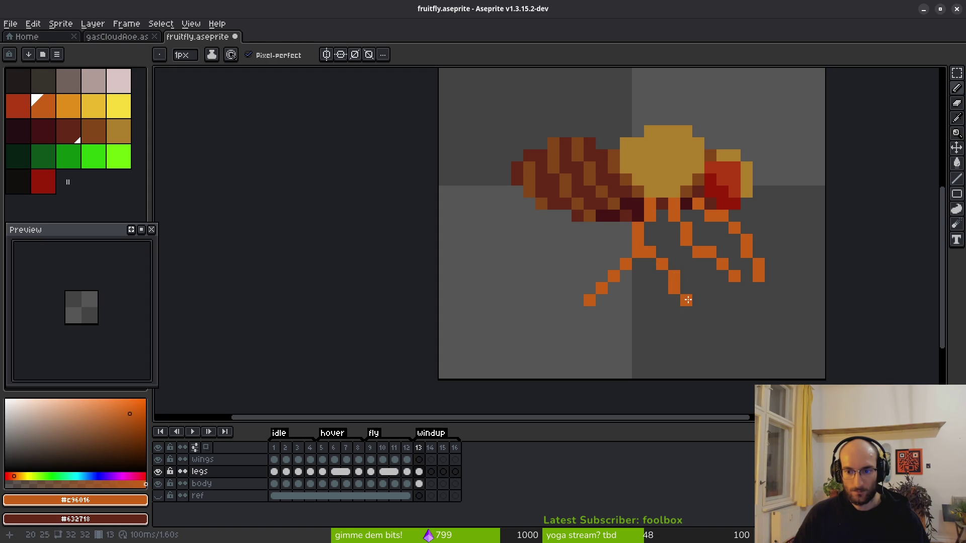
# - Erase the old left diagonal leg and stray pixels on frame 13
pyautogui.press('e')
pyautogui.moveTo(638, 251); pyautogui.dragTo(589, 301)
pyautogui.scroll(-2, 614, 312)
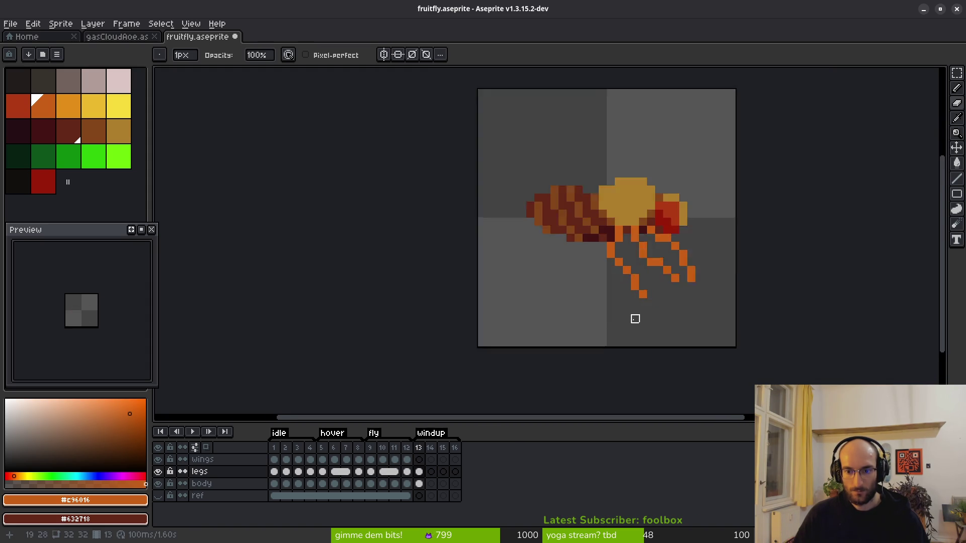
pyautogui.scroll(2, 634, 323)
pyautogui.press('b')
pyautogui.scroll(-5, 658, 294)
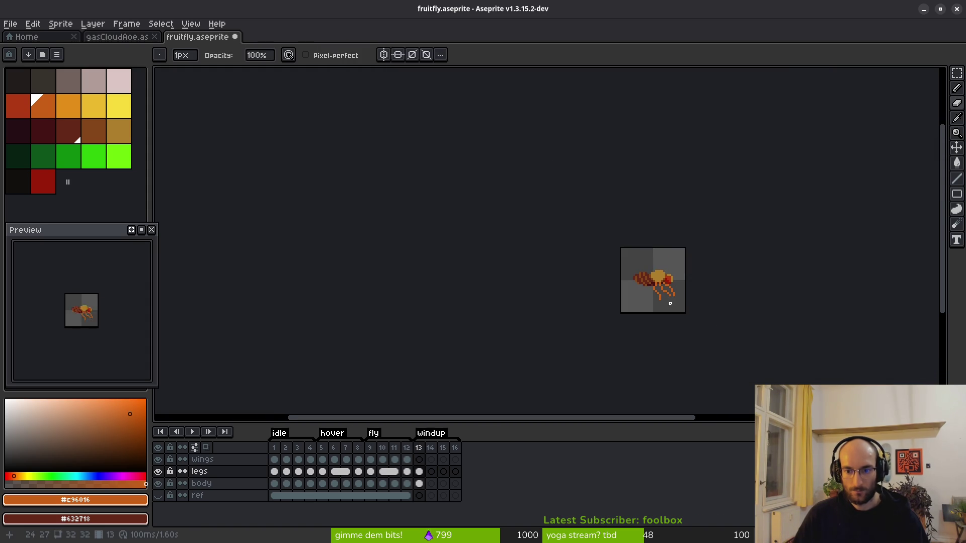
pyautogui.scroll(4, 671, 303)
pyautogui.scroll(-3, 662, 315)
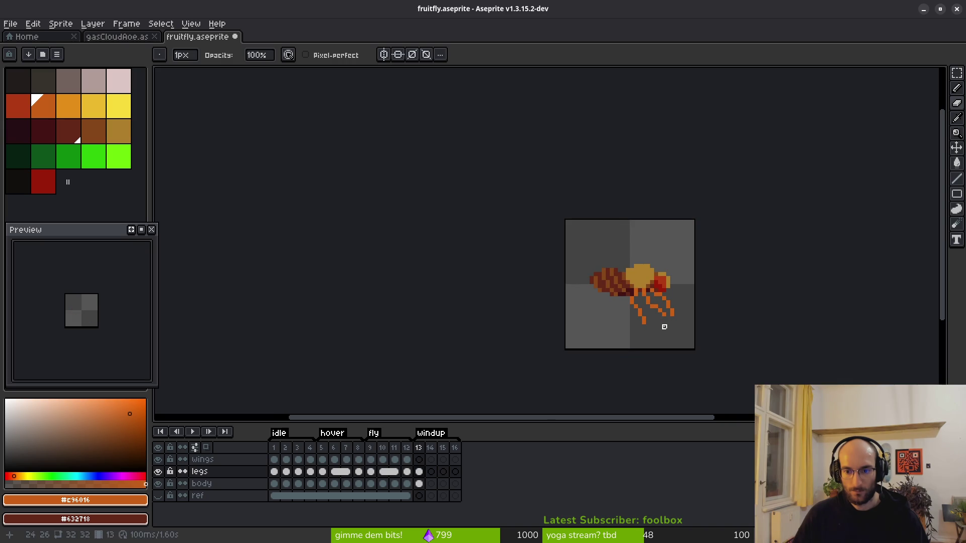
pyautogui.press('b')
pyautogui.scroll(5, 616, 288)
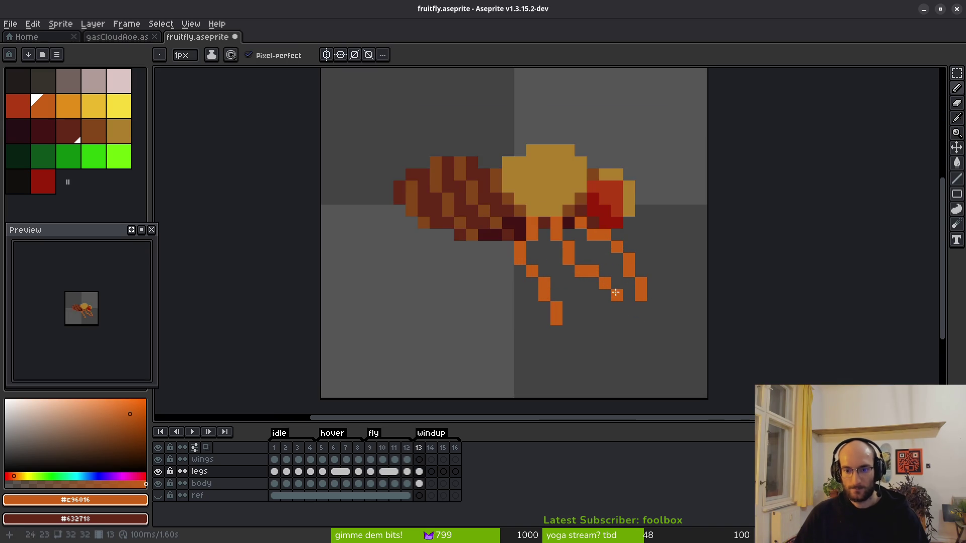
pyautogui.scroll(3, 574, 292)
# - Redraw the lower-right leg, clean stray pixels near the foot, and save fruitfly.aseprite
pyautogui.moveTo(554, 252); pyautogui.dragTo(590, 293)
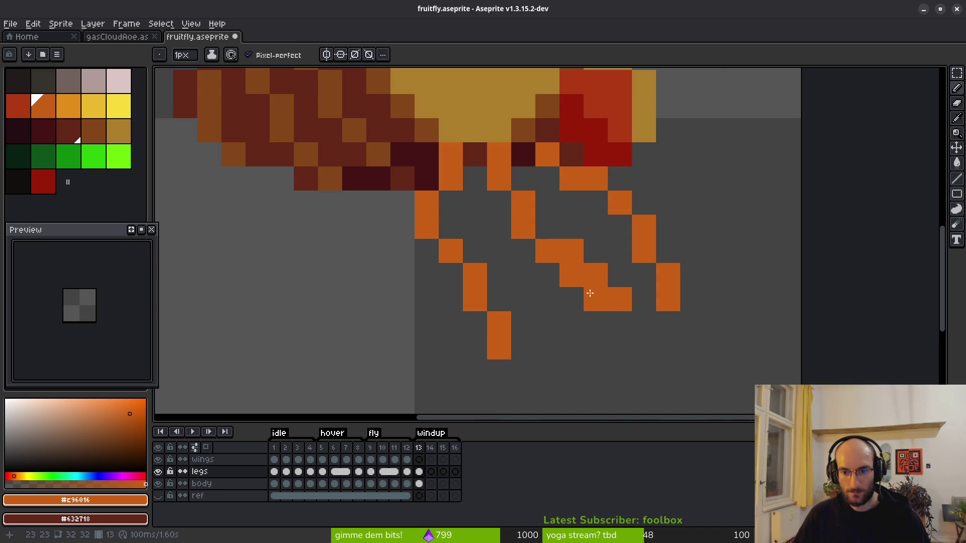
pyautogui.press('e')
pyautogui.moveTo(569, 253); pyautogui.dragTo(621, 297)
pyautogui.scroll(-4, 624, 307)
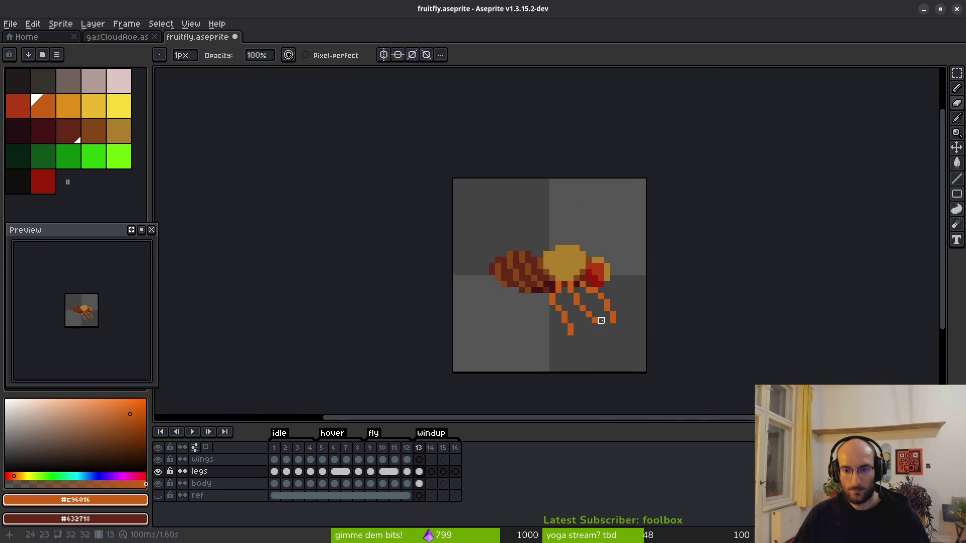
pyautogui.scroll(4, 601, 321)
pyautogui.press('b')
pyautogui.click(591, 312)
pyautogui.press('e')
pyautogui.click(575, 312)
pyautogui.scroll(-4, 647, 339)
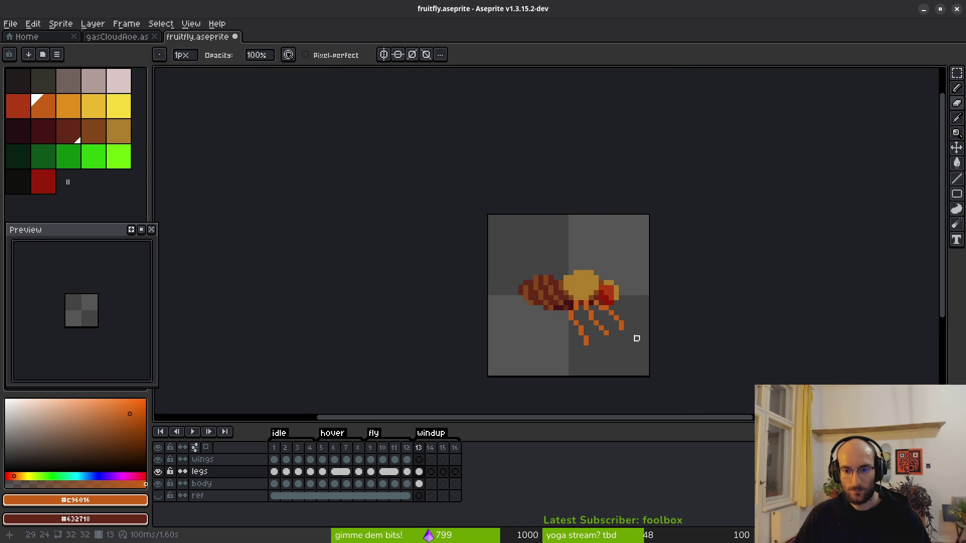
pyautogui.scroll(4, 637, 338)
pyautogui.moveTo(606, 324)
pyautogui.mouseDown()
pyautogui.moveTo(624, 309)
pyautogui.moveTo(632, 333)
pyautogui.moveTo(548, 324)
pyautogui.moveTo(524, 300)
pyautogui.moveTo(453, 278)
pyautogui.mouseUp()
pyautogui.press('b')
pyautogui.press('e')
pyautogui.scroll(-5, 624, 335)
pyautogui.hotkey('ctrl', 's')
# - Sample dark #431414 and darken the abdomen's lower edge, underside pixels and tip
pyautogui.scroll(4, 492, 287)
pyautogui.moveTo(512, 305); pyautogui.dragTo(518, 307)
pyautogui.keyDown('alt'); pyautogui.click(561, 313); pyautogui.keyUp('alt')
pyautogui.press('b')
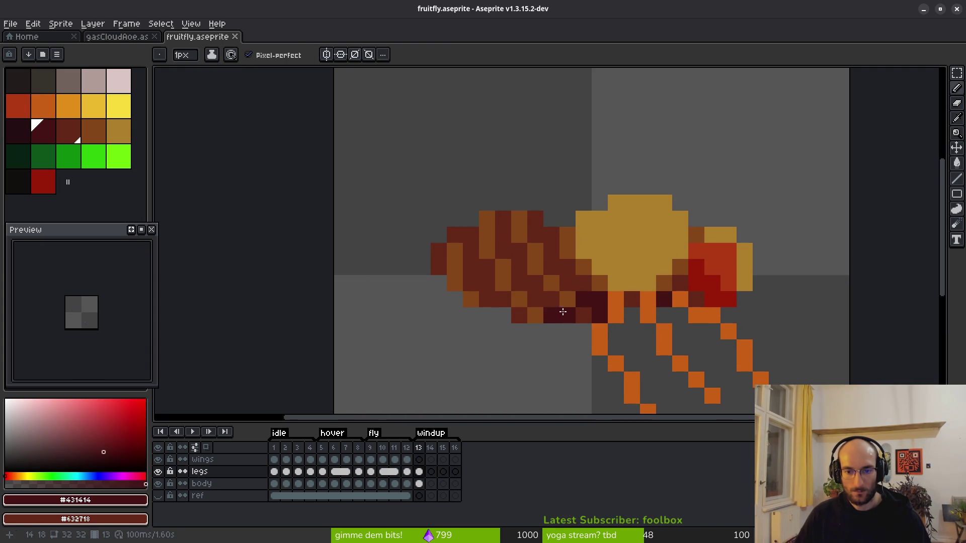
pyautogui.click(535, 299)
pyautogui.click(503, 300)
pyautogui.click(487, 300)
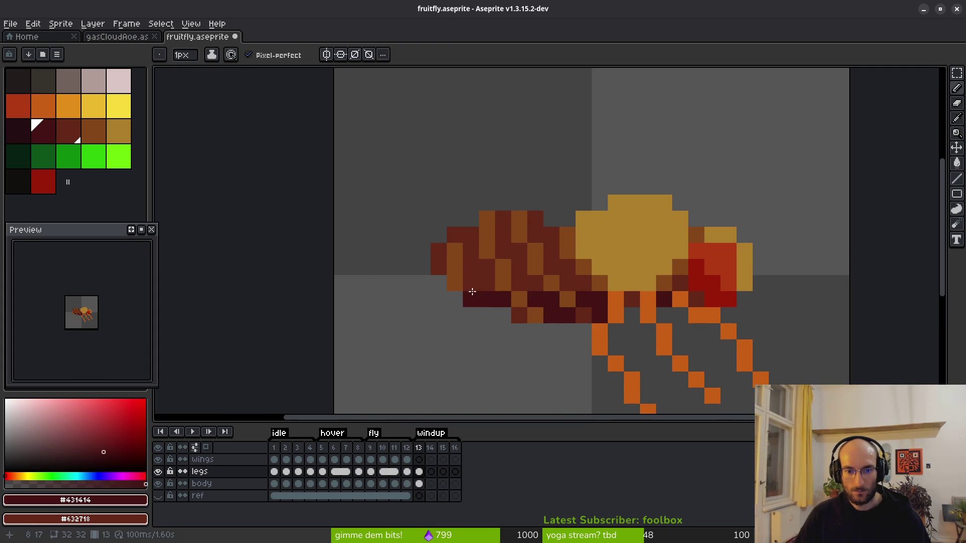
pyautogui.click(471, 283)
pyautogui.click(447, 278)
pyautogui.click(536, 315)
pyautogui.click(567, 303)
pyautogui.click(438, 267)
# - Sample #632718 brown and repaint four underside pixels with it
pyautogui.scroll(-1, 509, 303)
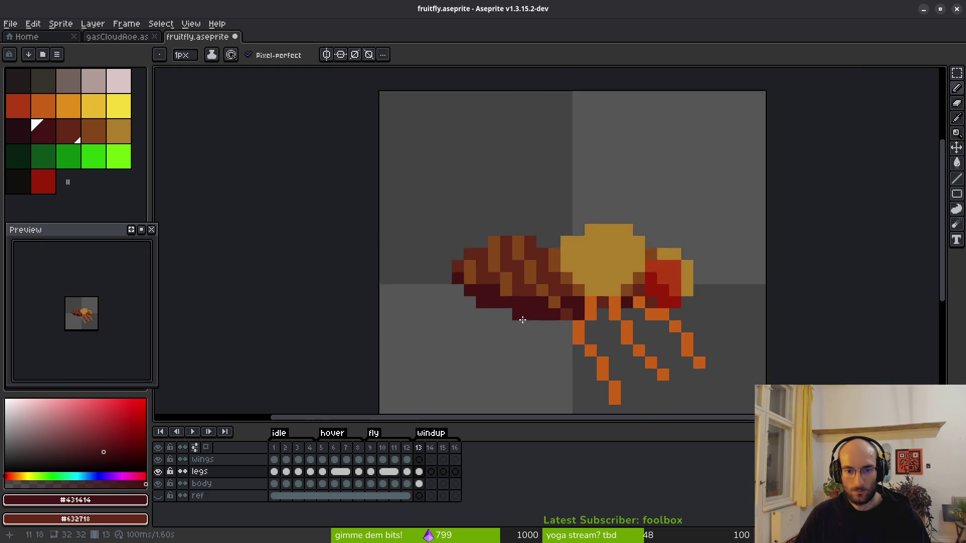
pyautogui.scroll(-2, 530, 322)
pyautogui.scroll(1, 526, 312)
pyautogui.scroll(3, 520, 307)
pyautogui.keyDown('alt'); pyautogui.click(427, 255); pyautogui.keyUp('alt')
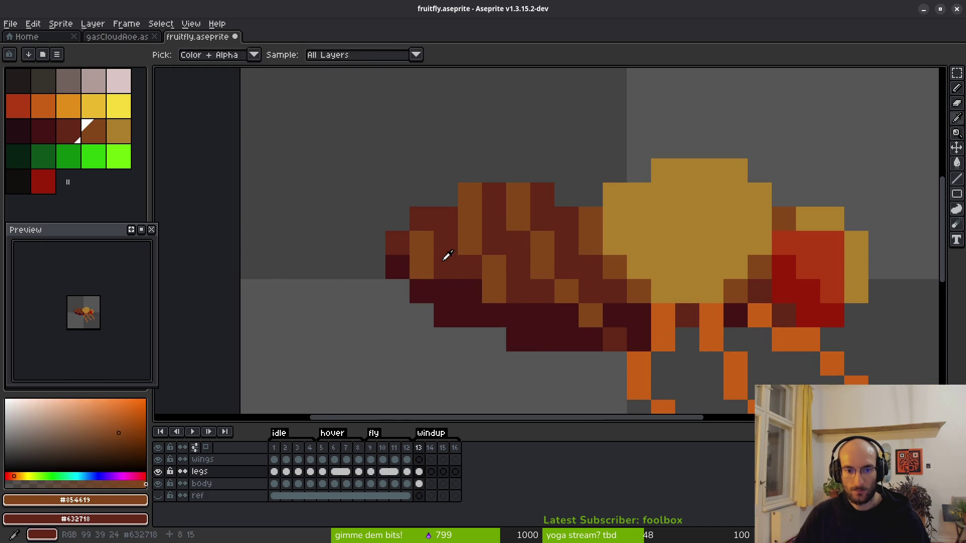
pyautogui.keyDown('alt'); pyautogui.click(454, 302); pyautogui.keyUp('alt')
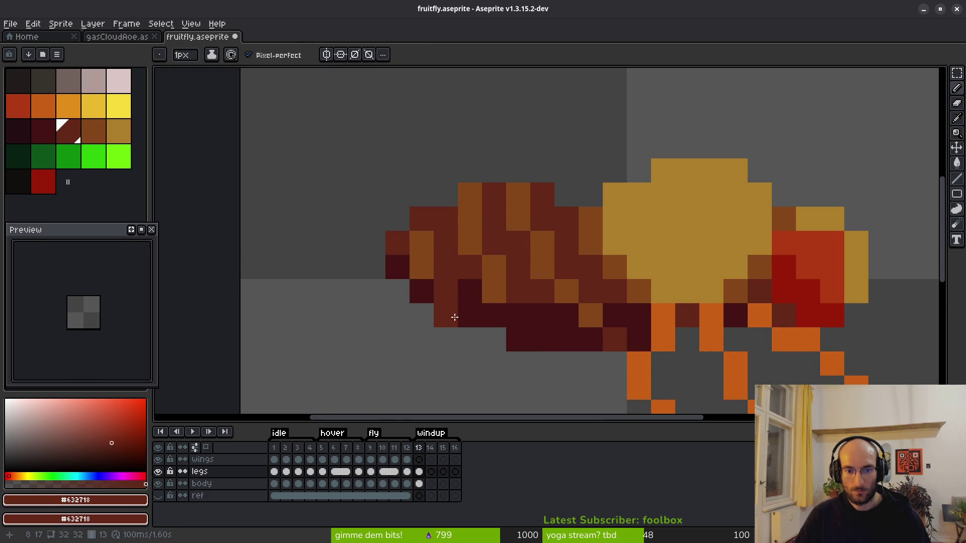
pyautogui.click(518, 315)
pyautogui.click(542, 339)
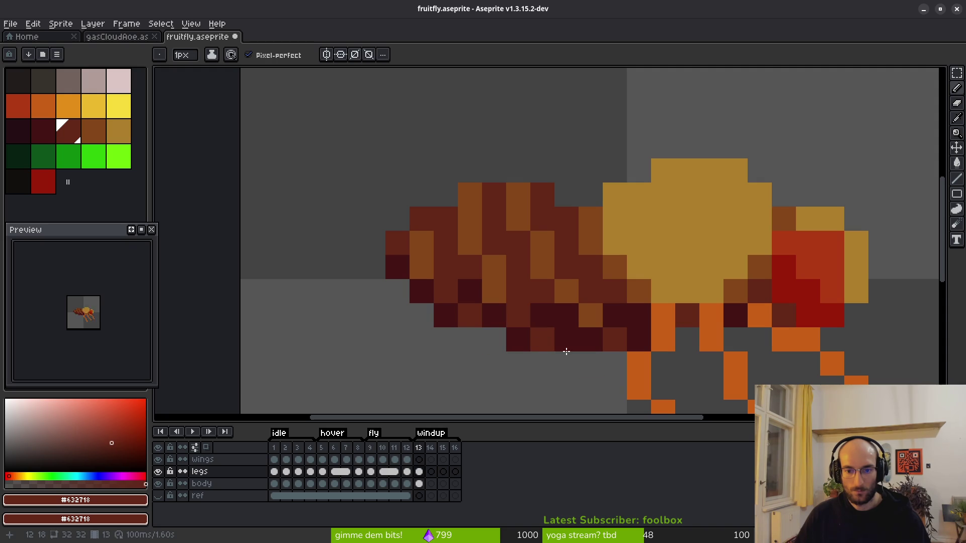
pyautogui.click(590, 316)
pyautogui.click(614, 363)
# - Check the abdomen colours #854619 and #632718, then save fruitfly.aseprite
pyautogui.scroll(-3, 615, 362)
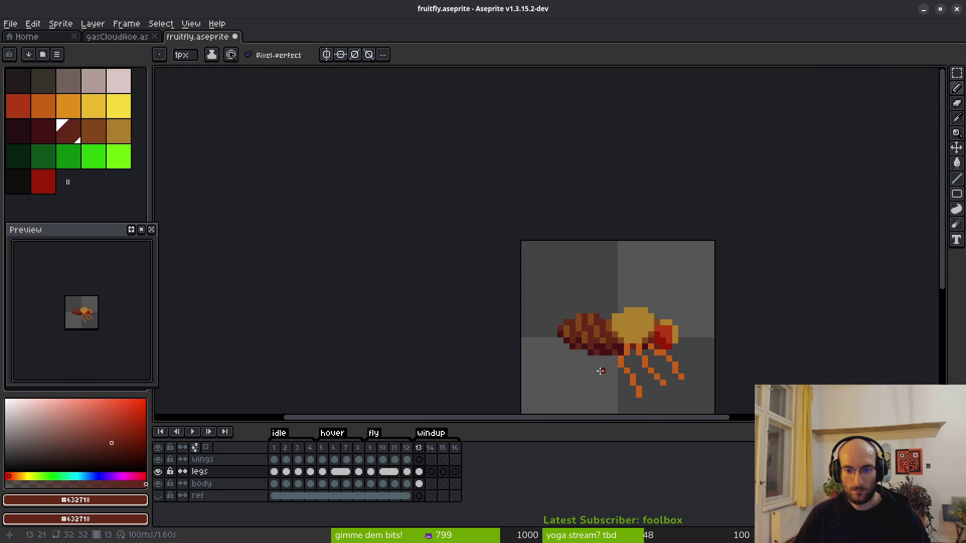
pyautogui.scroll(3, 600, 372)
pyautogui.keyDown('alt'); pyautogui.click(557, 291); pyautogui.keyUp('alt')
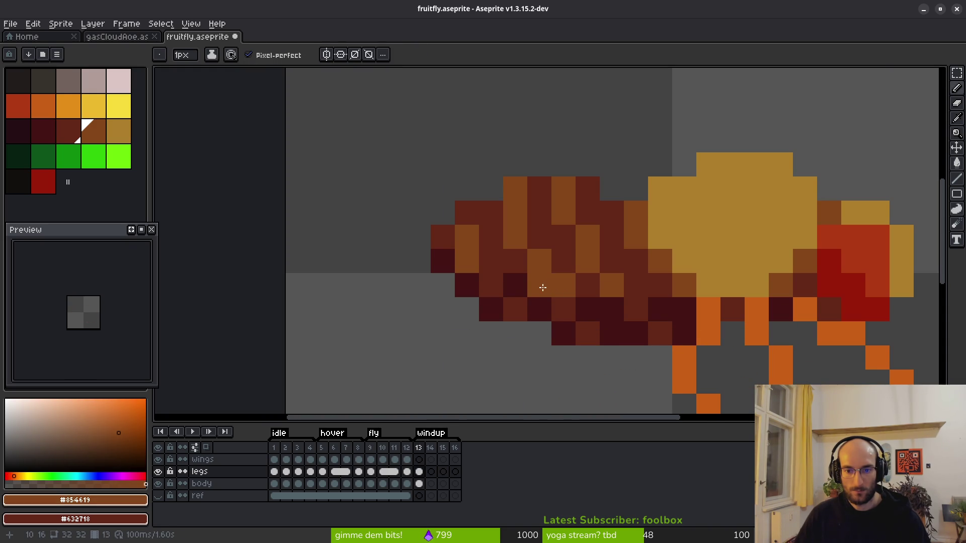
pyautogui.keyDown('alt'); pyautogui.click(565, 255); pyautogui.keyUp('alt')
pyautogui.scroll(-2, 589, 347)
pyautogui.scroll(3, 589, 347)
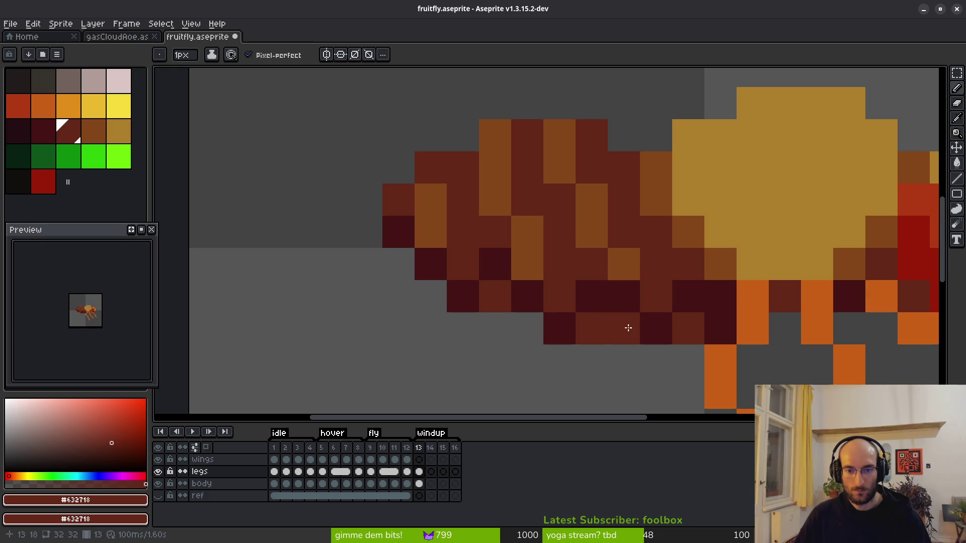
pyautogui.scroll(-5, 629, 342)
pyautogui.scroll(2, 595, 348)
pyautogui.scroll(-3, 610, 317)
pyautogui.scroll(3, 573, 305)
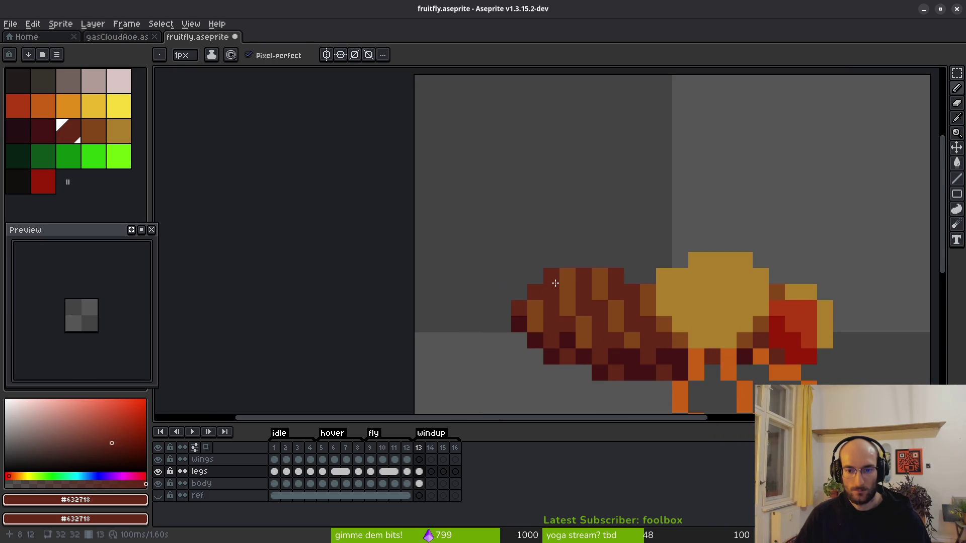
pyautogui.keyDown('alt'); pyautogui.click(552, 274); pyautogui.keyUp('alt')
pyautogui.keyDown('alt'); pyautogui.click(582, 272); pyautogui.keyUp('alt')
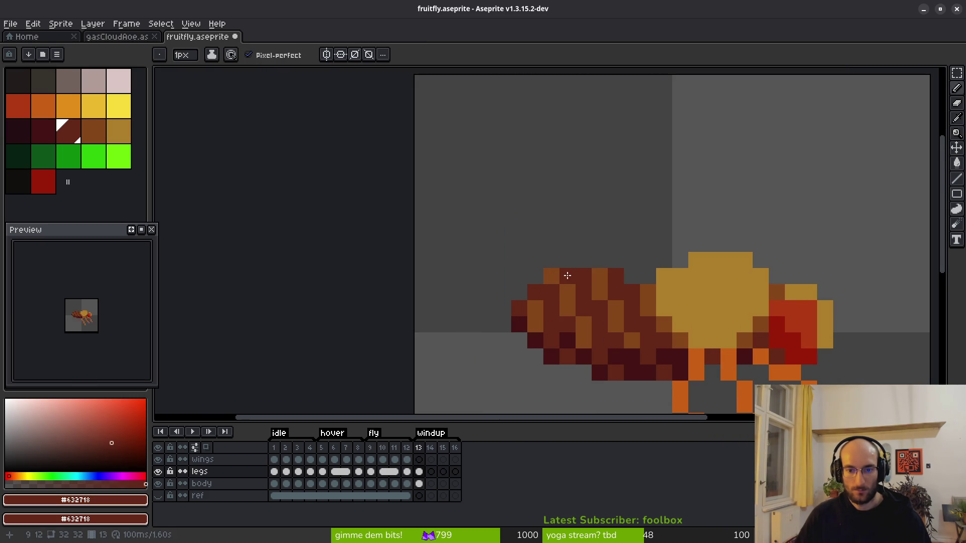
pyautogui.scroll(-4, 622, 353)
pyautogui.scroll(-4, 604, 347)
pyautogui.scroll(4, 579, 322)
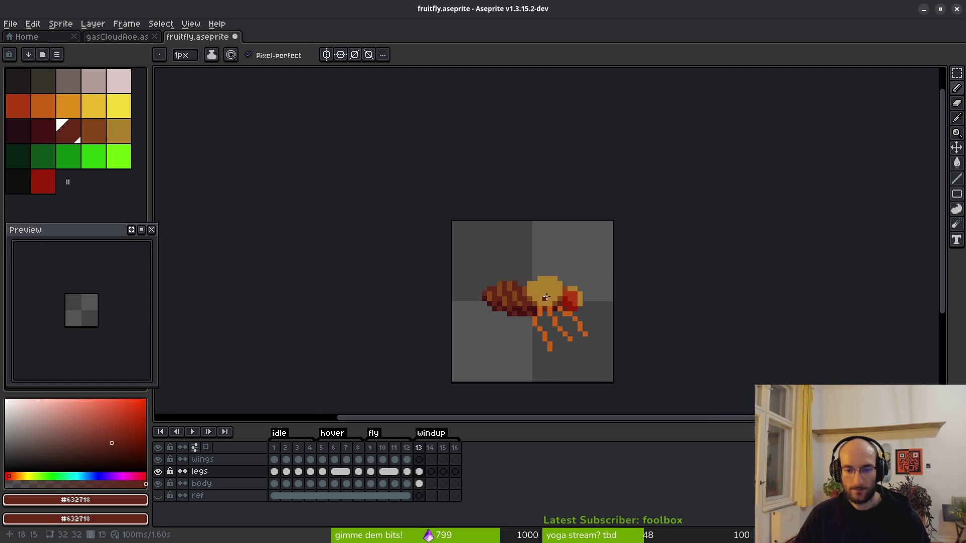
pyautogui.scroll(-2, 524, 284)
pyautogui.scroll(2, 503, 270)
pyautogui.hotkey('ctrl', 's')
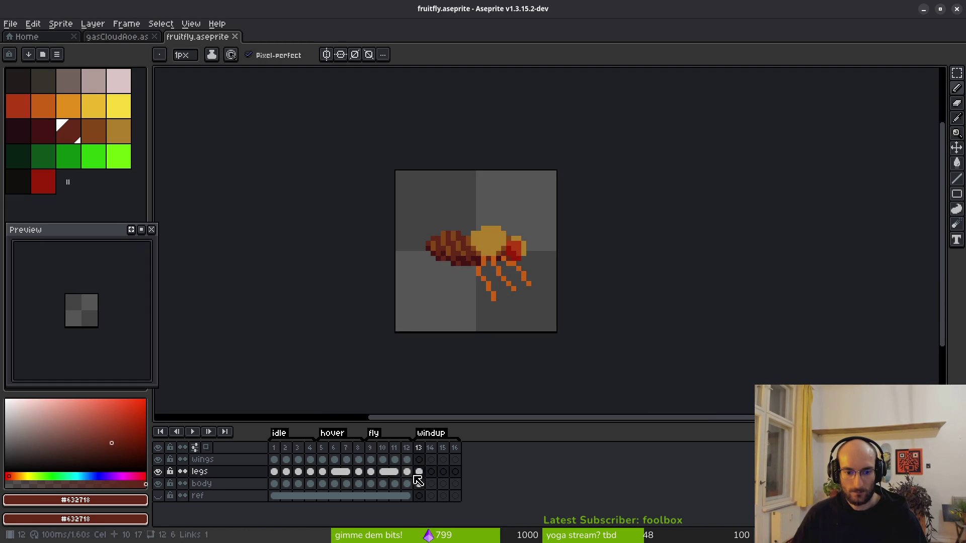
# - Move frame 13's windup cels one frame later into frame 14
pyautogui.click(418, 448)
pyautogui.moveTo(423, 454); pyautogui.dragTo(432, 456)
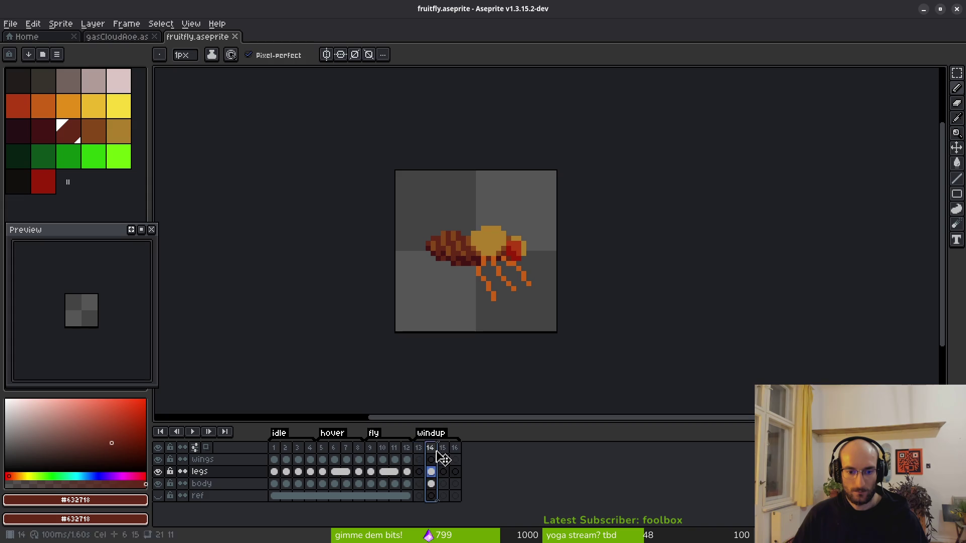
pyautogui.click(372, 450)
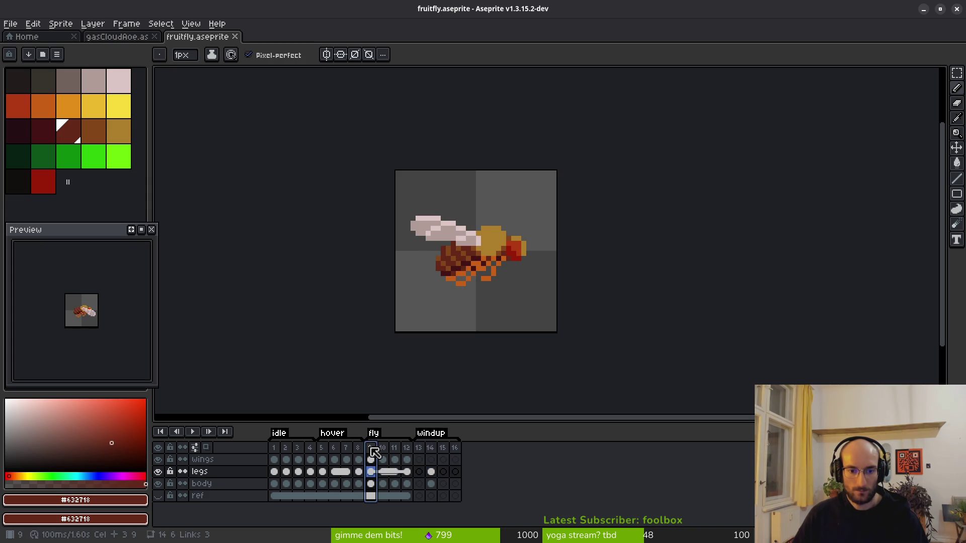
# - Duplicate frame 12 into a new frame 13, select empty frame 14, and enable onion skinning
pyautogui.click(423, 448)
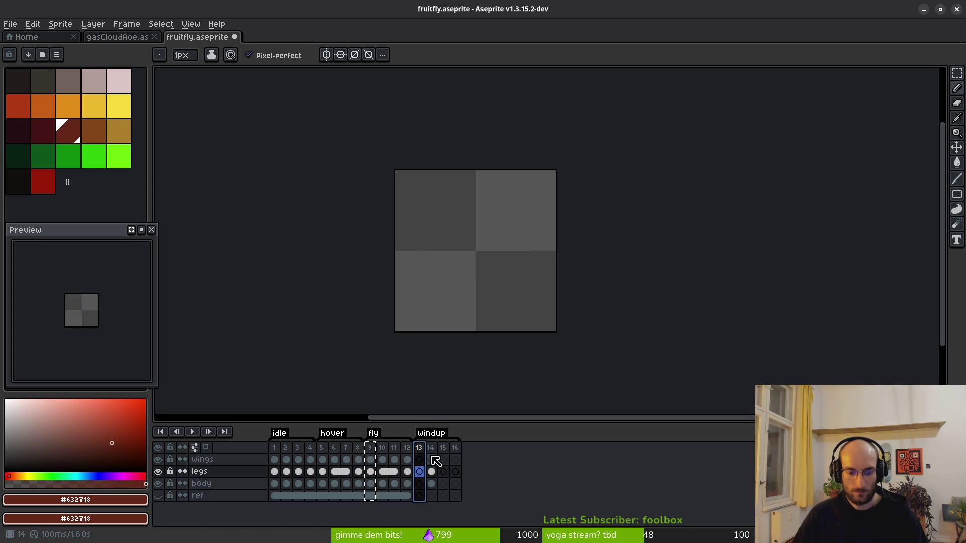
pyautogui.press('Left')
pyautogui.hotkey('alt', 'n')
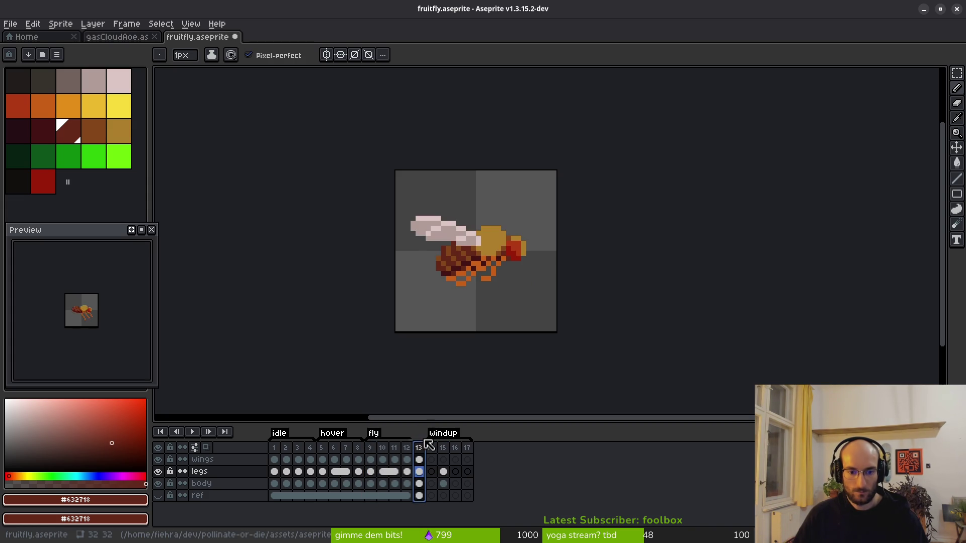
pyautogui.click(429, 472)
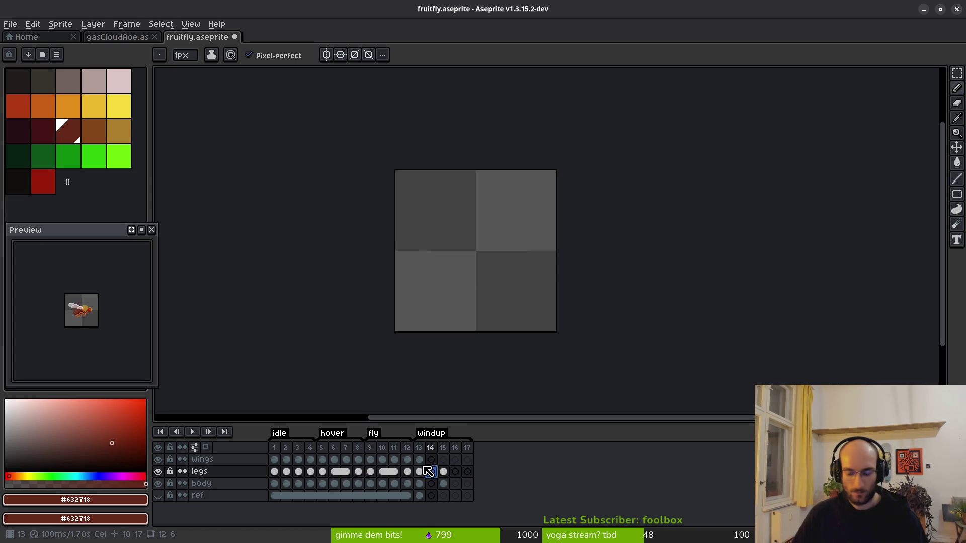
pyautogui.press('F3')
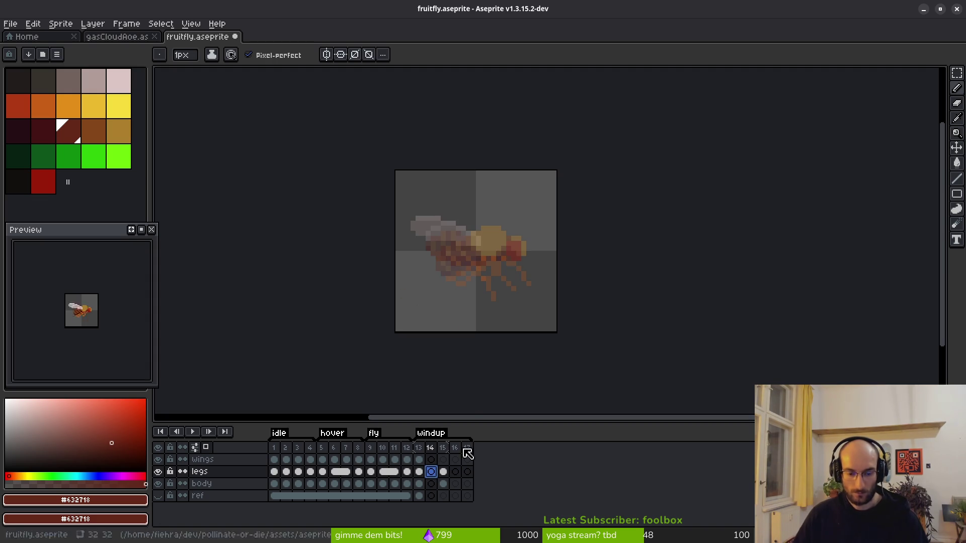
# - Hide the wings and body layers so only the legs layer shows
pyautogui.click(159, 464)
pyautogui.click(159, 464)
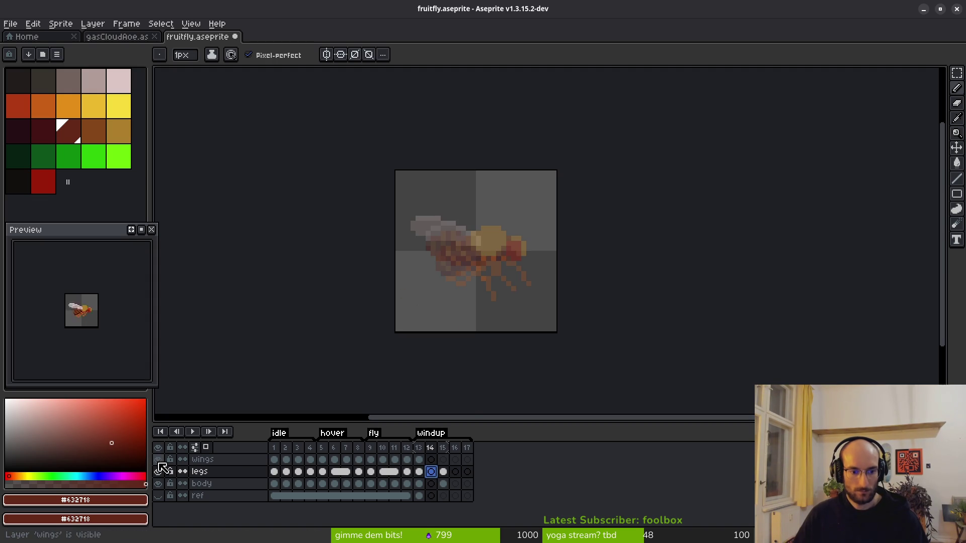
pyautogui.click(158, 460)
pyautogui.click(158, 484)
pyautogui.scroll(2, 528, 250)
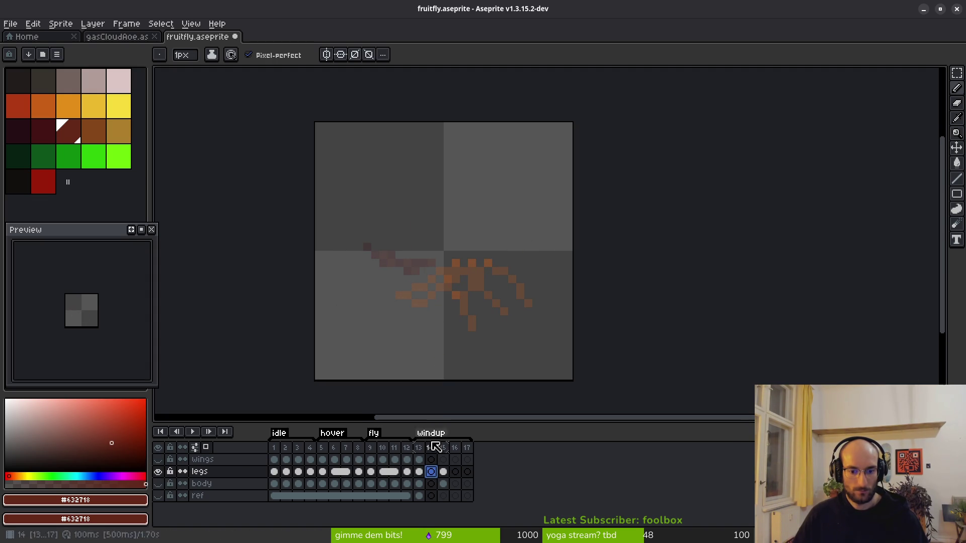
pyautogui.click(158, 471)
pyautogui.click(158, 472)
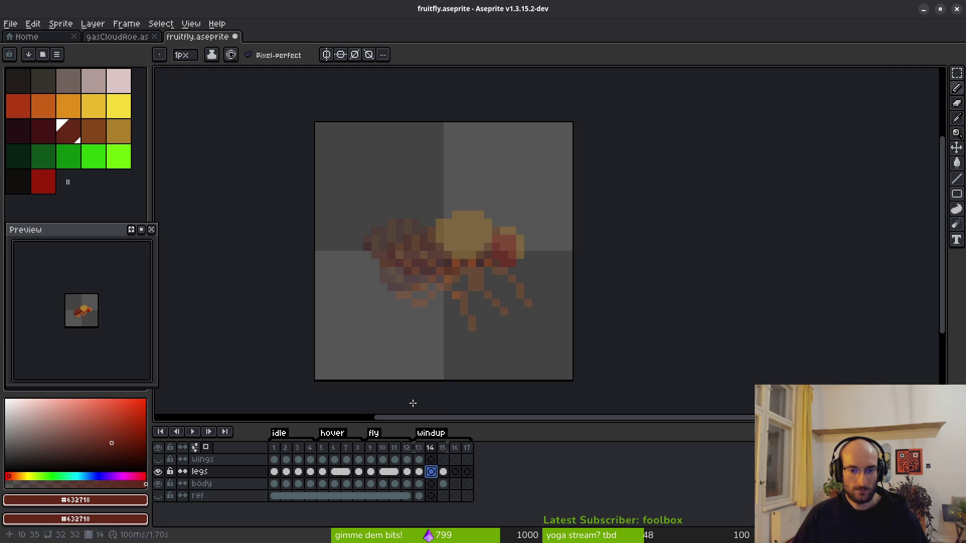
# - Delete the stray dark pixels from the legs layer on frame 15, then deselect
pyautogui.click(445, 473)
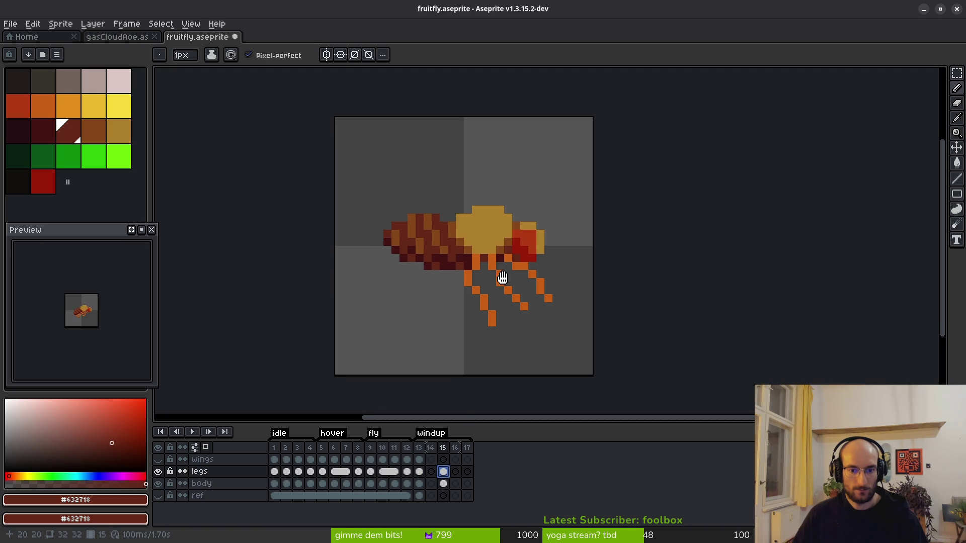
pyautogui.click(158, 483)
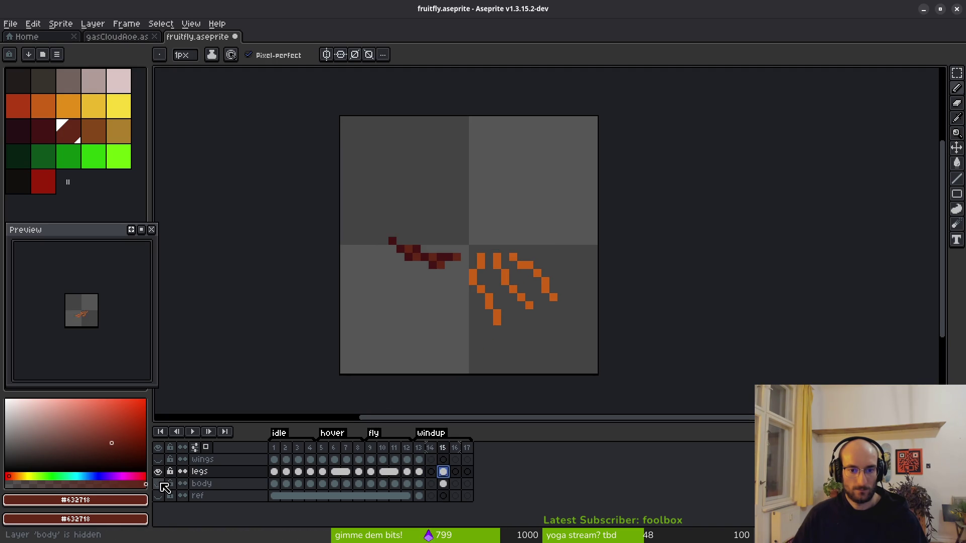
pyautogui.press('m')
pyautogui.moveTo(370, 202)
pyautogui.mouseDown()
pyautogui.moveTo(482, 273)
pyautogui.moveTo(478, 281)
pyautogui.mouseUp()
pyautogui.press('Delete')
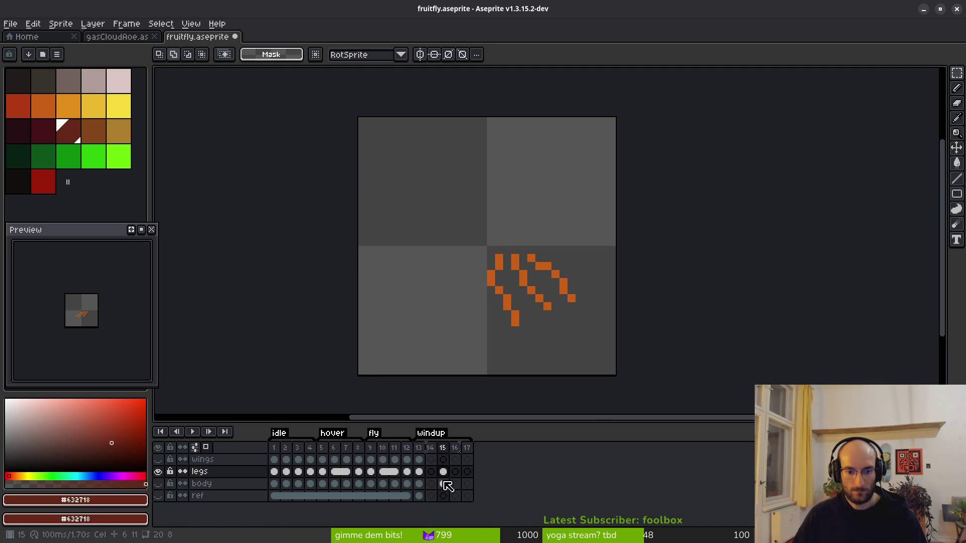
pyautogui.click(443, 483)
pyautogui.click(159, 483)
pyautogui.hotkey('ctrl', 'shift', 'd')
pyautogui.hotkey('ctrl', 'd')
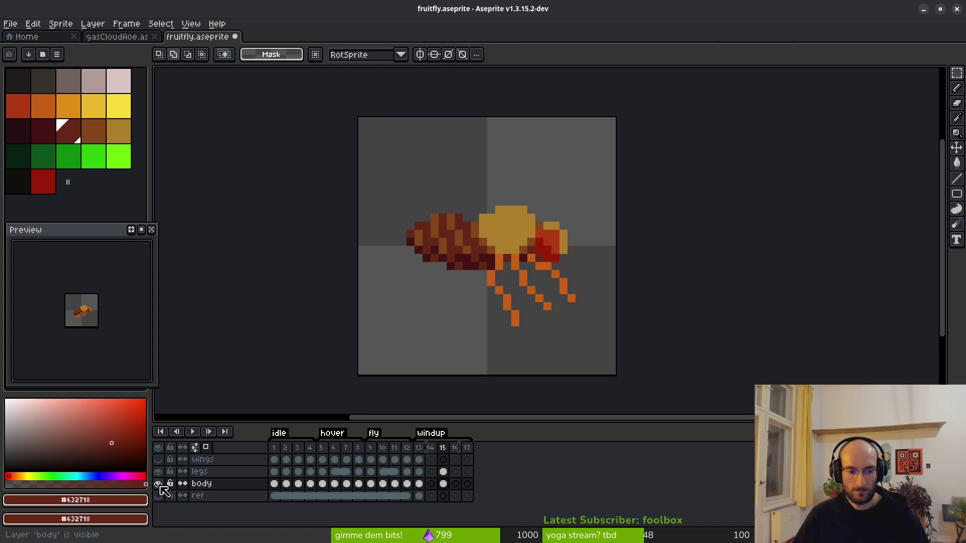
# - Go to frame 14 with onion skin and pick the legs' orange colour
pyautogui.click(158, 484)
pyautogui.click(159, 472)
pyautogui.click(159, 472)
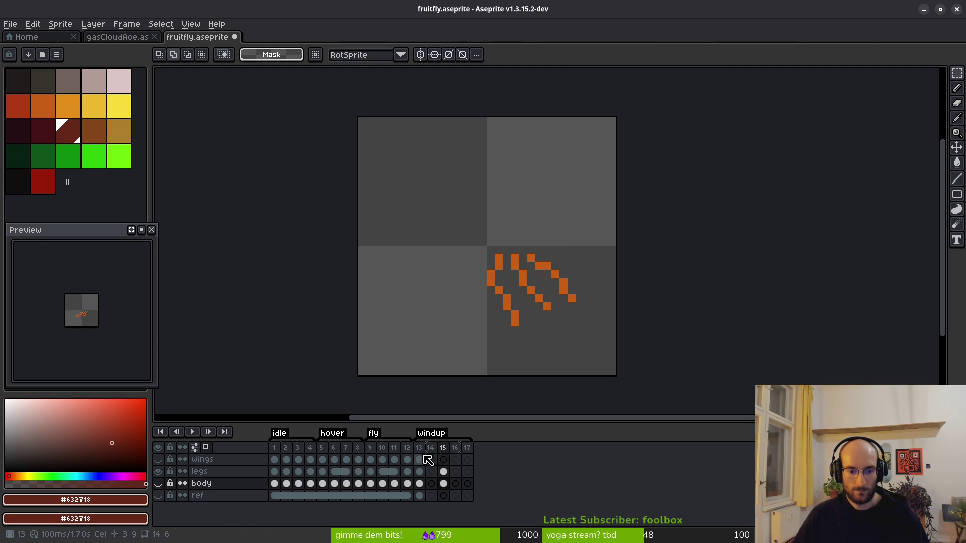
pyautogui.click(433, 459)
pyautogui.scroll(2, 507, 282)
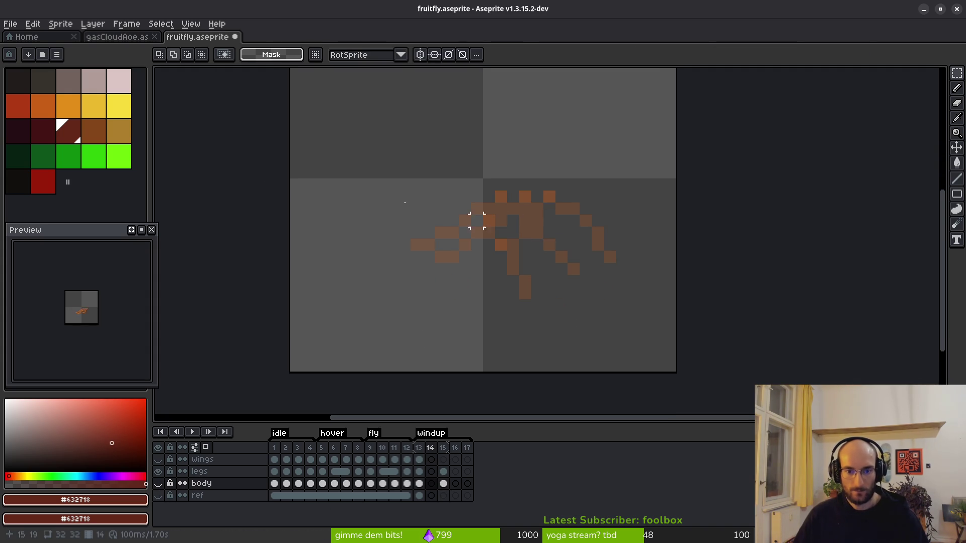
pyautogui.press('Right')
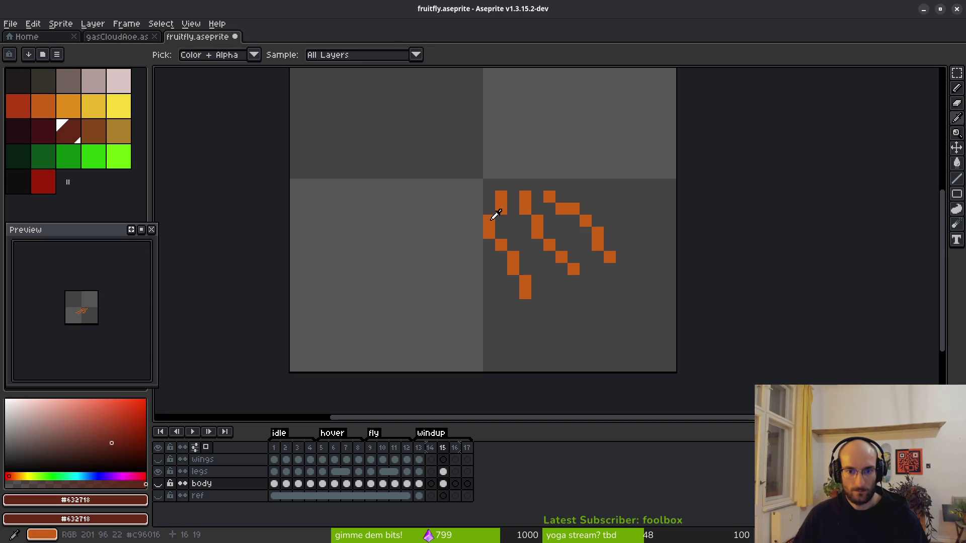
pyautogui.keyDown('alt'); pyautogui.click(513, 262); pyautogui.keyUp('alt')
pyautogui.press('Left')
pyautogui.scroll(3, 523, 214)
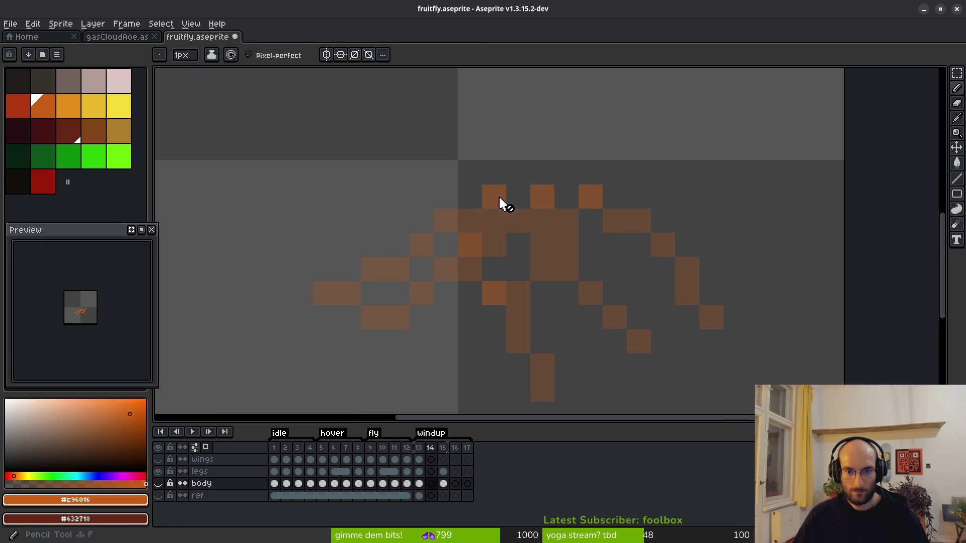
# - Place two orange leg pixels on frame 14's legs layer and preview the animation
pyautogui.click(431, 472)
pyautogui.click(493, 196)
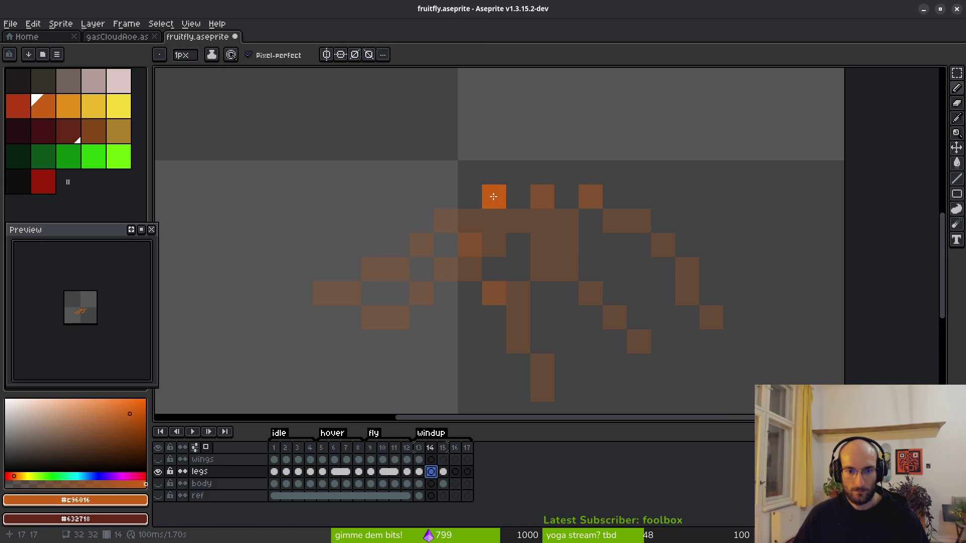
pyautogui.click(487, 217)
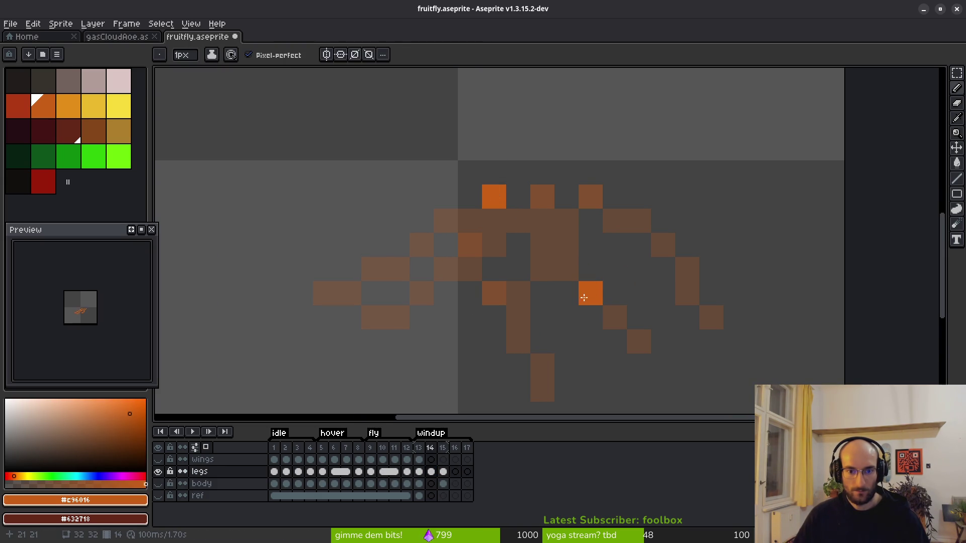
pyautogui.press('Left')
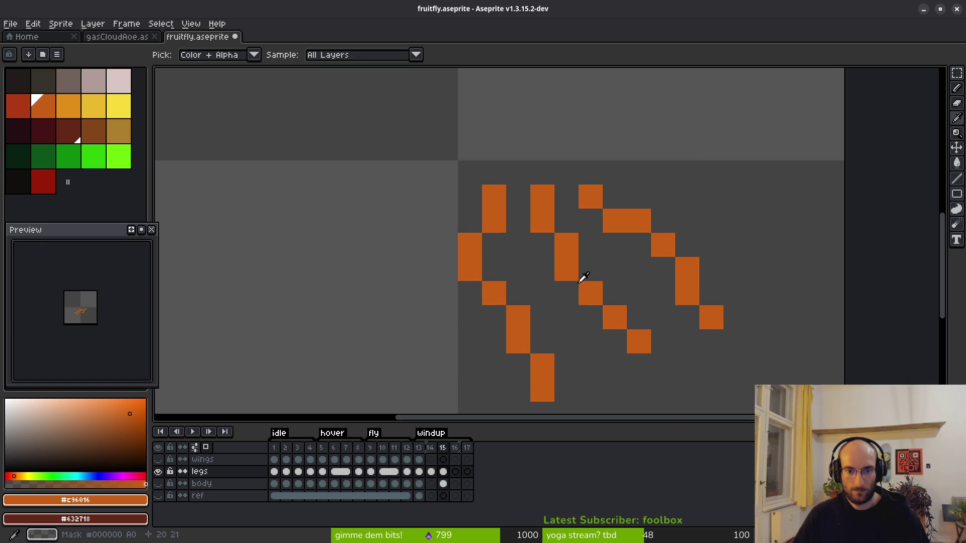
pyautogui.press('Return')
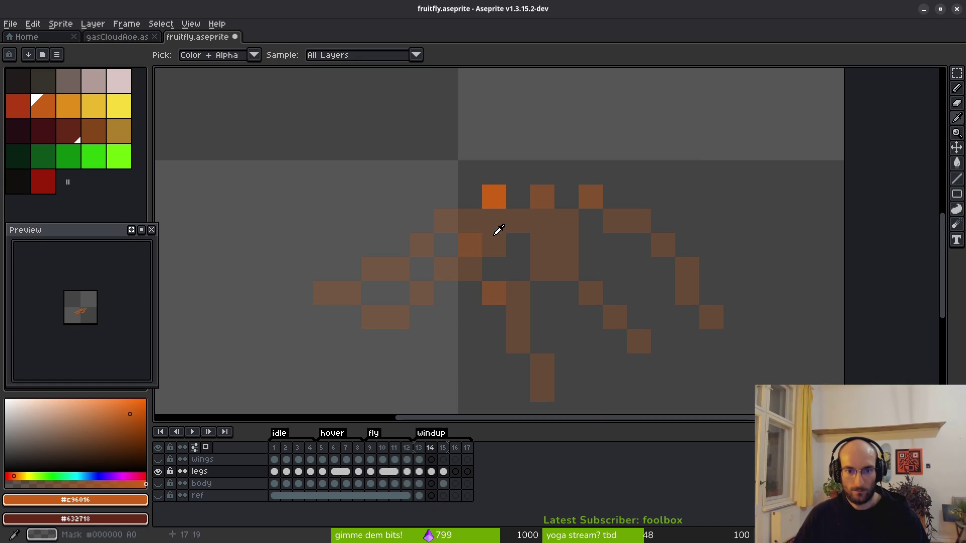
pyautogui.press('b')
# - Draw a new orange leg running down-left and extend it downward
pyautogui.moveTo(468, 248); pyautogui.dragTo(446, 293)
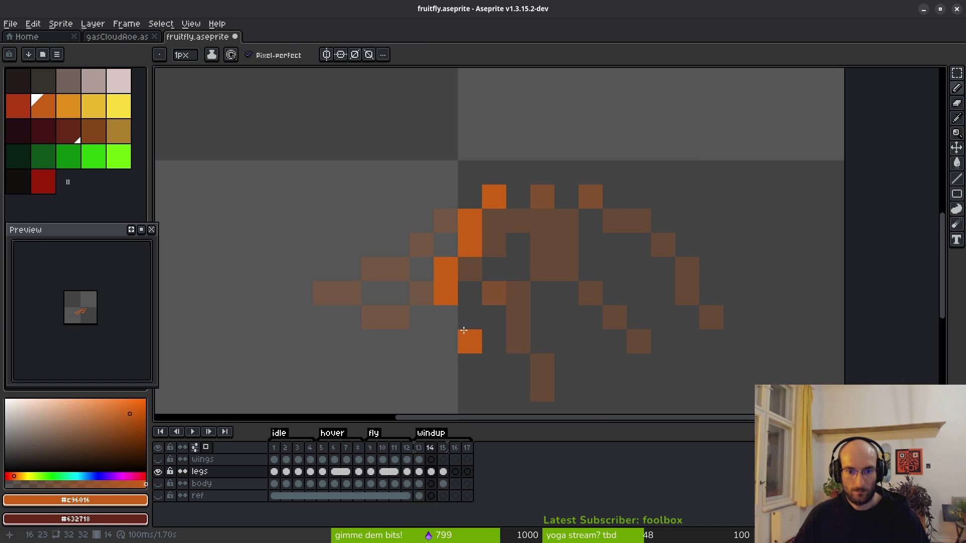
pyautogui.moveTo(478, 348); pyautogui.dragTo(481, 369)
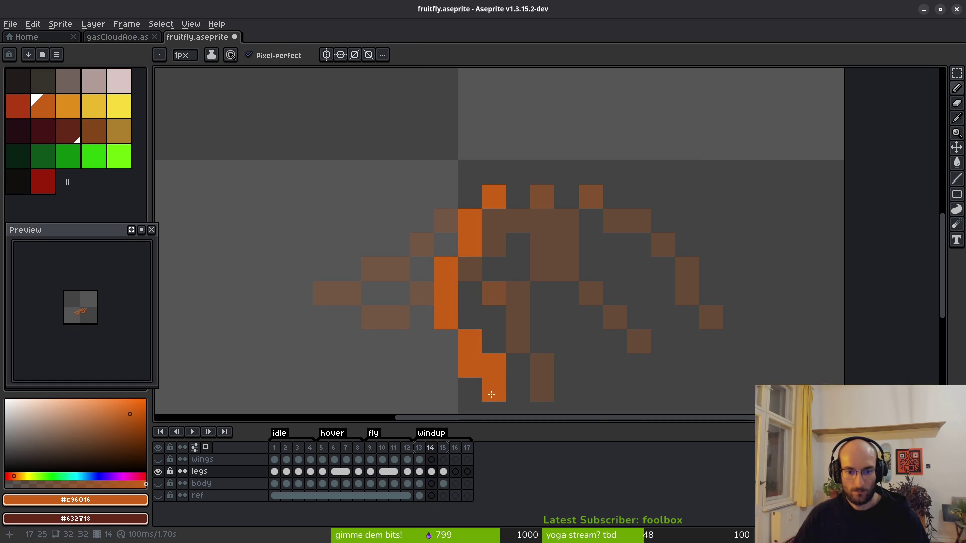
pyautogui.scroll(-3, 517, 366)
pyautogui.scroll(3, 543, 356)
pyautogui.click(523, 342)
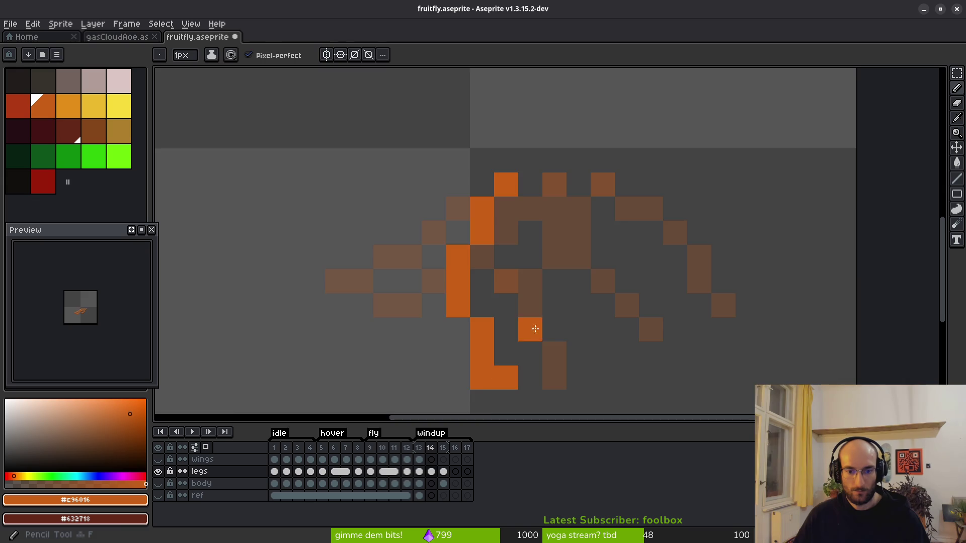
pyautogui.scroll(-5, 534, 329)
pyautogui.scroll(1, 545, 322)
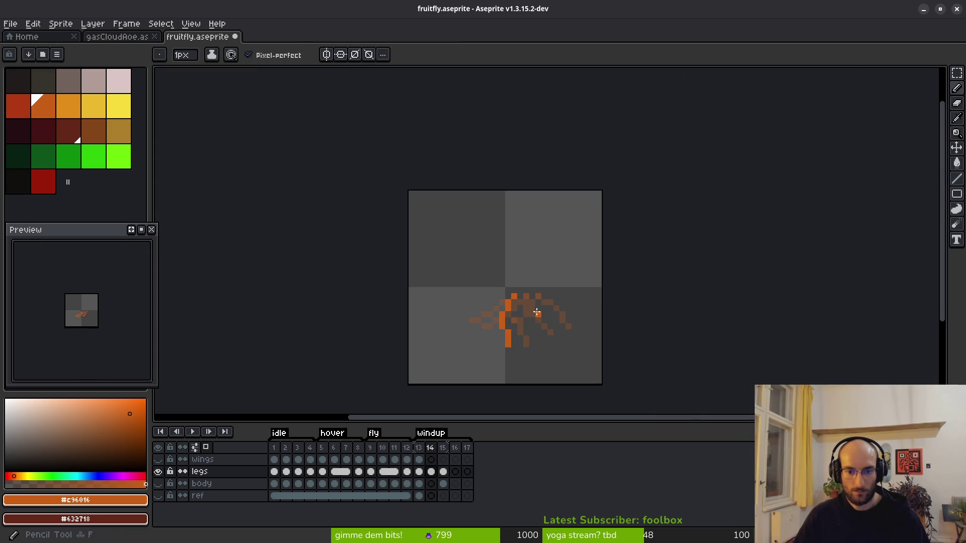
pyautogui.scroll(4, 537, 312)
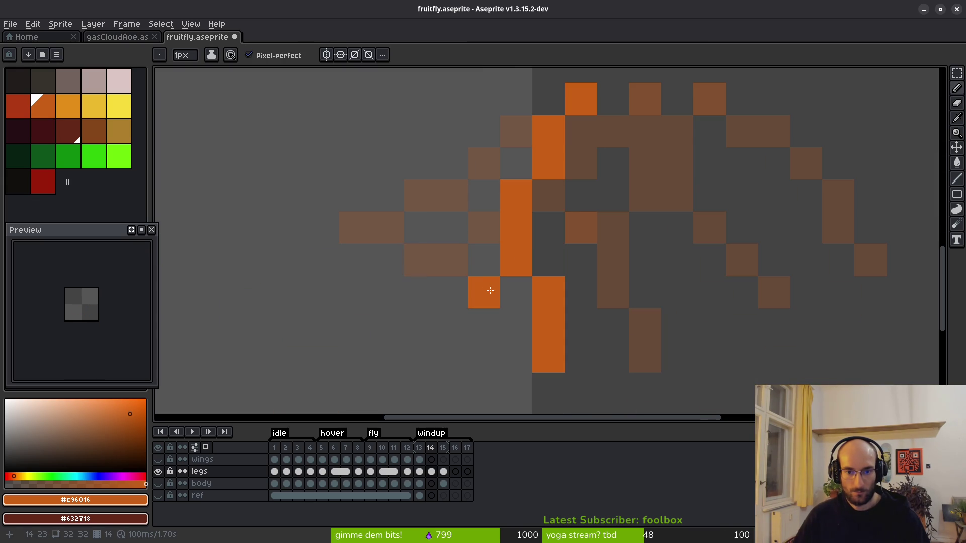
# - Add more down-left leg pixels and erase the stray orange column
pyautogui.click(490, 267)
pyautogui.moveTo(487, 298); pyautogui.dragTo(420, 356)
pyautogui.press('e')
pyautogui.moveTo(548, 291); pyautogui.dragTo(548, 373)
pyautogui.scroll(-5, 580, 349)
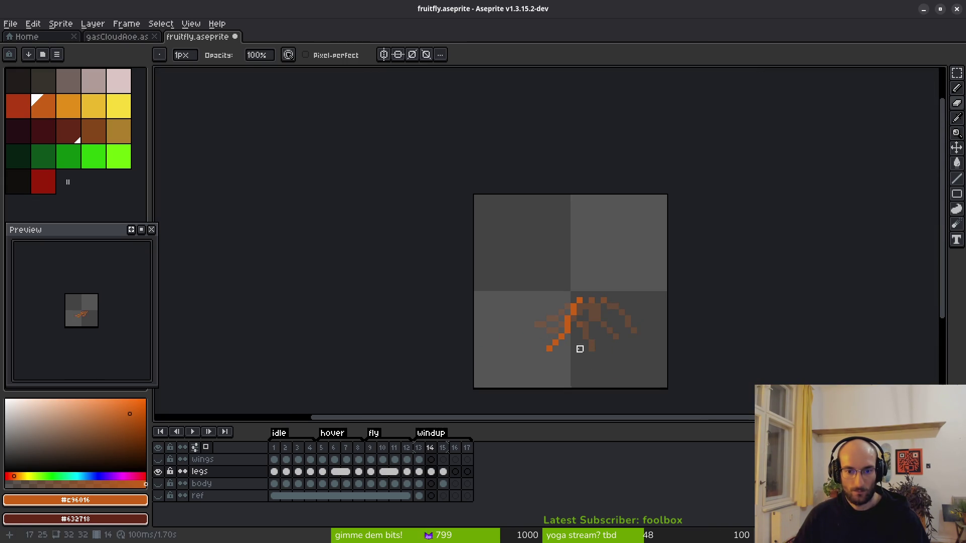
pyautogui.scroll(3, 566, 341)
pyautogui.scroll(-2, 557, 339)
# - Check frame 13 for reference, then paint new orange leg pixels on frame 14
pyautogui.press('Left')
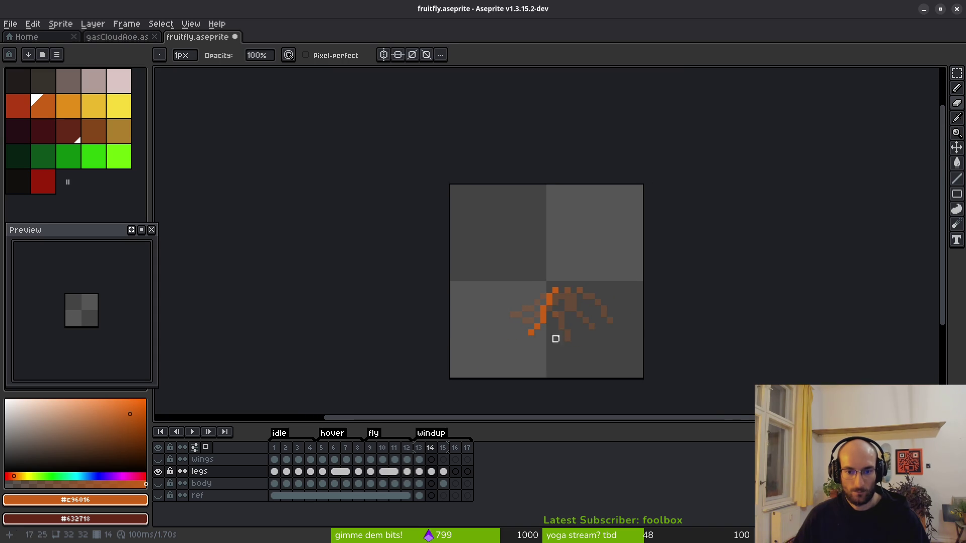
pyautogui.press('i')
pyautogui.scroll(4, 576, 306)
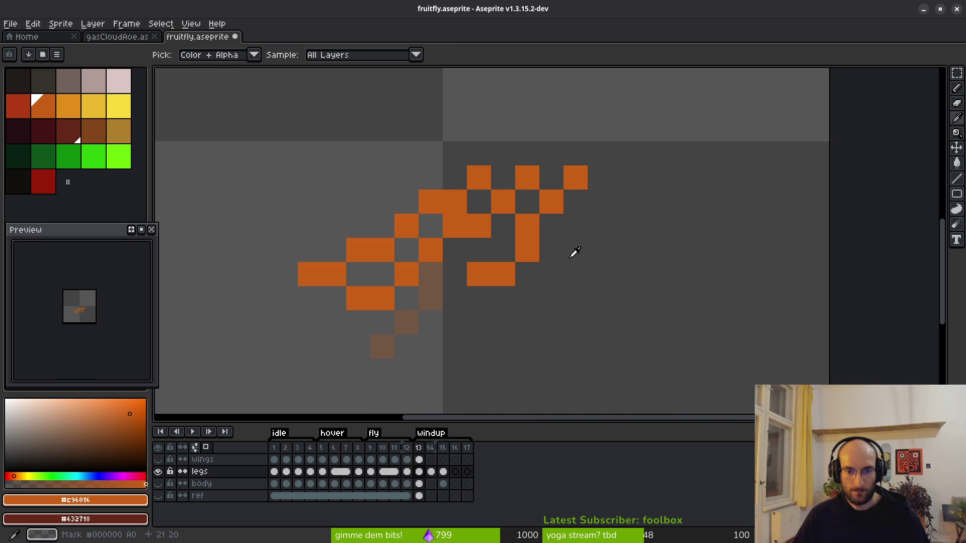
pyautogui.press('Right')
pyautogui.press('b')
pyautogui.moveTo(528, 178)
pyautogui.mouseDown()
pyautogui.moveTo(485, 252)
pyautogui.moveTo(499, 254)
pyautogui.mouseUp()
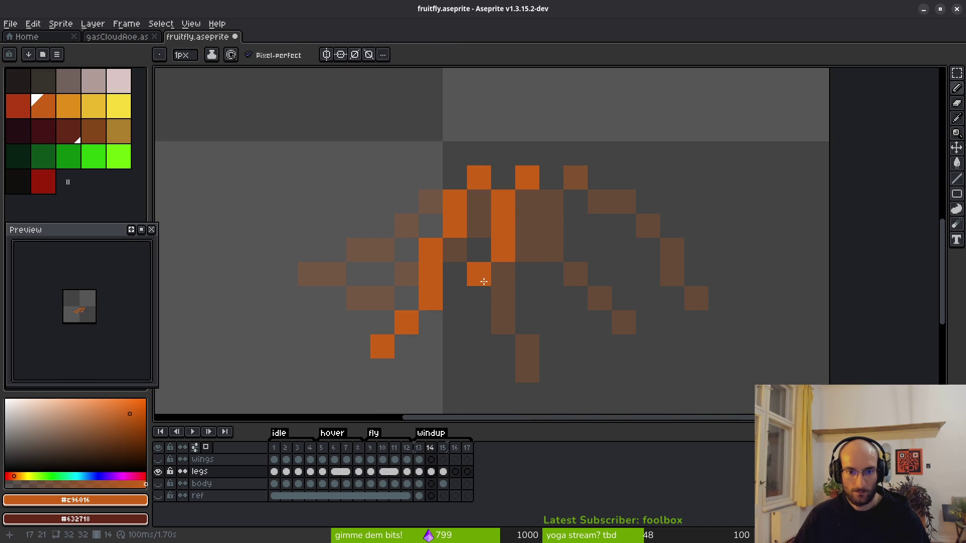
pyautogui.click(501, 347)
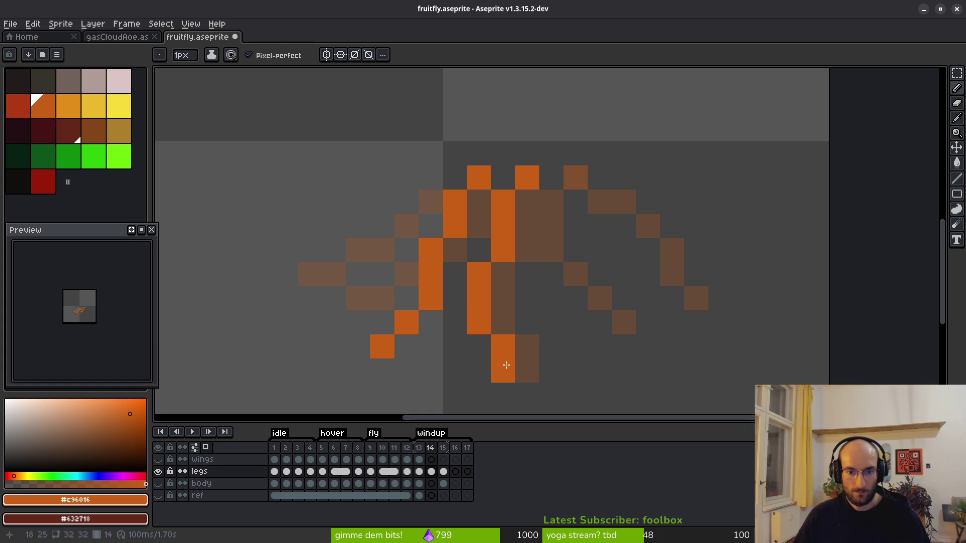
pyautogui.scroll(-4, 555, 317)
# - Compare frames 13 and 14, extend the leg down-left and erase the old leg pixels
pyautogui.press('i')
pyautogui.press('Left')
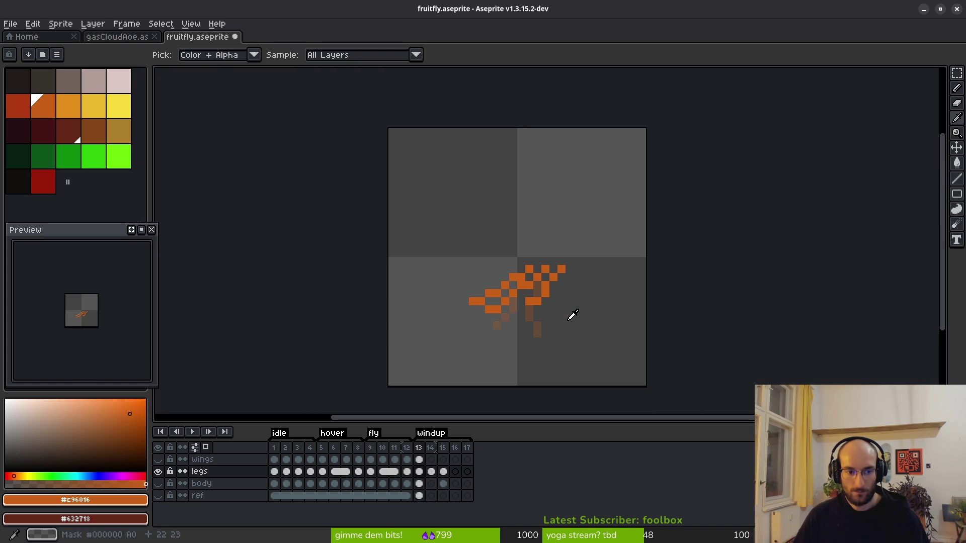
pyautogui.press('Right')
pyautogui.press('Left')
pyautogui.press('Right')
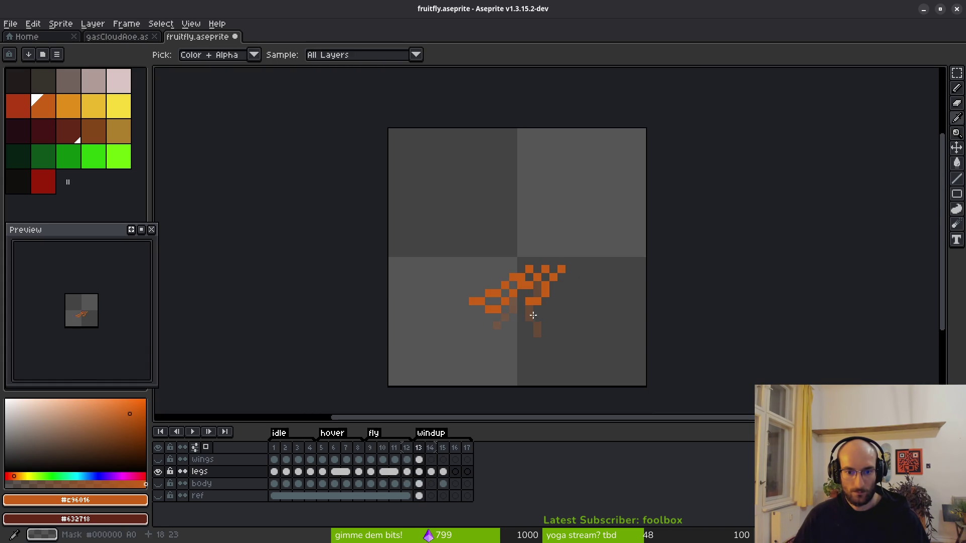
pyautogui.scroll(4, 543, 302)
pyautogui.press('b')
pyautogui.moveTo(495, 178); pyautogui.dragTo(449, 270)
pyautogui.press('e')
pyautogui.moveTo(446, 304)
pyautogui.mouseDown()
pyautogui.moveTo(496, 228)
pyautogui.moveTo(523, 212)
pyautogui.mouseUp()
pyautogui.scroll(-3, 498, 191)
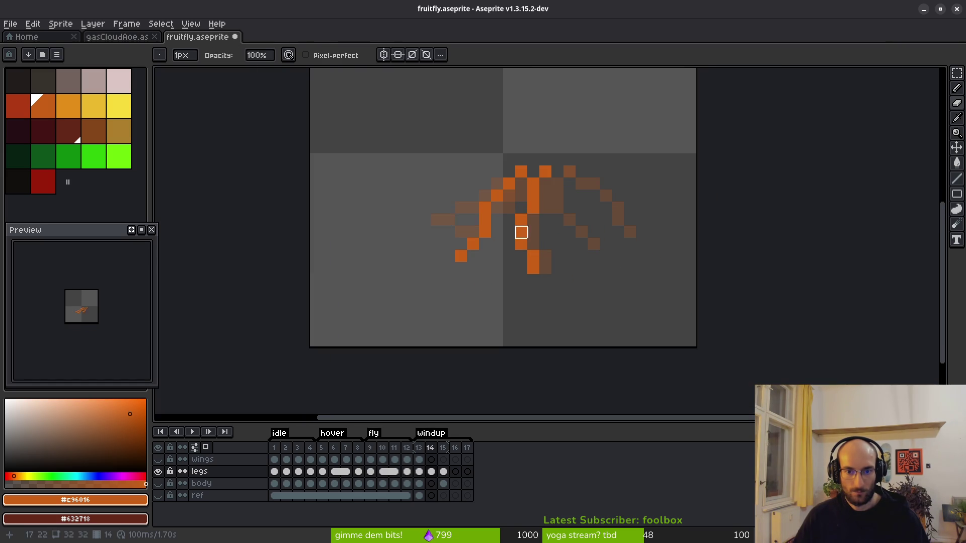
# - Paint orange pixels down frame 14's leg and erase a stray pixel
pyautogui.press('b')
pyautogui.click(521, 197)
pyautogui.scroll(3, 523, 191)
pyautogui.click(502, 240)
pyautogui.moveTo(502, 240)
pyautogui.mouseDown()
pyautogui.moveTo(496, 272)
pyautogui.moveTo(518, 329)
pyautogui.moveTo(542, 302)
pyautogui.moveTo(524, 247)
pyautogui.mouseUp()
pyautogui.press('e')
pyautogui.click(542, 207)
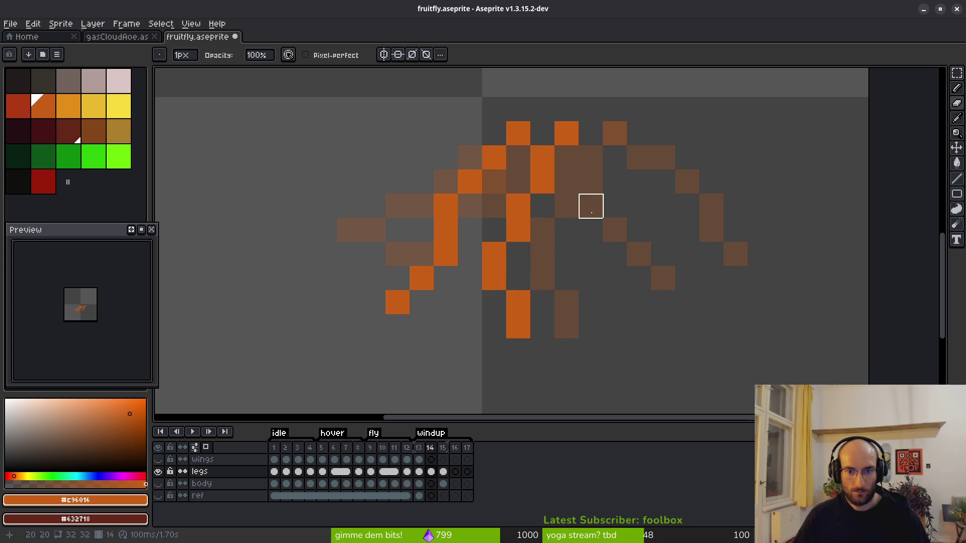
pyautogui.scroll(-5, 587, 204)
pyautogui.scroll(5, 604, 265)
# - Touch up the leg's foot and end pixels, erasing two excess leg pixels
pyautogui.press('b')
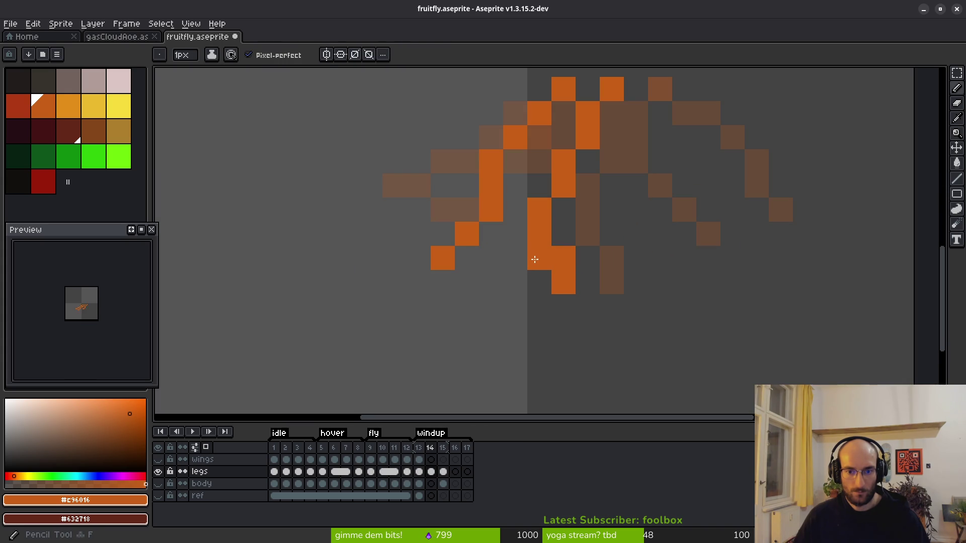
pyautogui.click(520, 258)
pyautogui.press('e')
pyautogui.click(511, 280)
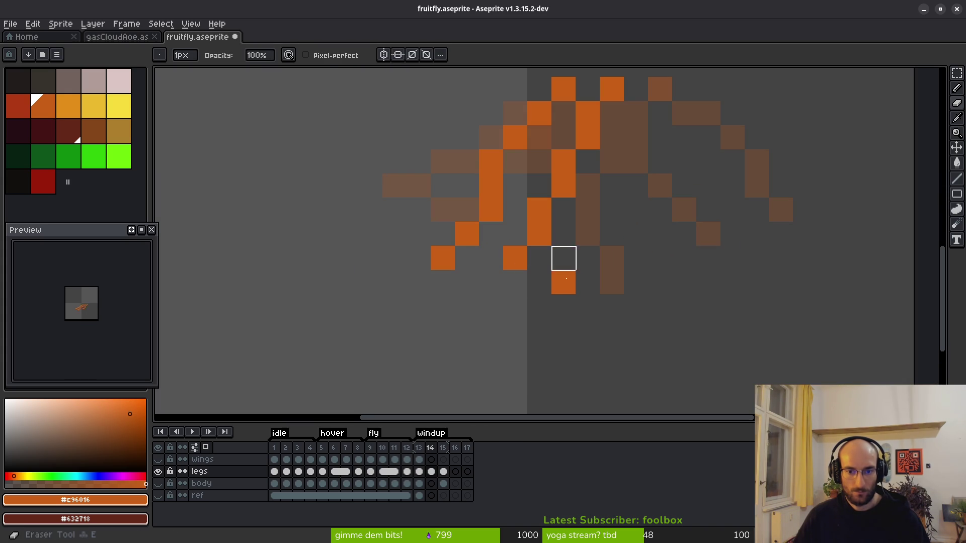
pyautogui.moveTo(563, 259); pyautogui.dragTo(563, 282)
pyautogui.scroll(-5, 612, 302)
pyautogui.press('b')
pyautogui.click(603, 285)
# - Compare with frame 13, then erase two orange leg pixels on frame 14
pyautogui.press('i')
pyautogui.press('Left')
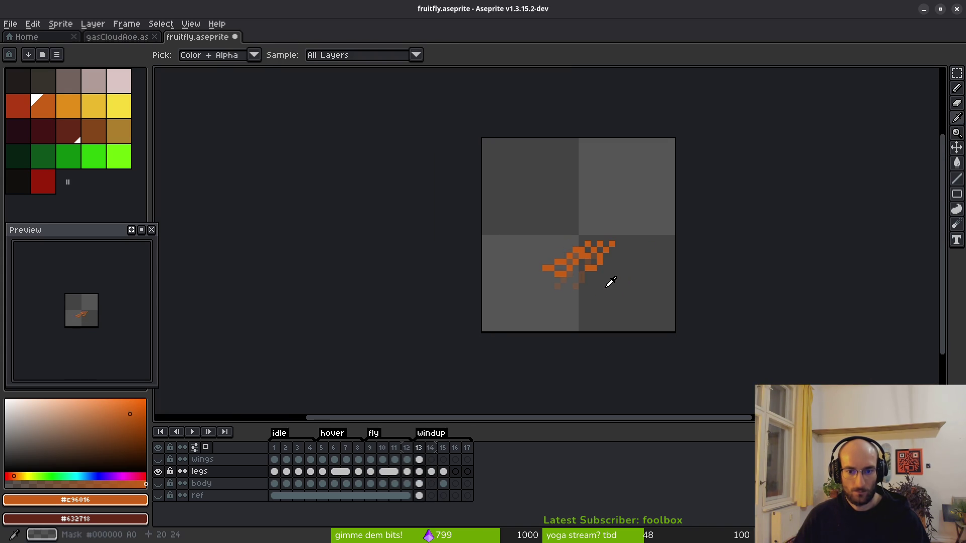
pyautogui.press('Right')
pyautogui.press('b')
pyautogui.scroll(4, 546, 284)
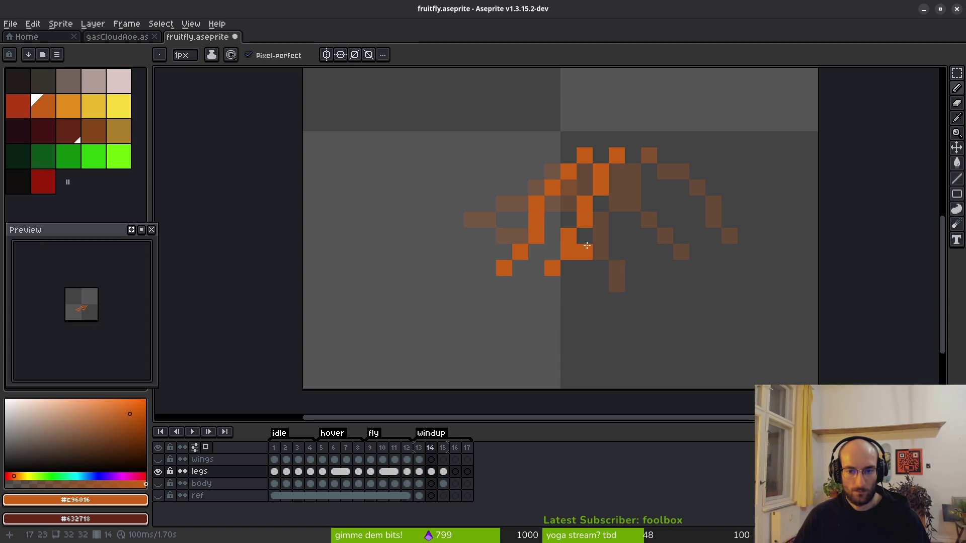
pyautogui.press('e')
pyautogui.click(552, 268)
pyautogui.click(569, 236)
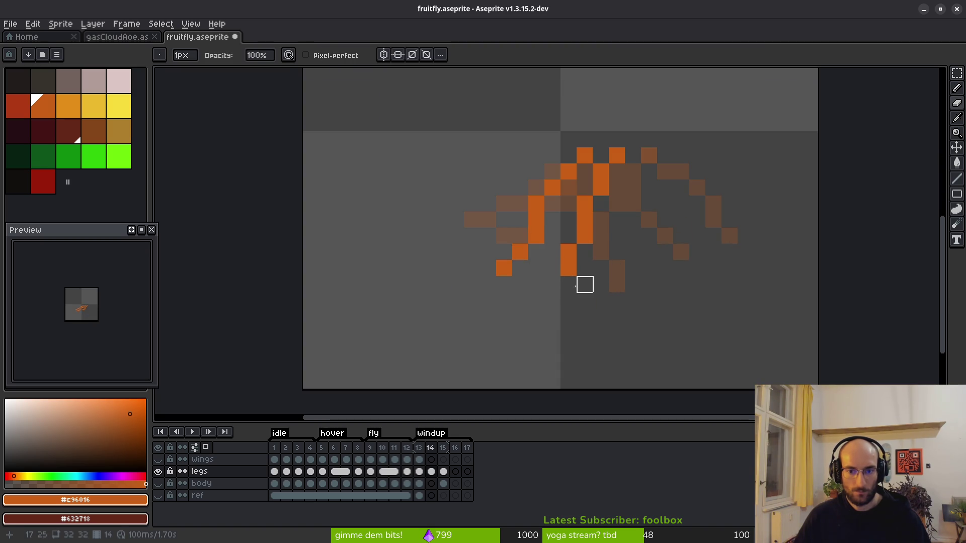
pyautogui.press('b')
pyautogui.scroll(-4, 624, 274)
pyautogui.scroll(4, 649, 237)
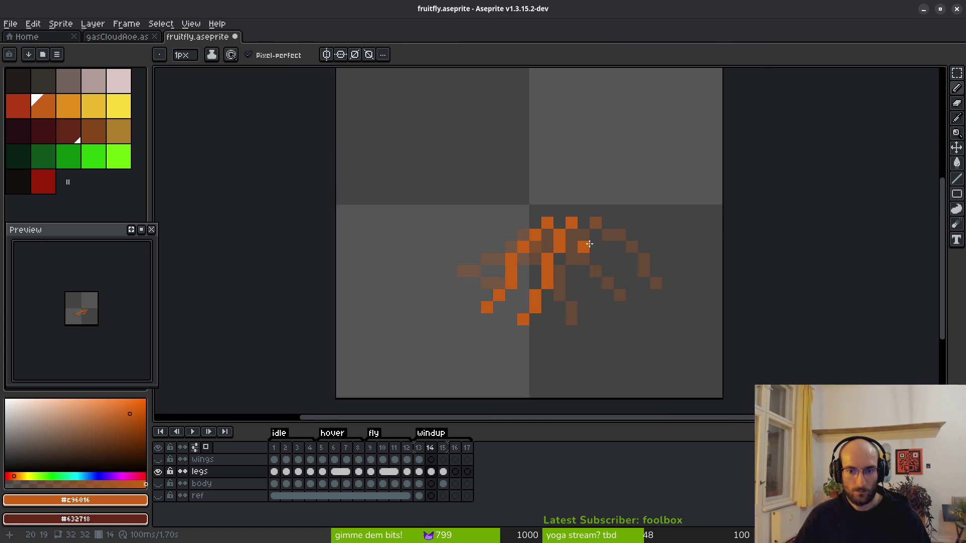
# - Flip between frames 13, 14 and 15 to compare the leg poses
pyautogui.press('i')
pyautogui.press('Left')
pyautogui.press('Right')
pyautogui.press('b')
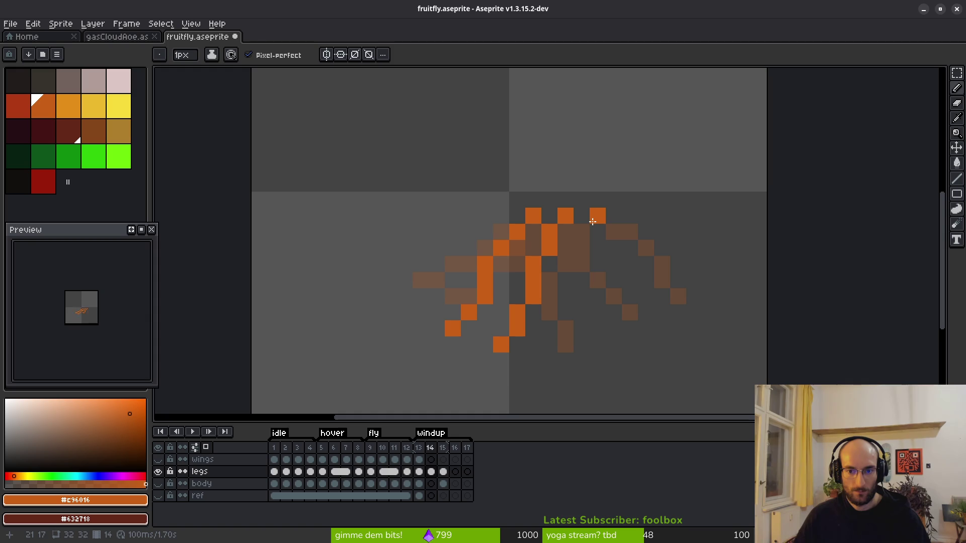
pyautogui.press('i')
pyautogui.press('Left')
pyautogui.press('Right')
pyautogui.press('Right')
pyautogui.press('b')
pyautogui.scroll(-3, 710, 325)
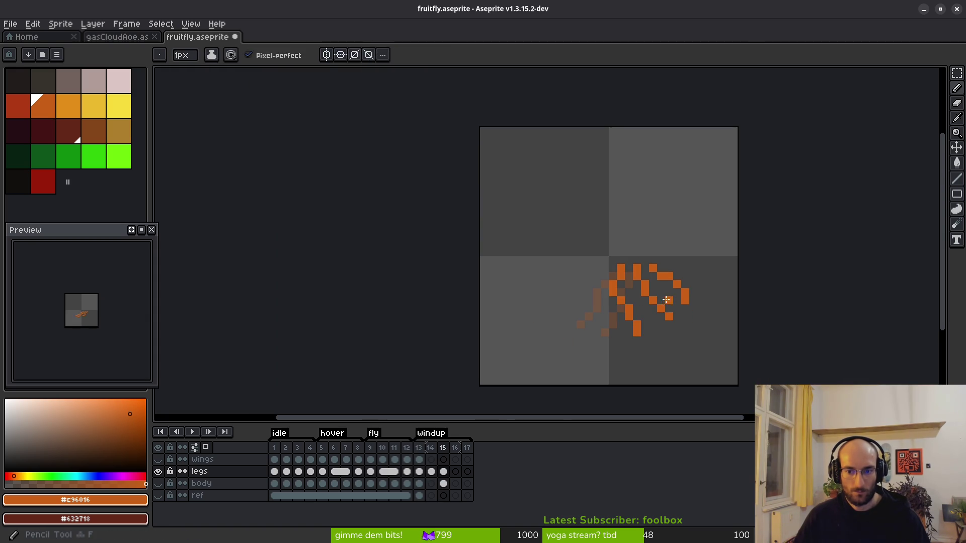
# - Redraw frame 14's leg pixels running down and to the left
pyautogui.press('i')
pyautogui.press('Left')
pyautogui.press('b')
pyautogui.scroll(2, 649, 281)
pyautogui.moveTo(636, 260); pyautogui.dragTo(625, 307)
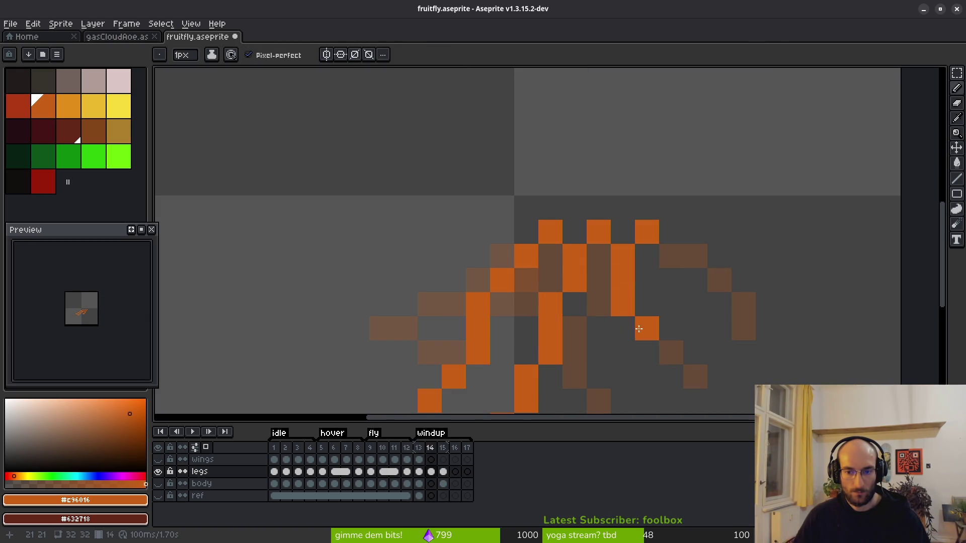
pyautogui.moveTo(653, 345)
pyautogui.mouseDown()
pyautogui.moveTo(640, 255)
pyautogui.moveTo(578, 274)
pyautogui.mouseUp()
pyautogui.scroll(-1, 624, 298)
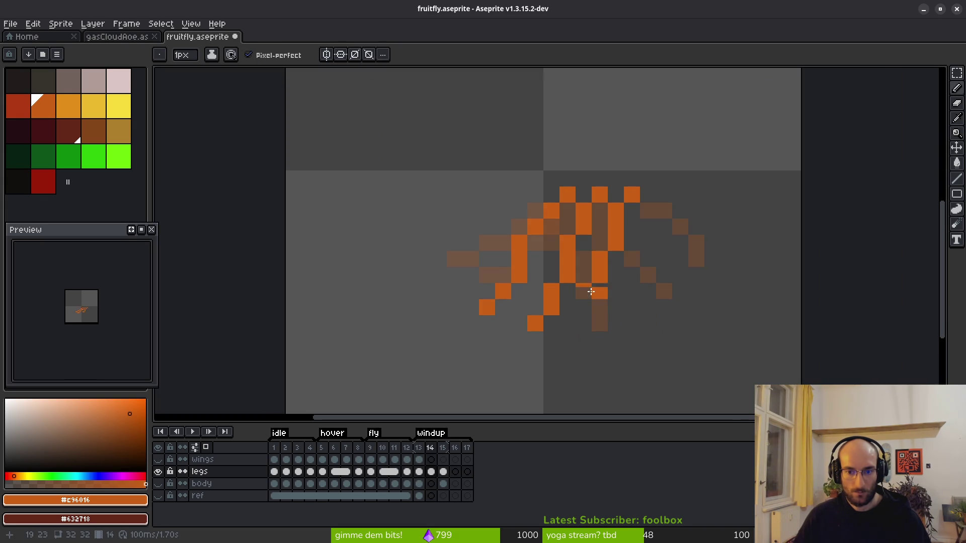
pyautogui.scroll(-5, 607, 293)
pyautogui.scroll(1, 664, 280)
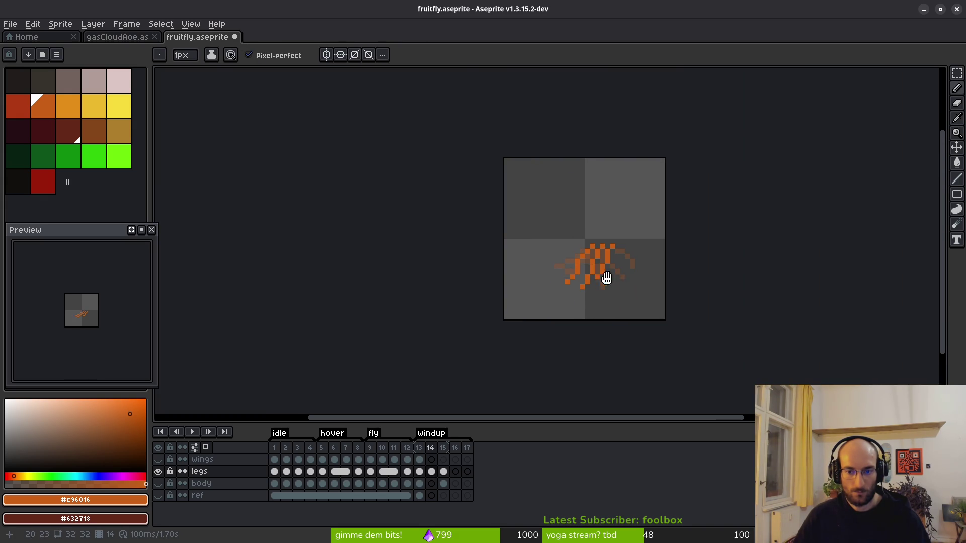
# - Insert a new empty frame 15 after frame 14 with Alt+B
pyautogui.press('i')
pyautogui.press('b')
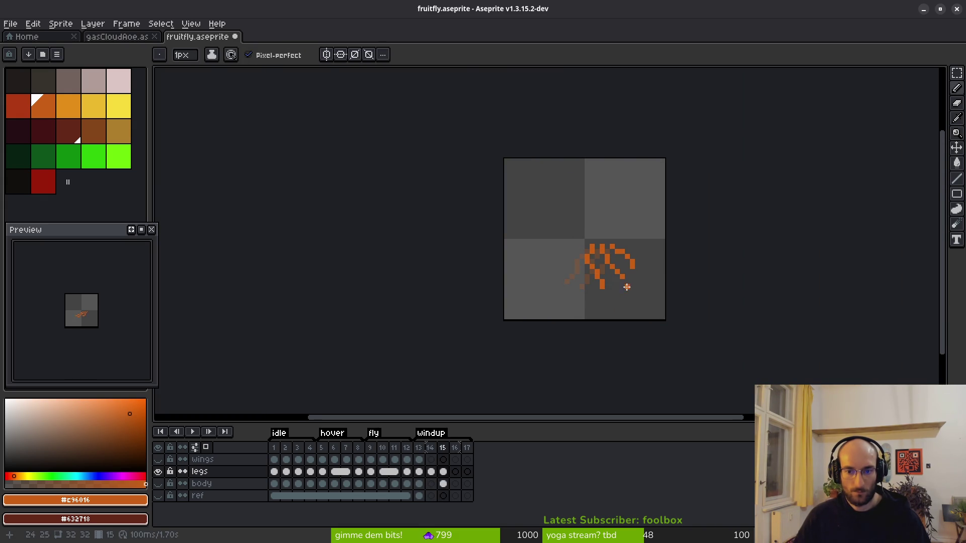
pyautogui.scroll(4, 629, 282)
pyautogui.hotkey('alt', 'b')
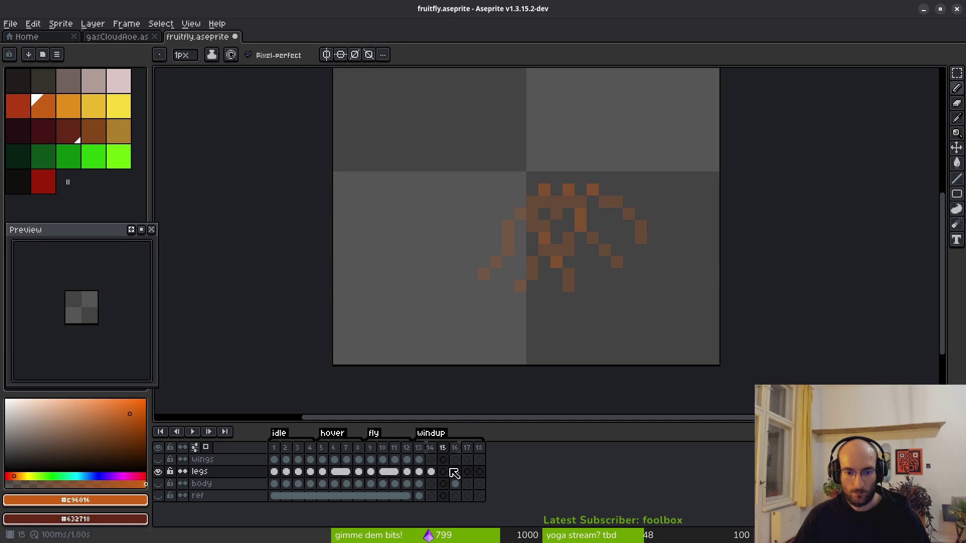
# - Compare windup frames 14–16, then draw an orange leg stroke on empty frame 15
pyautogui.press('i')
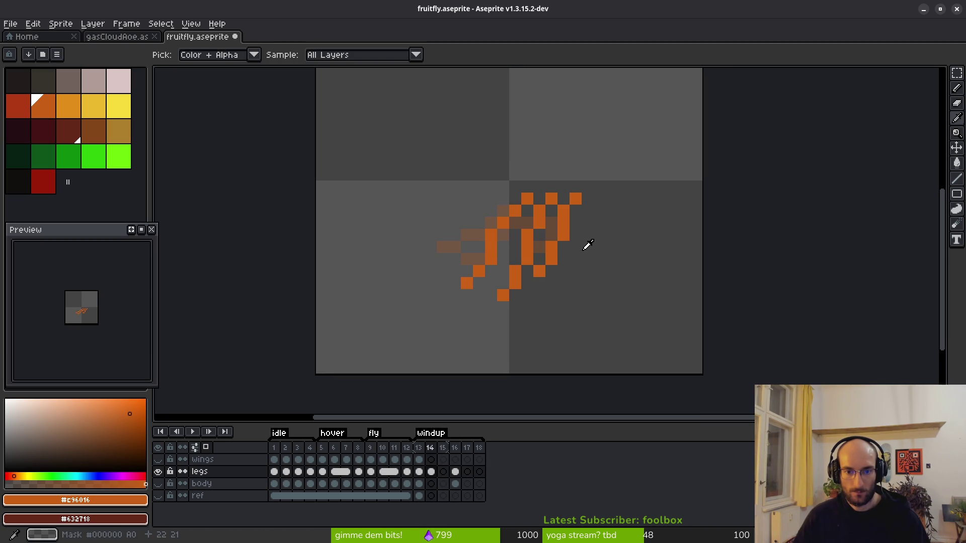
pyautogui.press('Left')
pyautogui.press('Right')
pyautogui.press('Left')
pyautogui.press('Right')
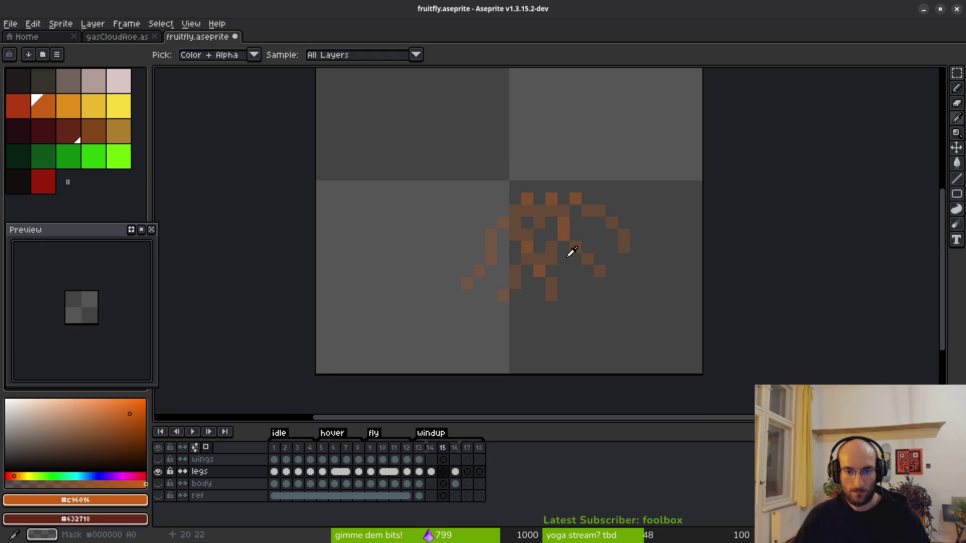
pyautogui.press('Right')
pyautogui.press('Left')
pyautogui.press('Left')
pyautogui.press('Right')
pyautogui.press('Right')
pyautogui.press('Left')
pyautogui.press('Left')
pyautogui.press('Right')
pyautogui.press('b')
pyautogui.scroll(1, 595, 216)
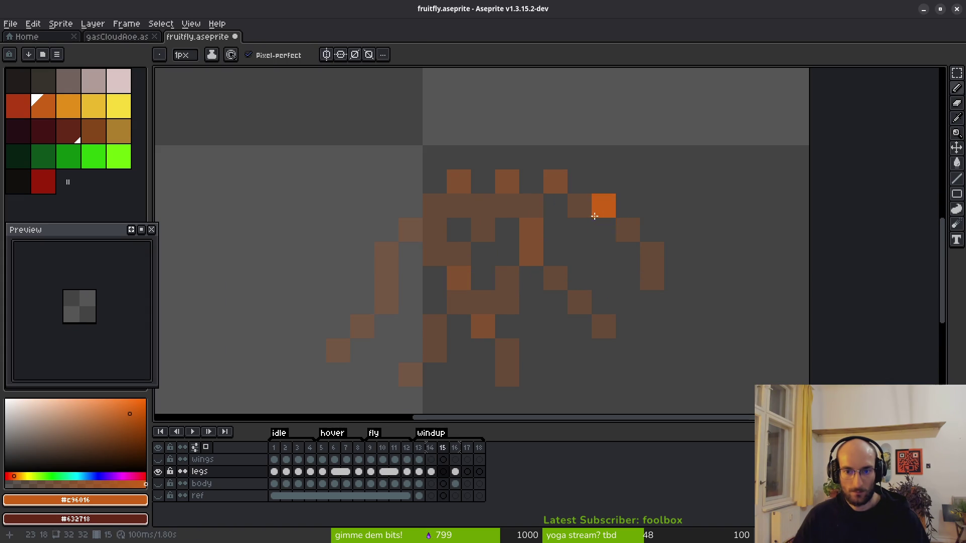
pyautogui.moveTo(557, 232); pyautogui.dragTo(629, 328)
# - Redraw frame 15's leg as a cleaner orange diagonal, fixing stray pixels with undo
pyautogui.press('e')
pyautogui.scroll(1, 671, 339)
pyautogui.press('b')
pyautogui.click(630, 290)
pyautogui.hotkey('ctrl', 'z')
pyautogui.hotkey('ctrl', 'z')
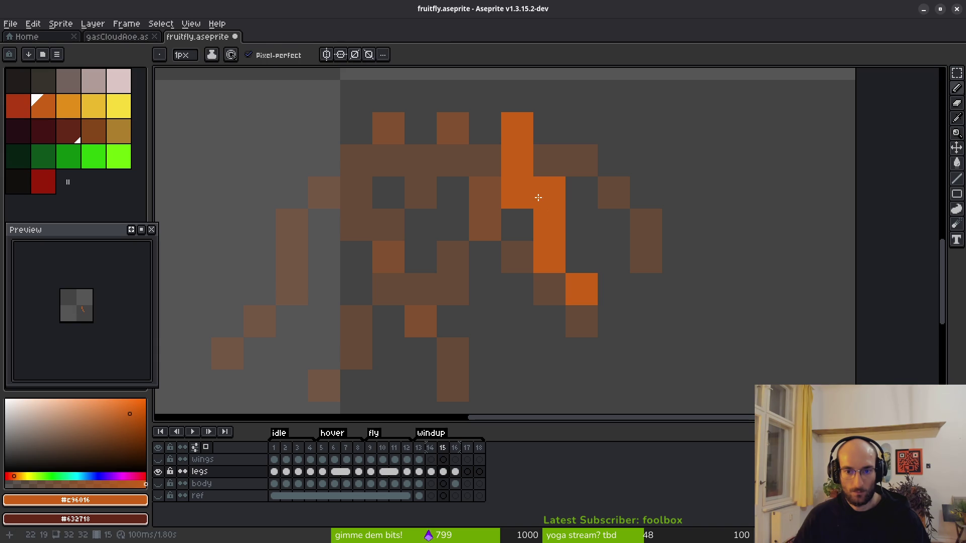
pyautogui.press('e')
pyautogui.moveTo(517, 193); pyautogui.dragTo(562, 298)
pyautogui.press('b')
pyautogui.hotkey('ctrl', 'z')
pyautogui.hotkey('ctrl', 'z')
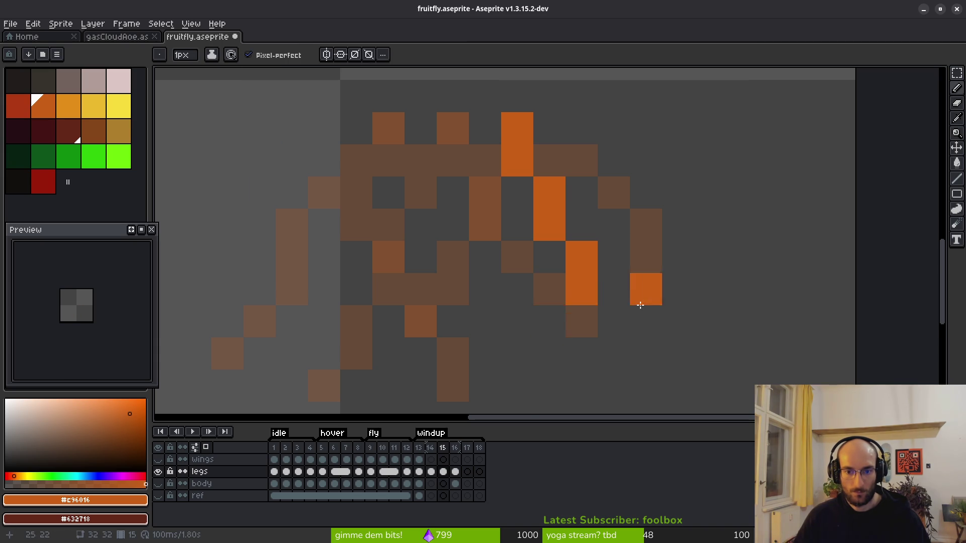
pyautogui.scroll(-3, 658, 323)
pyautogui.hotkey('ctrl', 'y')
pyautogui.press('alt')
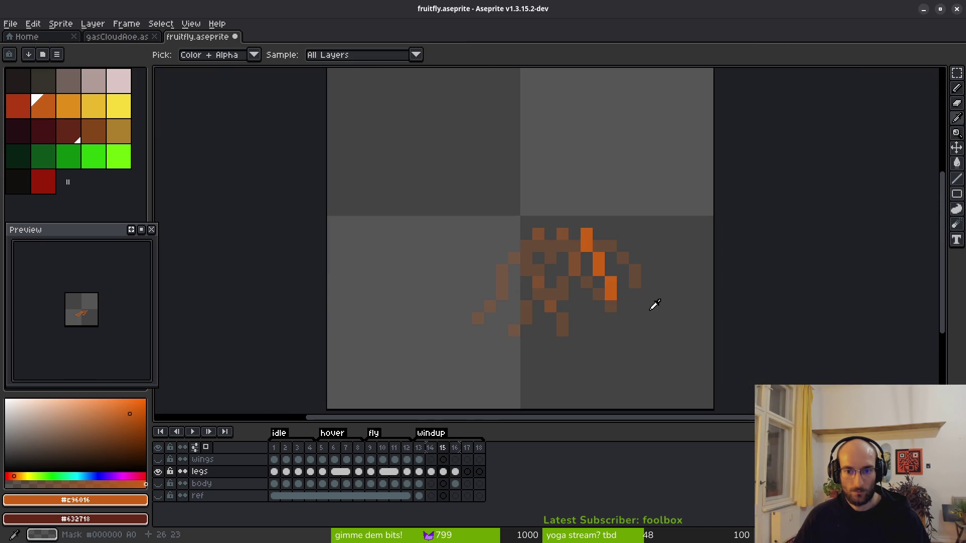
# - Flip between frames 14 and 15 to compare the leg poses
pyautogui.press(',')
pyautogui.press('.')
pyautogui.press(',')
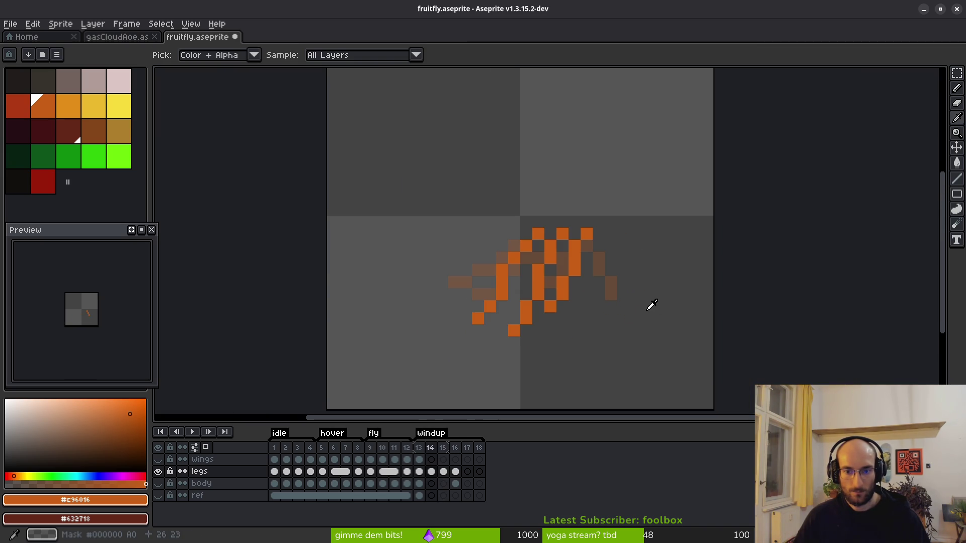
pyautogui.press('.')
pyautogui.press(',')
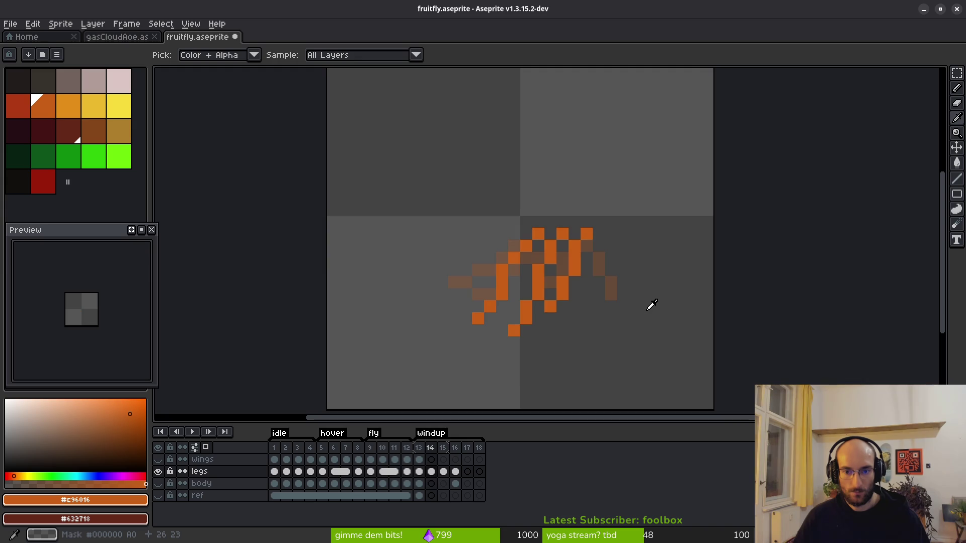
pyautogui.press('.')
pyautogui.press(',')
pyautogui.press('.')
# - Erase frame 15's upper and end leg pixels and repaint the leg end one row lower
pyautogui.press('b')
pyautogui.scroll(1, 588, 261)
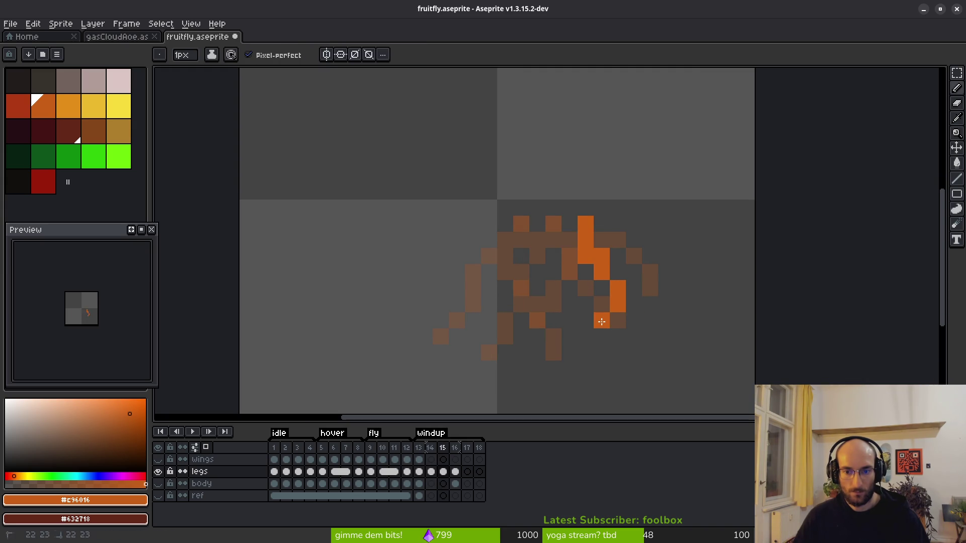
pyautogui.press('e')
pyautogui.click(602, 256)
pyautogui.press('b')
pyautogui.click(602, 288)
pyautogui.press('e')
pyautogui.click(617, 288)
pyautogui.scroll(-5, 664, 319)
pyautogui.scroll(5, 628, 313)
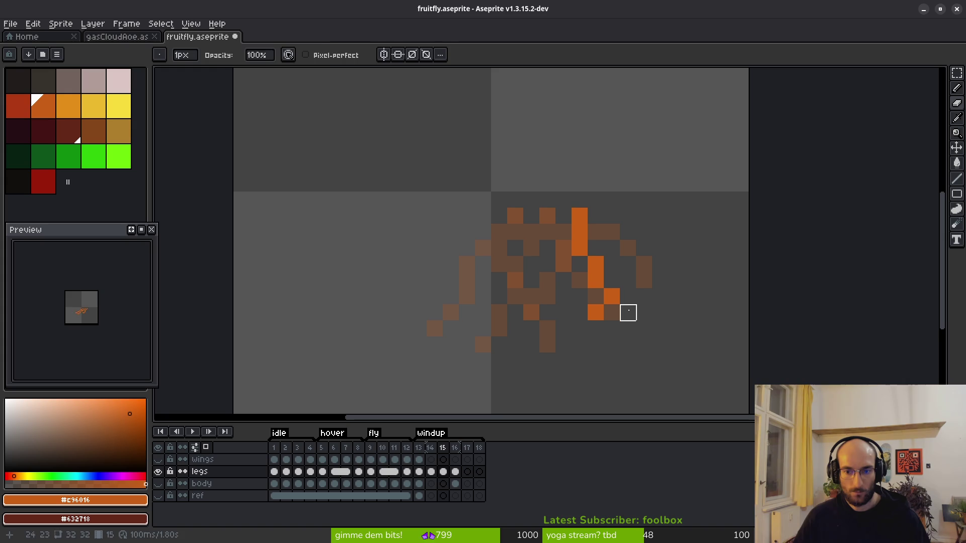
# - Shift the lower leg pixels on frame 15 one step left
pyautogui.press('b')
pyautogui.click(596, 297)
pyautogui.click(579, 313)
pyautogui.press('e')
pyautogui.click(612, 297)
pyautogui.click(596, 313)
pyautogui.scroll(-1, 644, 312)
pyautogui.scroll(-3, 644, 312)
pyautogui.press('b')
# - Step through frames 13–16 to compare legs and add an orange leg pixel on frame 16
pyautogui.press('i')
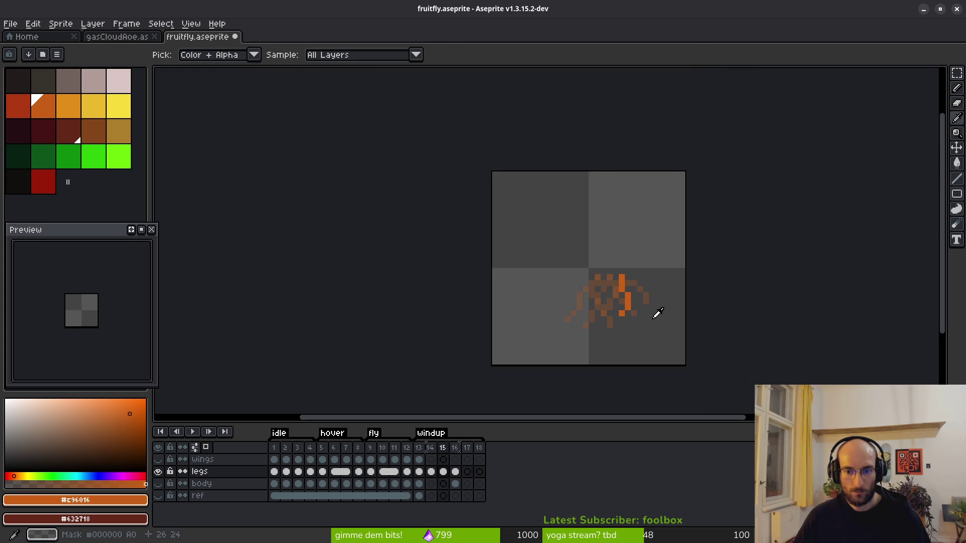
pyautogui.press('.')
pyautogui.press(',')
pyautogui.press(',')
pyautogui.press(',')
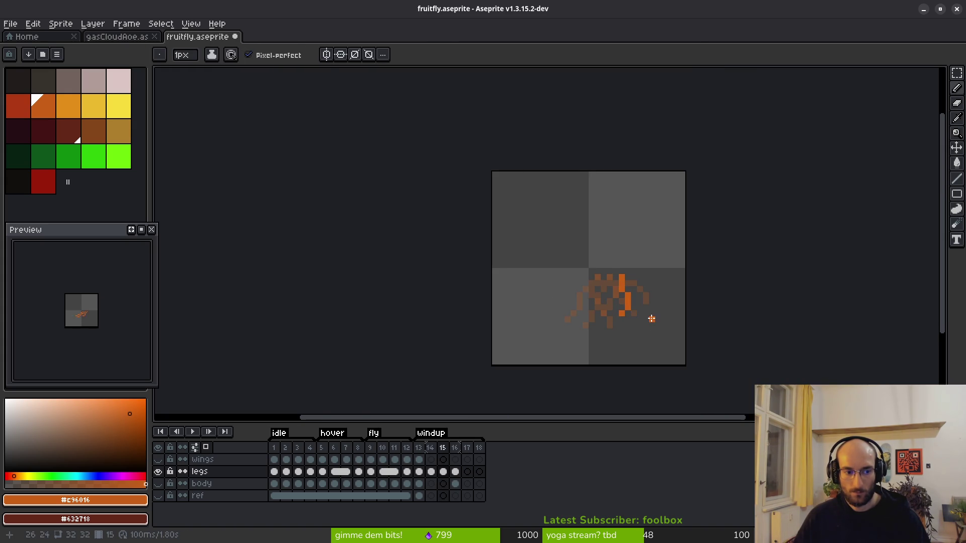
pyautogui.scroll(5, 592, 294)
pyautogui.press('.')
pyautogui.press('.')
pyautogui.press('.')
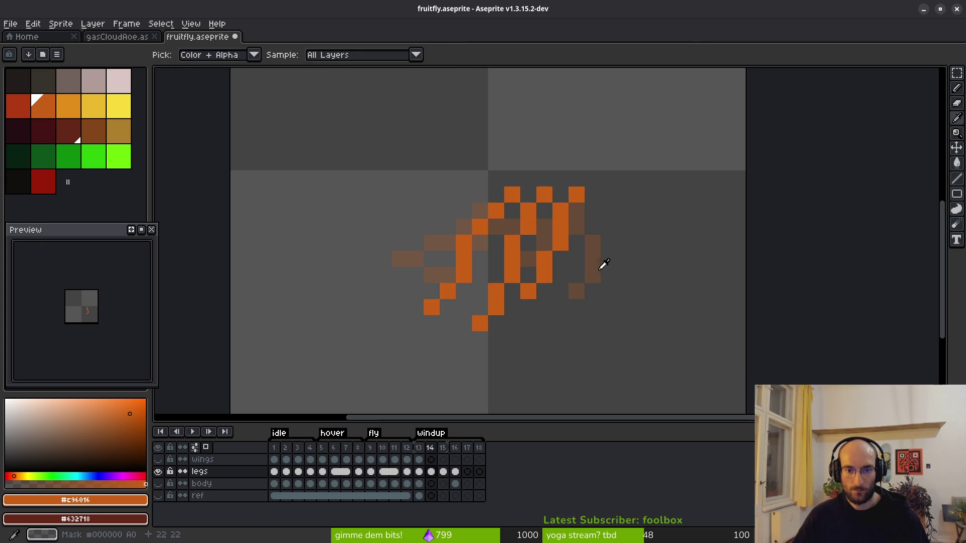
pyautogui.press(',')
pyautogui.press(',')
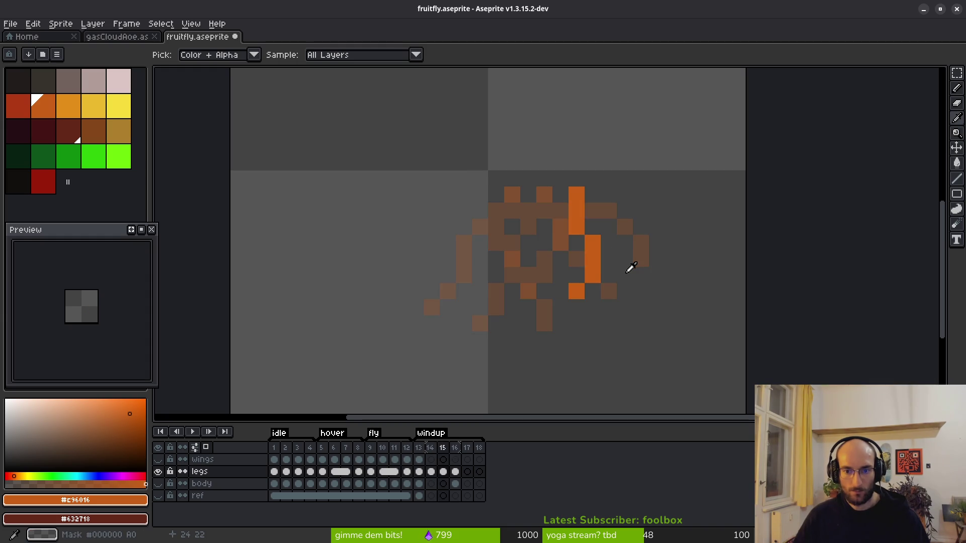
pyautogui.press('.')
pyautogui.press('.')
pyautogui.click(611, 305)
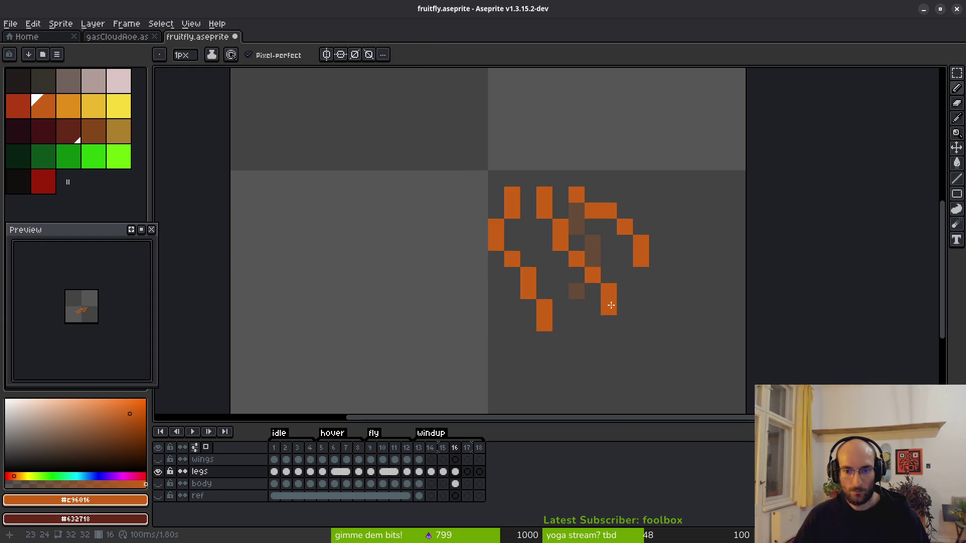
pyautogui.scroll(-4, 657, 306)
# - Compare frames 14 and 16, then return to frame 15 for leg editing
pyautogui.press('alt')
pyautogui.press(',')
pyautogui.press('.')
pyautogui.press(',')
pyautogui.press(',')
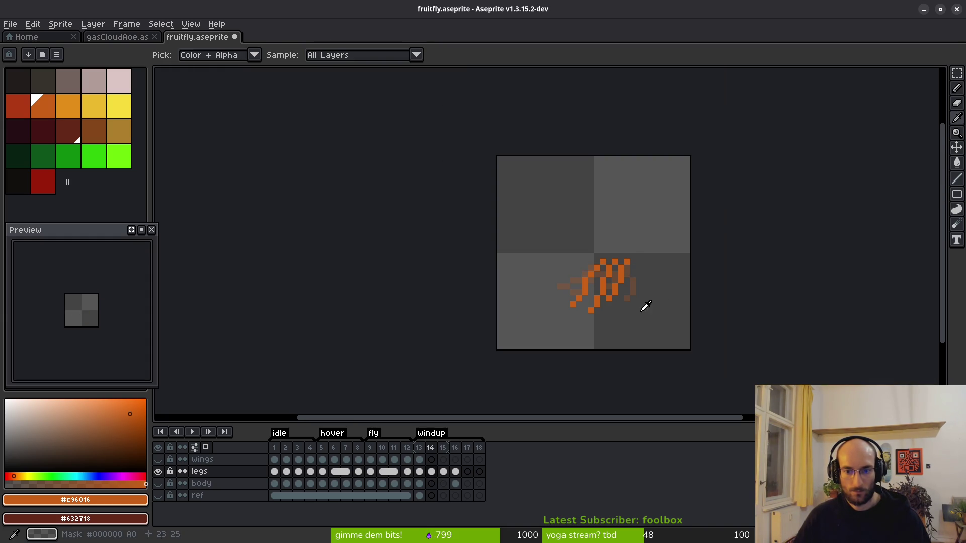
pyautogui.press('.')
pyautogui.press('.')
pyautogui.scroll(3, 592, 160)
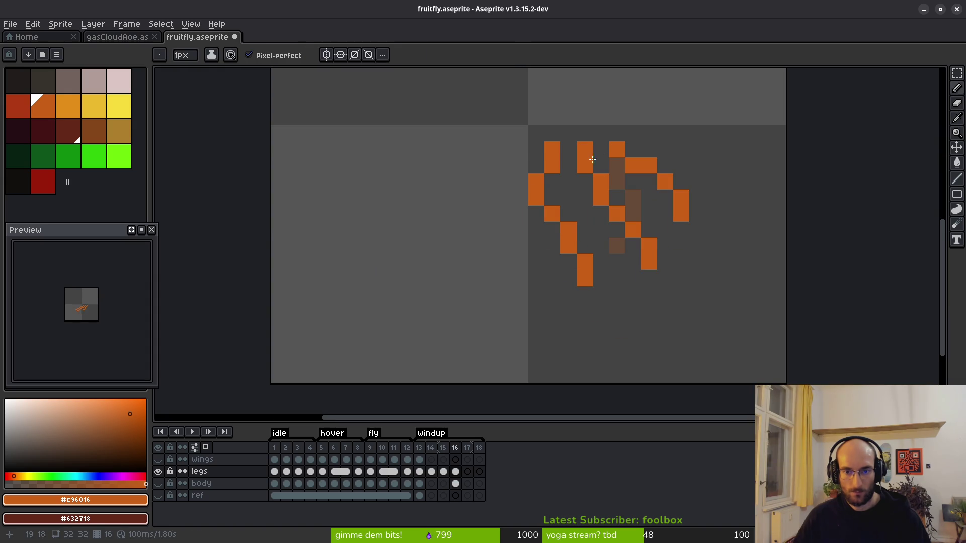
pyautogui.press(',')
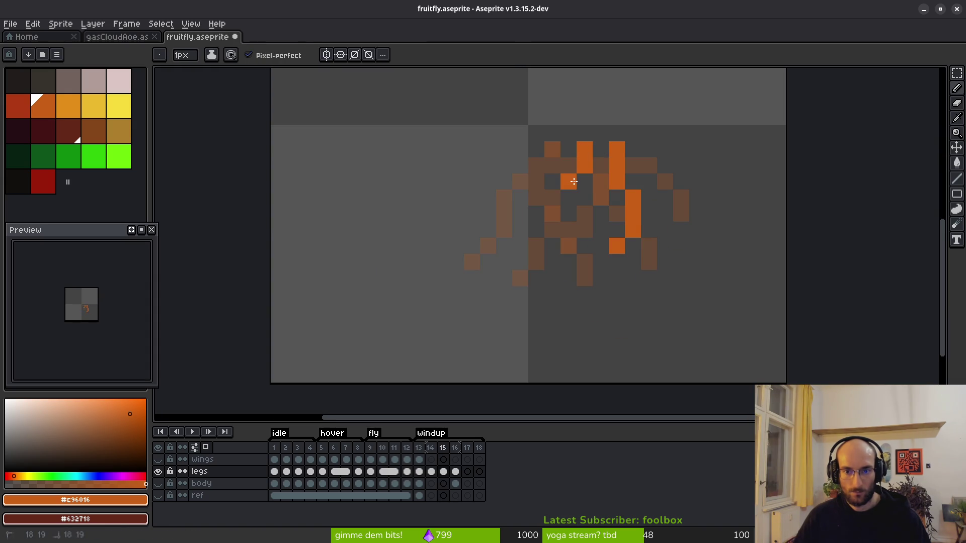
# - Recolour frame 15's brown leg pixels bright orange and erase a bottom leg pixel
pyautogui.click(568, 245)
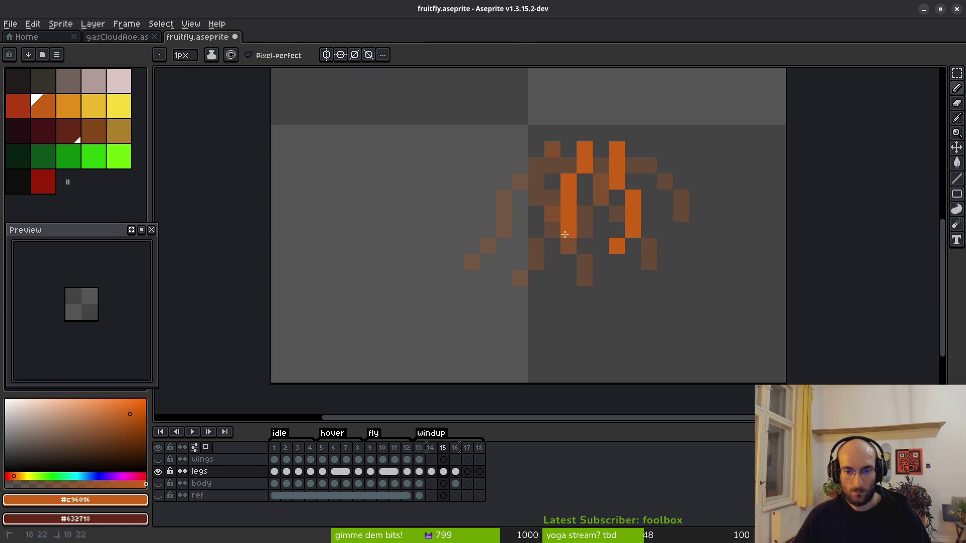
pyautogui.press('e')
pyautogui.hotkey('ctrl', 'z')
pyautogui.scroll(2, 582, 276)
pyautogui.click(582, 276)
pyautogui.scroll(-4, 624, 291)
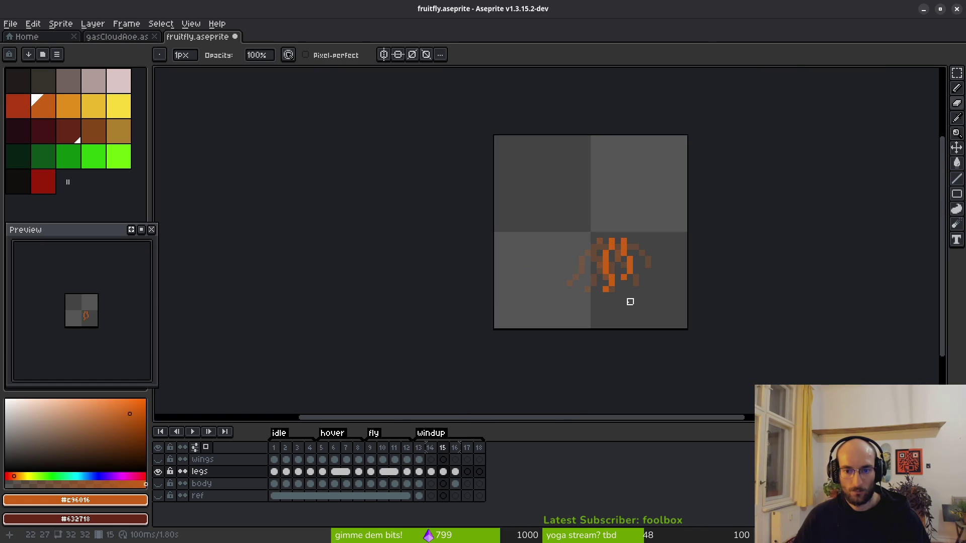
pyautogui.scroll(3, 604, 262)
pyautogui.scroll(-2, 589, 272)
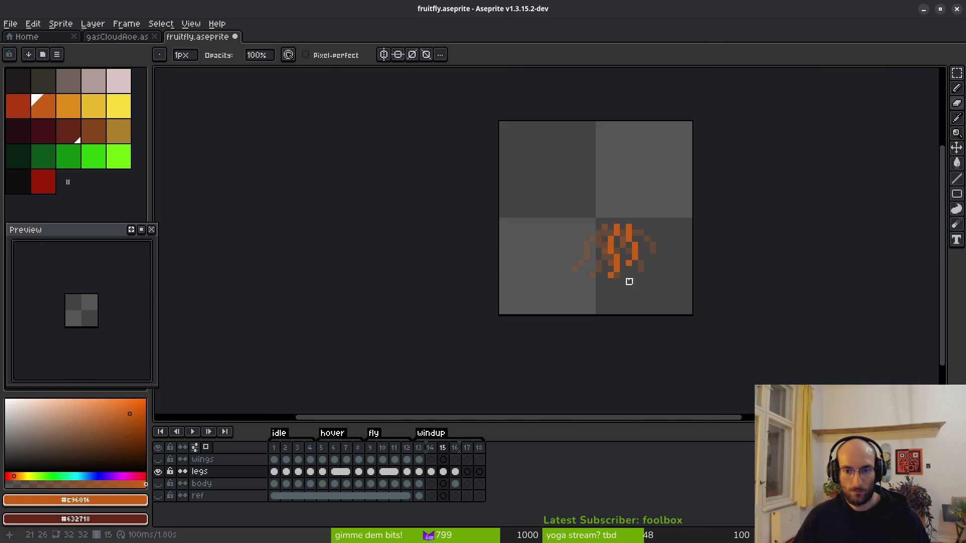
pyautogui.press('b')
pyautogui.scroll(2, 581, 282)
pyautogui.click(578, 178)
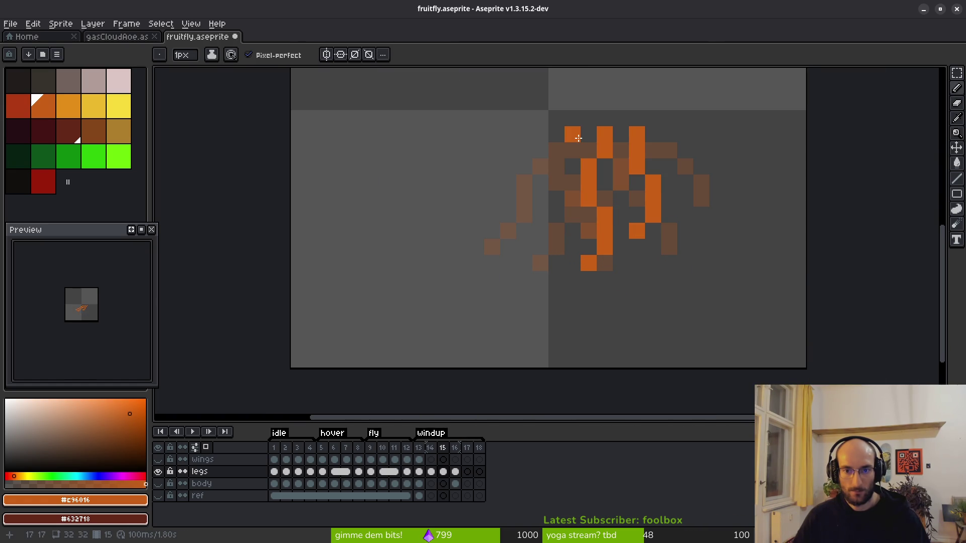
# - Flip between frames 15 and 16 to compare the legs
pyautogui.press('i')
pyautogui.press('Right')
pyautogui.press('Left')
pyautogui.press('Right')
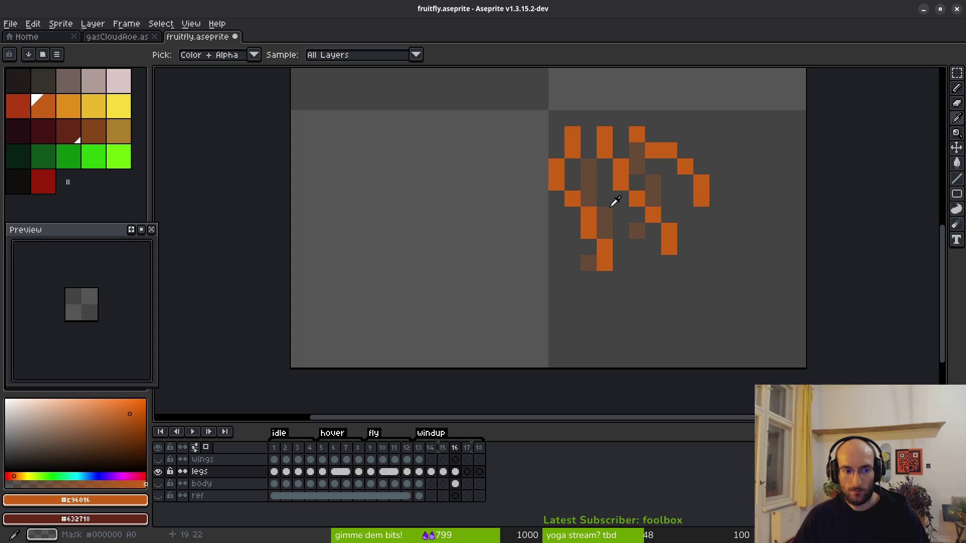
pyautogui.press('Left')
pyautogui.press('Right')
pyautogui.press('Left')
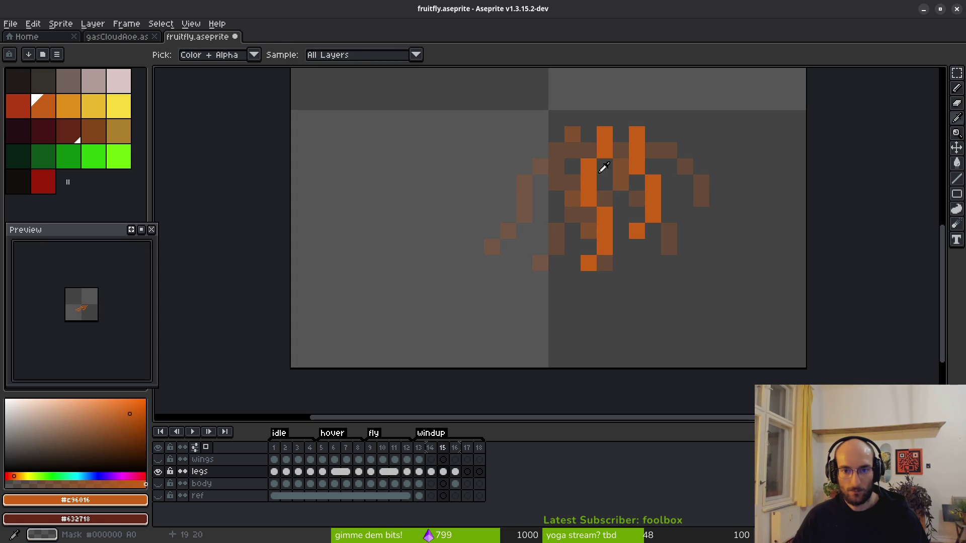
# - Fill out frame 15's left legs with extra orange pixels
pyautogui.press('b')
pyautogui.press('Right')
pyautogui.press('Left')
pyautogui.click(564, 160)
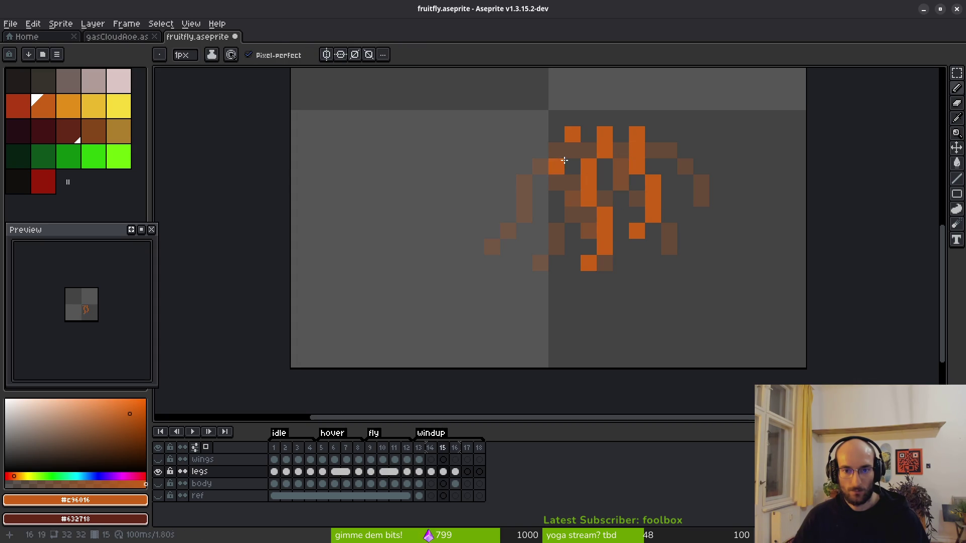
pyautogui.click(542, 183)
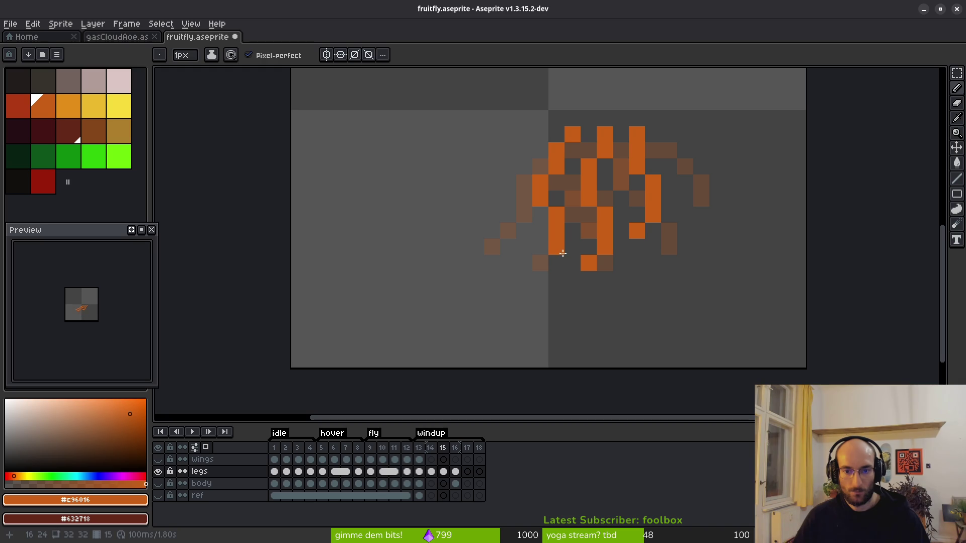
pyautogui.moveTo(568, 244); pyautogui.dragTo(540, 263)
pyautogui.scroll(-4, 594, 283)
# - Compare frames 14 and 15, then extend frame 15's left leg diagonally down-left in orange
pyautogui.press('i')
pyautogui.press('Left')
pyautogui.press('Right')
pyautogui.press('Right')
pyautogui.press('Left')
pyautogui.press('Left')
pyautogui.press('Right')
pyautogui.press('b')
pyautogui.scroll(3, 603, 258)
pyautogui.moveTo(540, 250)
pyautogui.mouseDown()
pyautogui.moveTo(528, 247)
pyautogui.moveTo(514, 297)
pyautogui.moveTo(545, 248)
pyautogui.moveTo(562, 297)
pyautogui.mouseUp()
# - Clean up stray orange pixels on the left leg and fill the gap near its tip
pyautogui.press('e')
pyautogui.press('b')
pyautogui.press('e')
pyautogui.click(530, 216)
pyautogui.press('b')
pyautogui.click(546, 248)
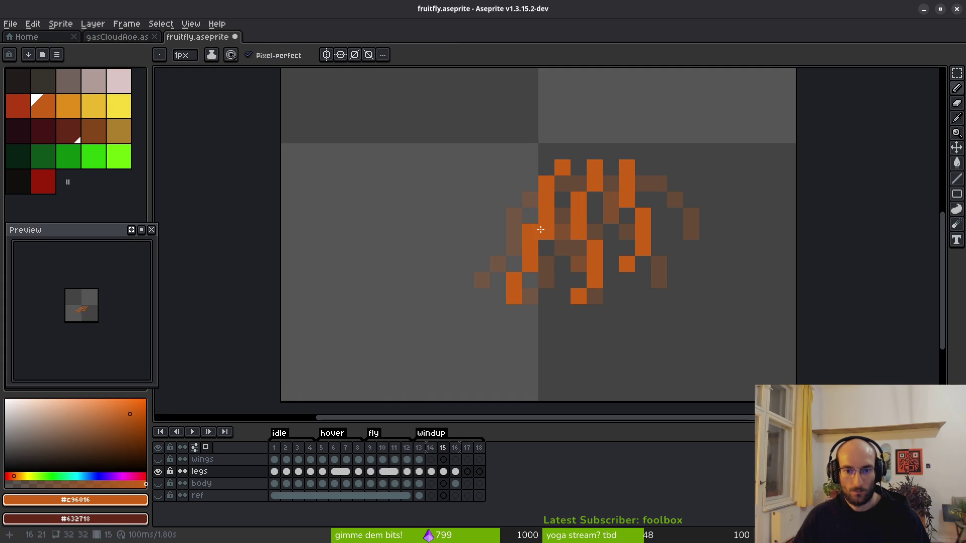
pyautogui.press('e')
pyautogui.click(531, 232)
pyautogui.press('b')
pyautogui.click(524, 273)
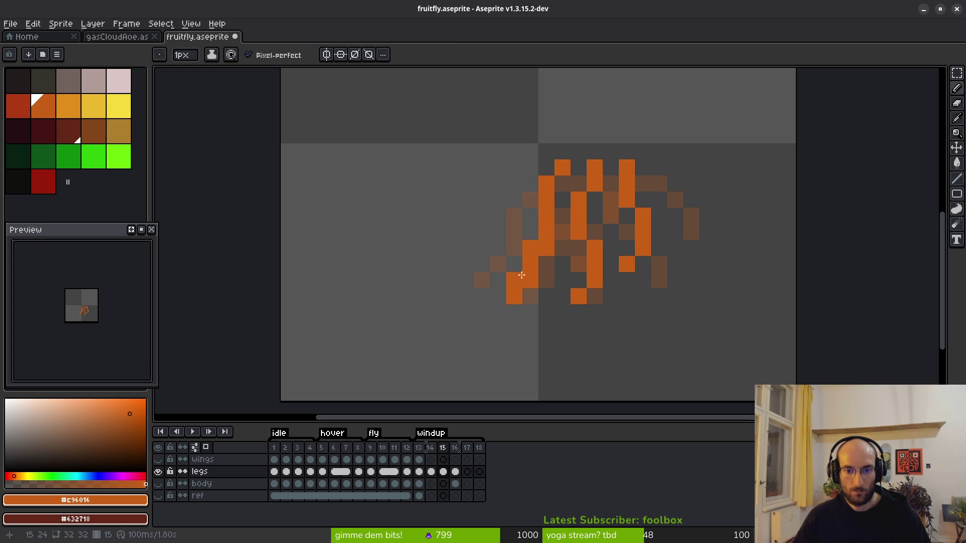
pyautogui.press('e')
# - Reshape the leg's bottom into a short horizontal orange foot
pyautogui.moveTo(514, 280); pyautogui.dragTo(530, 281)
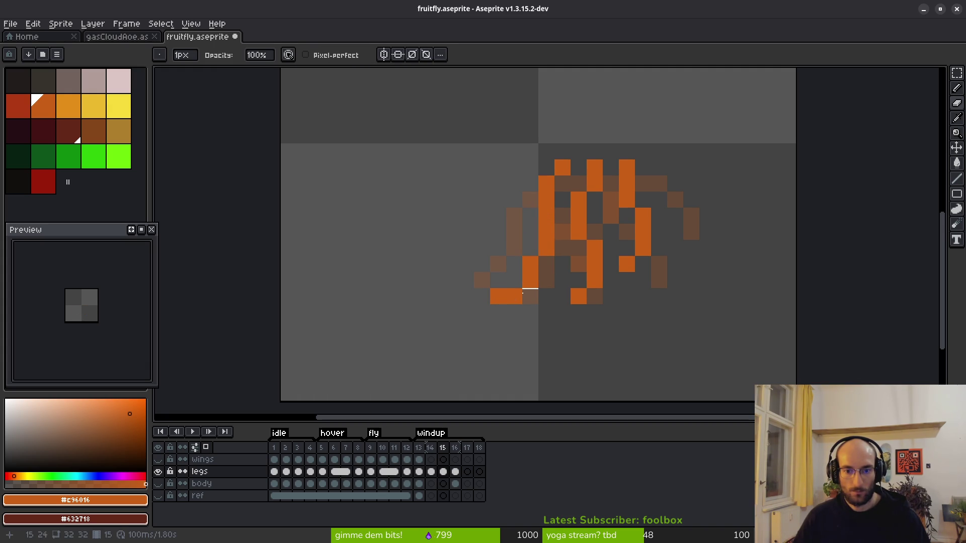
pyautogui.scroll(-3, 530, 312)
pyautogui.scroll(3, 577, 315)
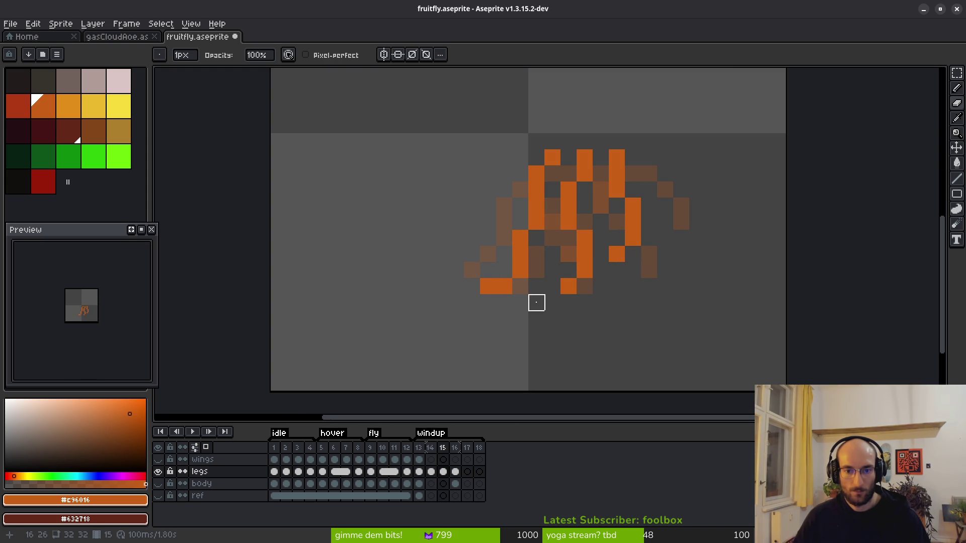
pyautogui.press('b')
pyautogui.click(504, 270)
pyautogui.press('e')
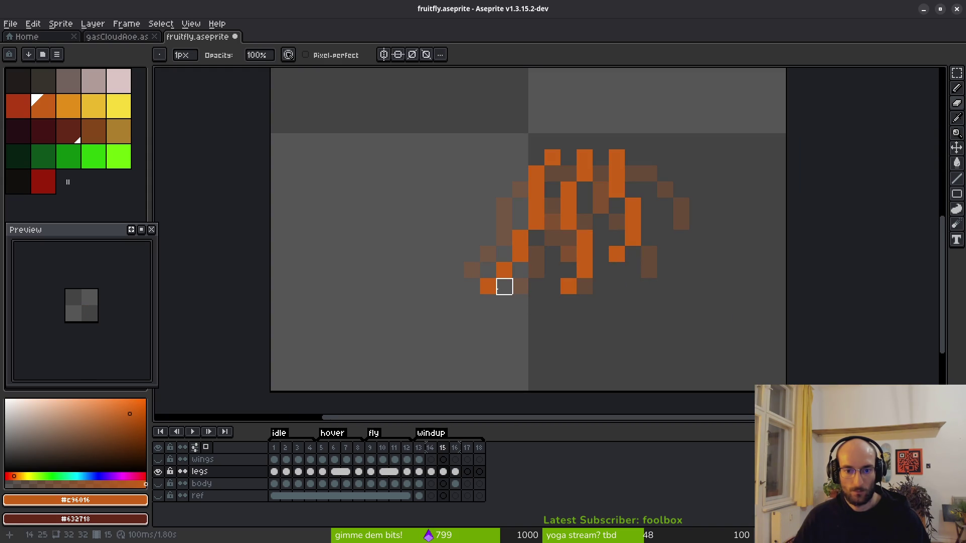
pyautogui.click(504, 287)
# - Check neighbouring frames 13 and 14 and select frame 13's legs cel
pyautogui.scroll(-2, 551, 300)
pyautogui.scroll(-1, 551, 300)
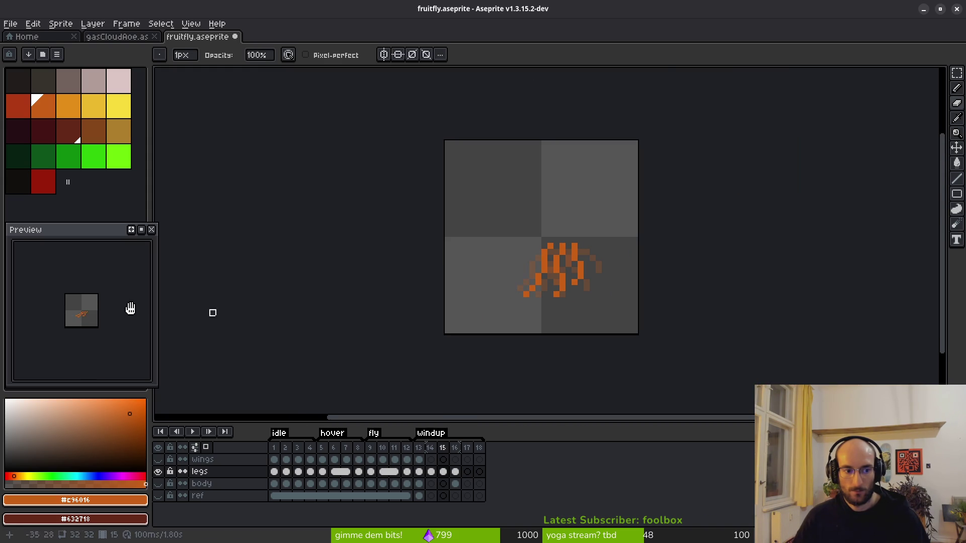
pyautogui.scroll(3, 100, 322)
pyautogui.press('Left')
pyautogui.press('Left')
pyautogui.scroll(-1, 560, 282)
pyautogui.press('i')
pyautogui.press('Right')
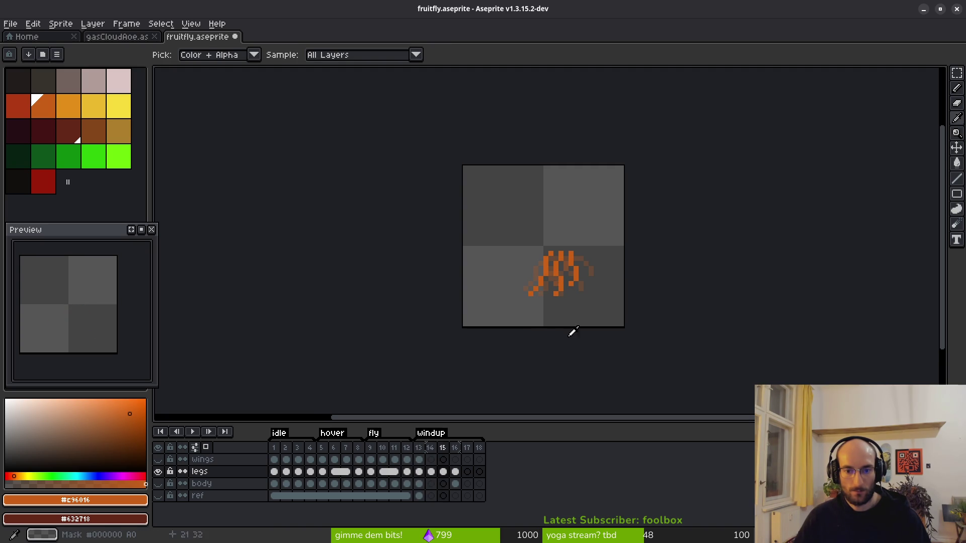
pyautogui.click(420, 472)
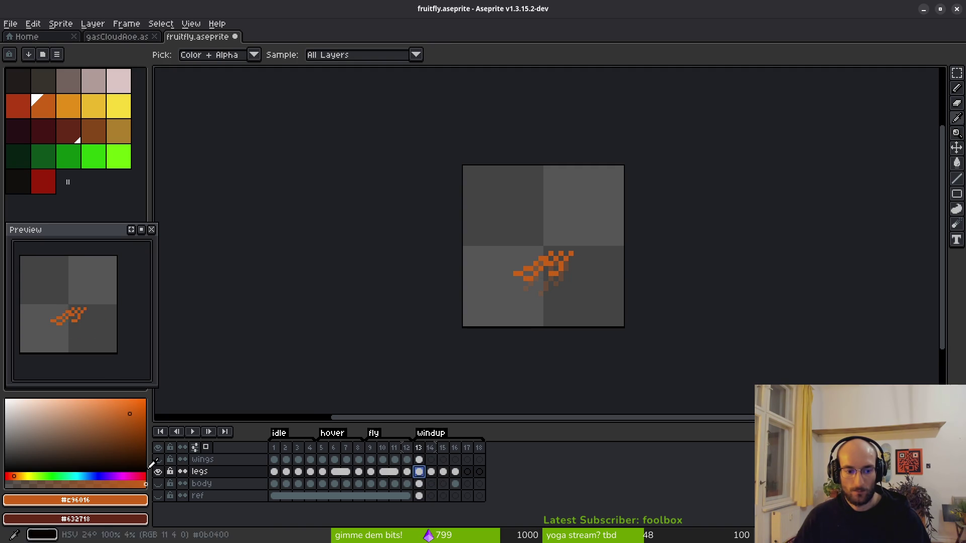
# - Make the body layer visible again and flip between windup frames 14 to 16
pyautogui.click(158, 484)
pyautogui.press('b')
pyautogui.scroll(1, 540, 283)
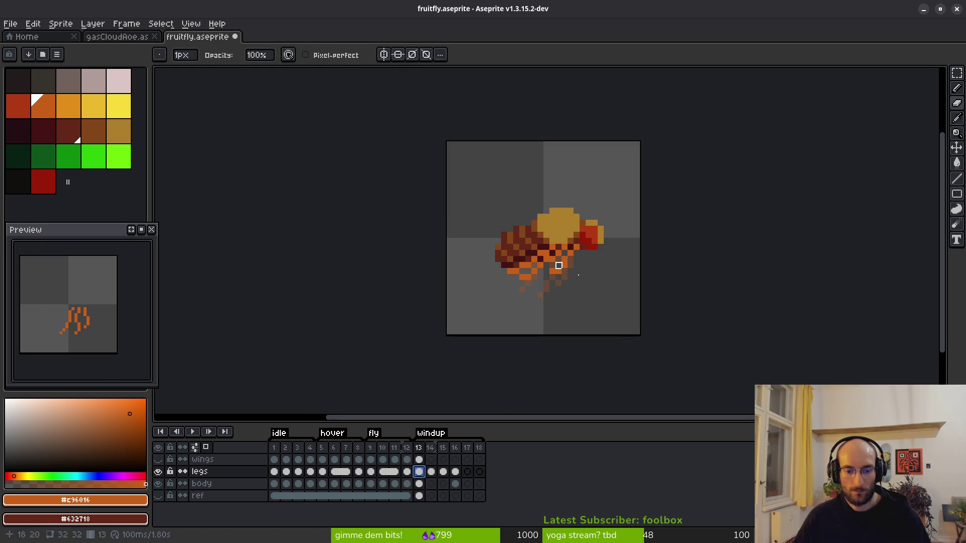
pyautogui.press('i')
pyautogui.press('Right')
pyautogui.press('Right')
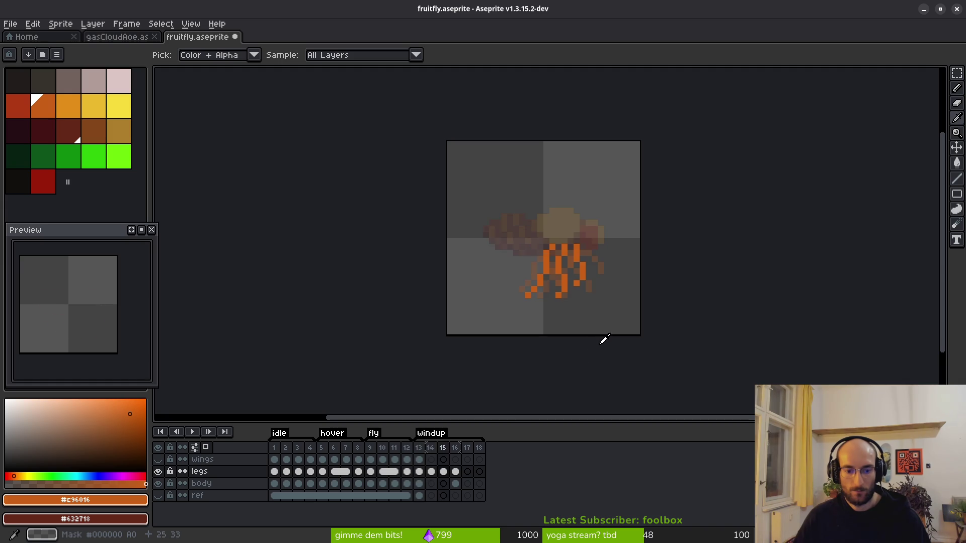
pyautogui.press('Right')
pyautogui.press('b')
pyautogui.press('i')
pyautogui.press('Left')
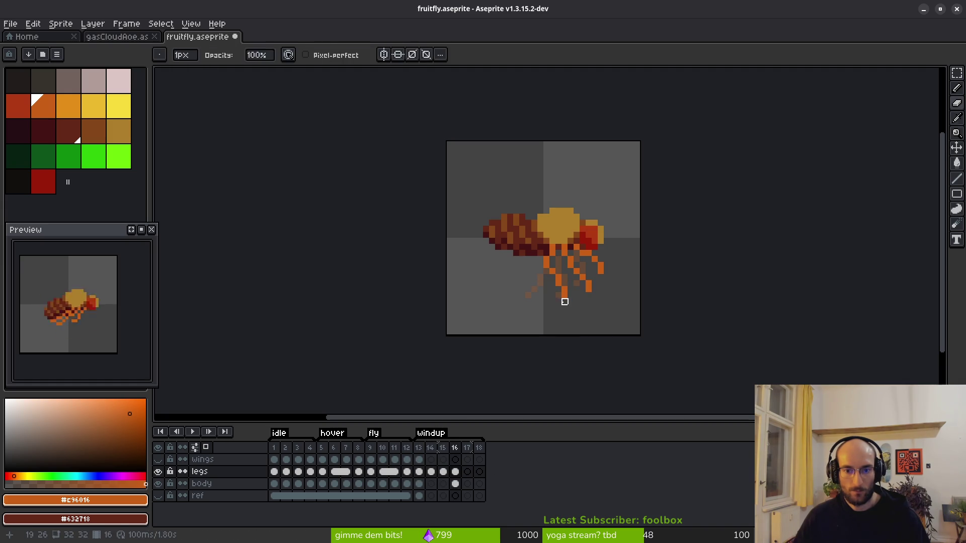
pyautogui.press('Left')
pyautogui.press('Right')
pyautogui.press('Right')
# - Sketch dark-red abdomen outline pixels on frame 16, then undo the strokes
pyautogui.press('b')
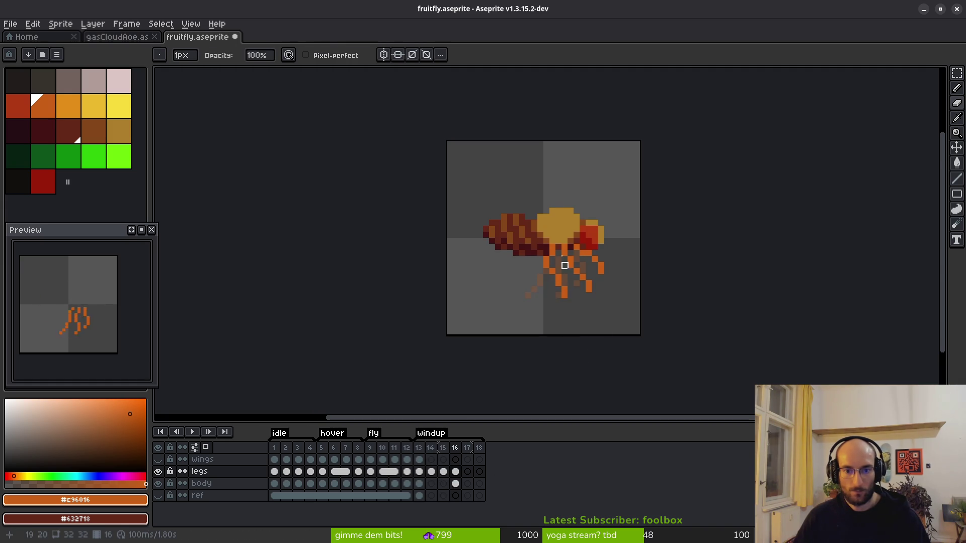
pyautogui.scroll(4, 536, 244)
pyautogui.moveTo(555, 228); pyautogui.dragTo(569, 228)
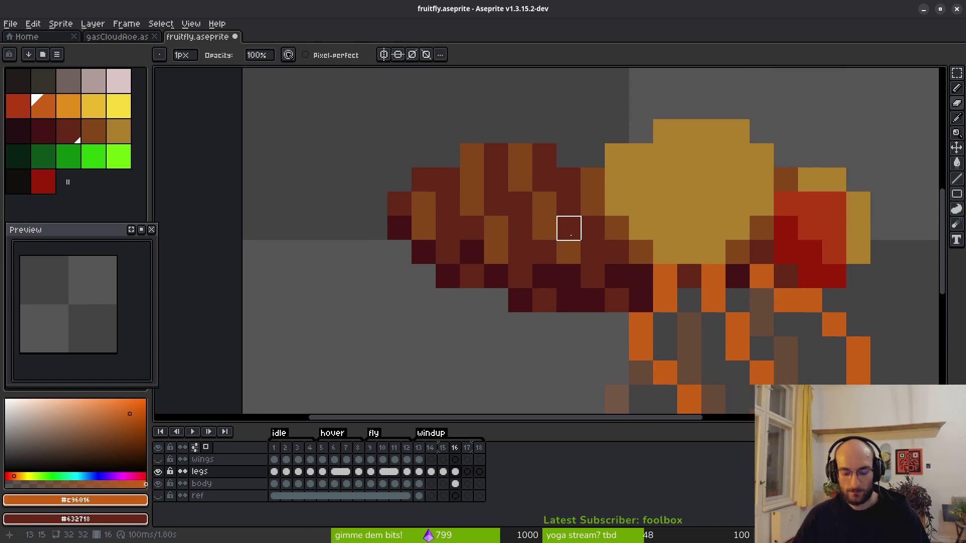
pyautogui.keyDown('alt'); pyautogui.click(569, 179); pyautogui.keyUp('alt')
pyautogui.click(569, 156)
pyautogui.click(521, 132)
pyautogui.moveTo(501, 129)
pyautogui.mouseDown()
pyautogui.moveTo(401, 160)
pyautogui.moveTo(397, 182)
pyautogui.mouseUp()
pyautogui.scroll(-2, 563, 337)
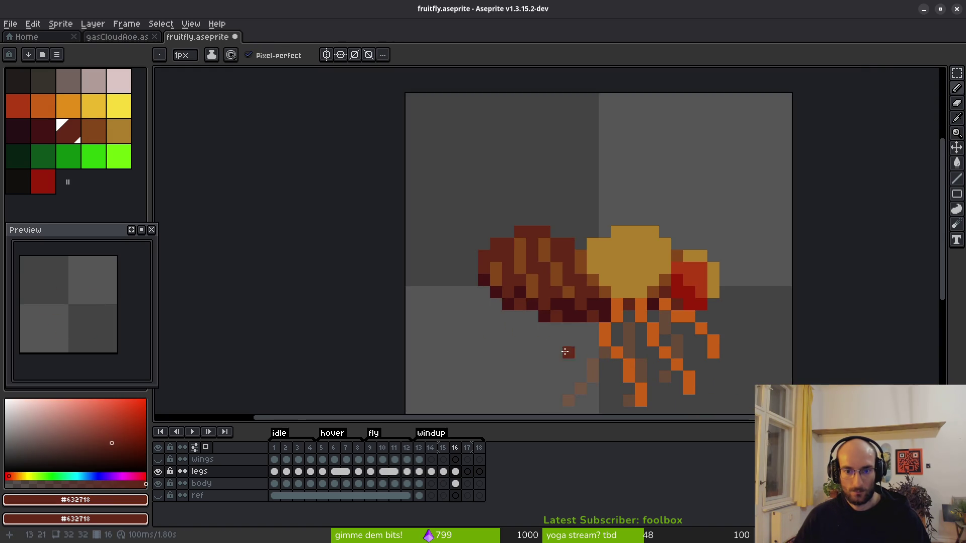
pyautogui.scroll(2, 509, 294)
pyautogui.press('e')
pyautogui.click(419, 218)
pyautogui.click(440, 245)
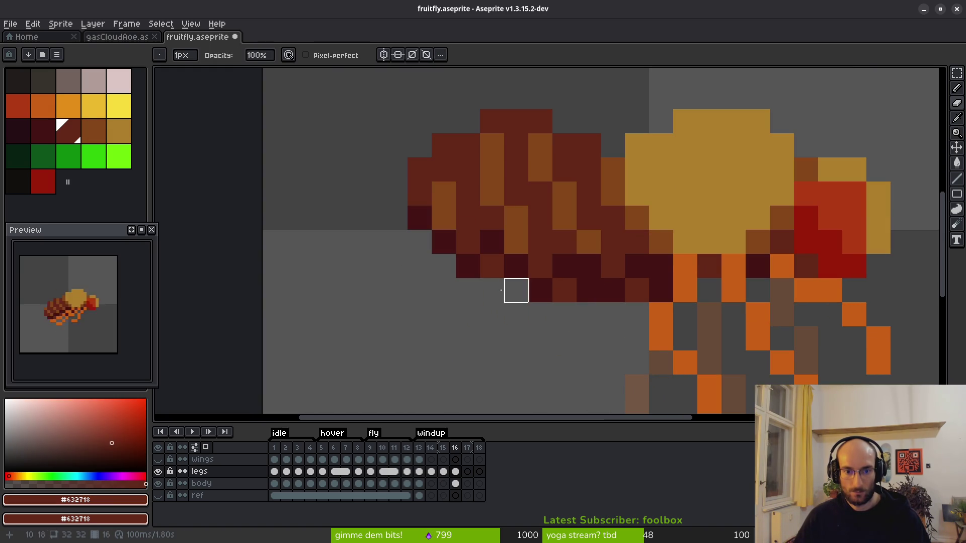
pyautogui.hotkey('ctrl', 'z')
pyautogui.hotkey('ctrl', 'z')
pyautogui.hotkey('ctrl', 'z')
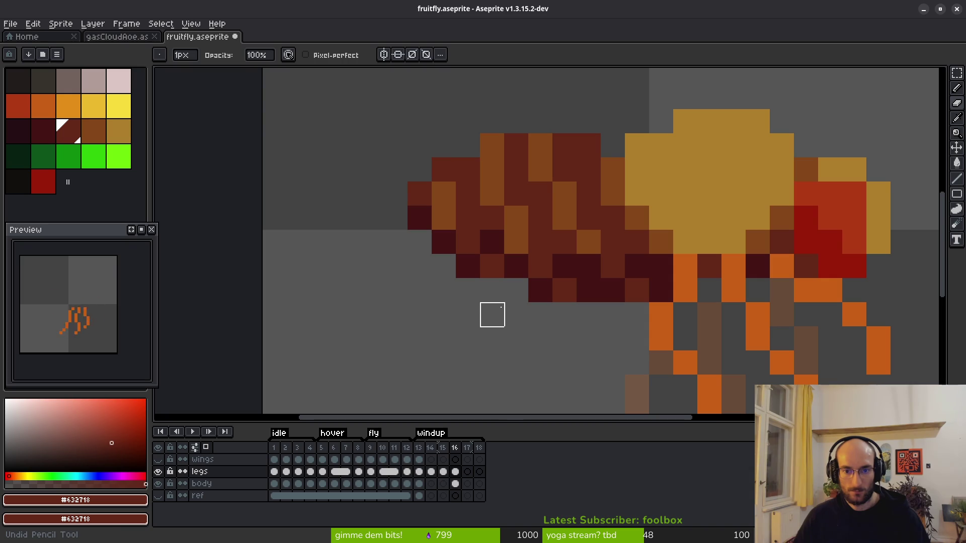
# - Compare frame 15 with frame 16 and pan across the abdomen
pyautogui.click(443, 484)
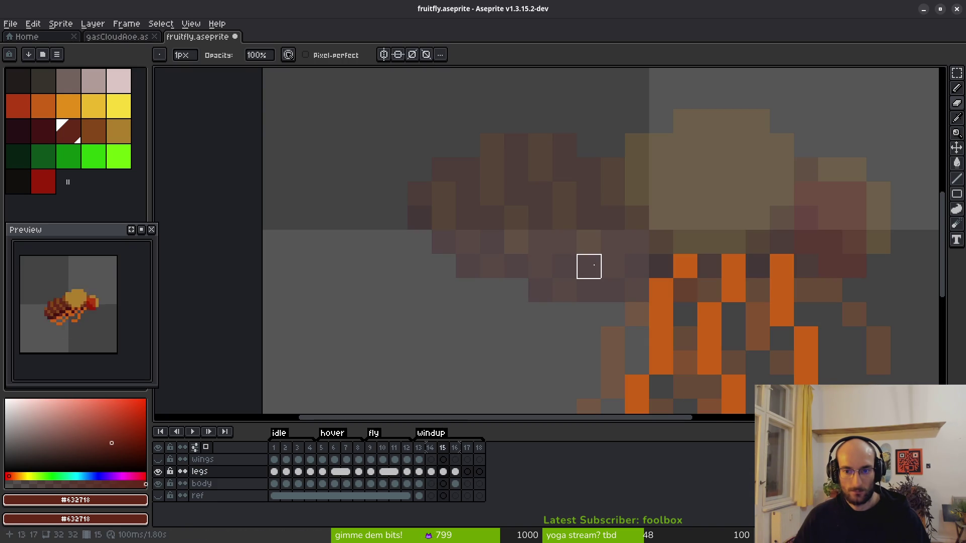
pyautogui.press('.')
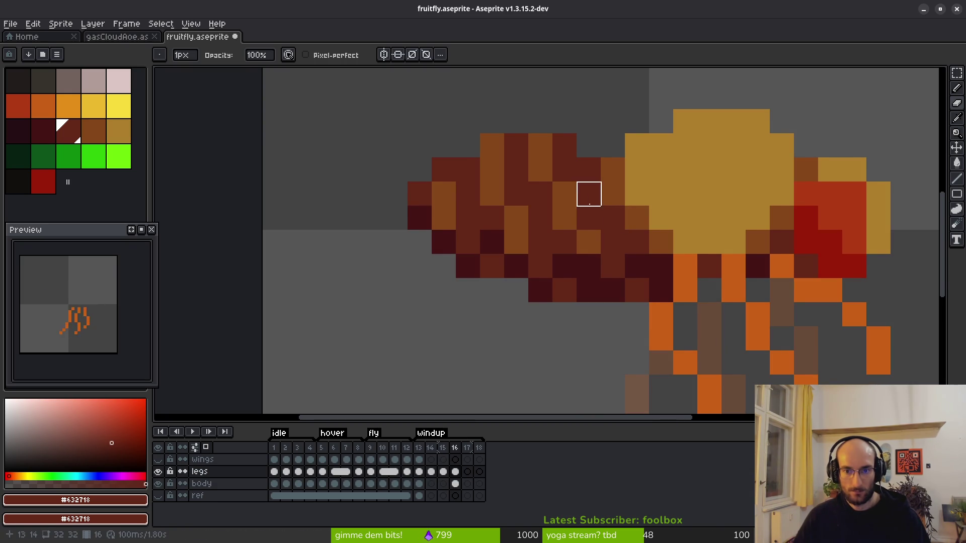
pyautogui.moveTo(593, 202); pyautogui.dragTo(571, 199)
# - Draw a dark-red edge along the fly's back on the frame 16 body layer
pyautogui.press('b')
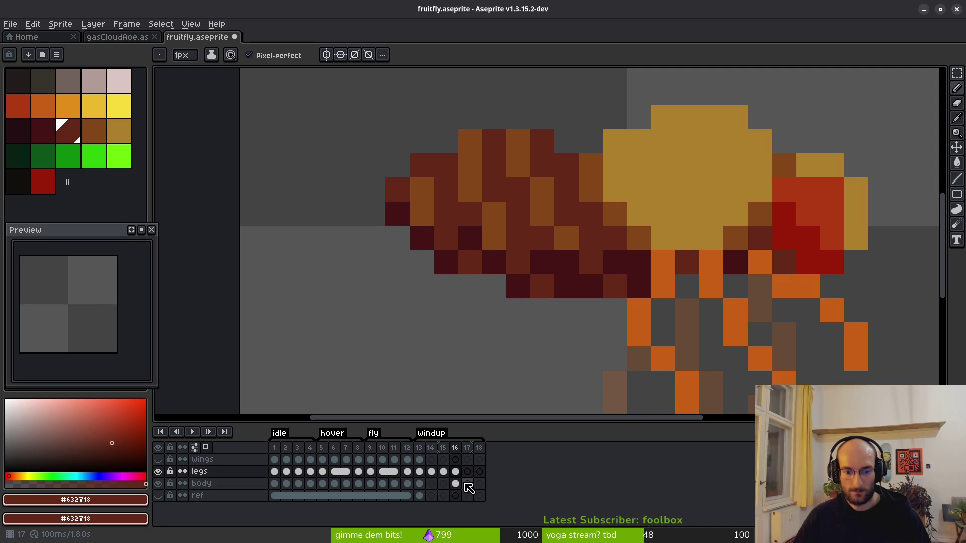
pyautogui.click(455, 484)
pyautogui.click(523, 121)
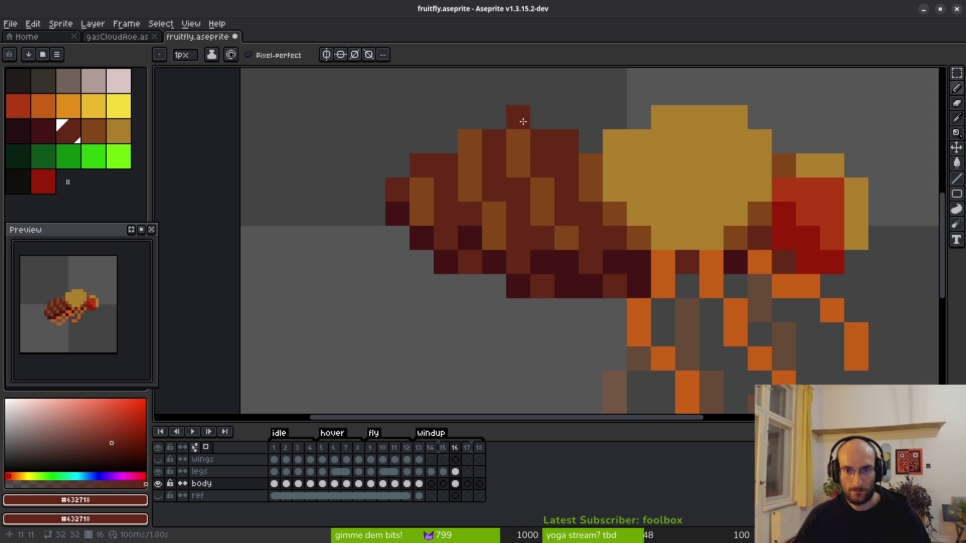
pyautogui.moveTo(525, 120)
pyautogui.mouseDown()
pyautogui.moveTo(467, 119)
pyautogui.moveTo(409, 140)
pyautogui.moveTo(398, 166)
pyautogui.mouseUp()
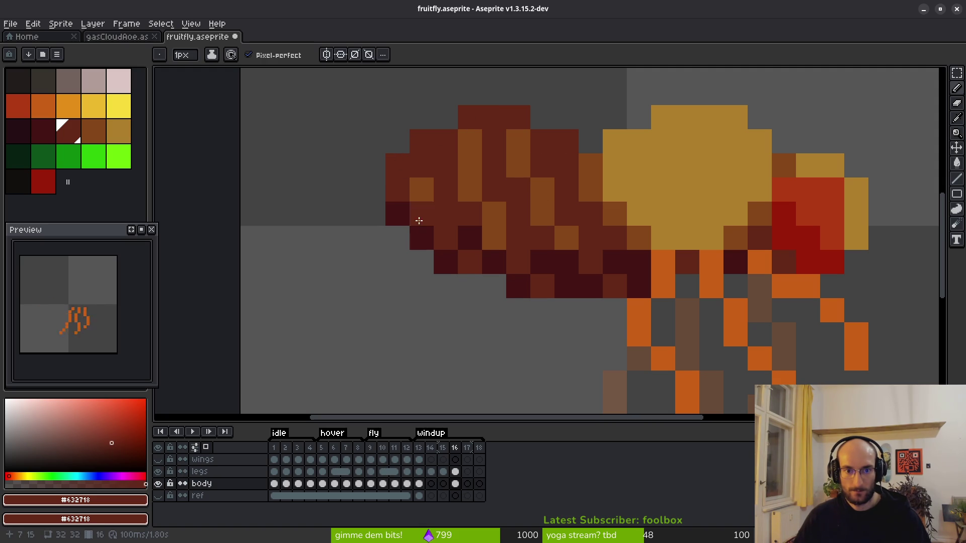
pyautogui.scroll(-3, 522, 284)
pyautogui.scroll(3, 523, 325)
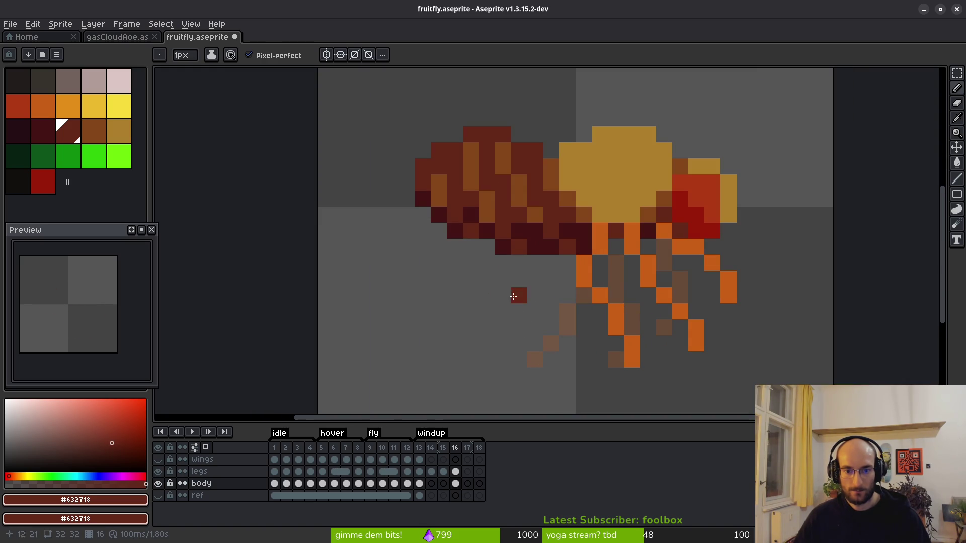
# - Erase a pixel at the abdomen's rear edge and darken underside pixels dark maroon
pyautogui.press('e')
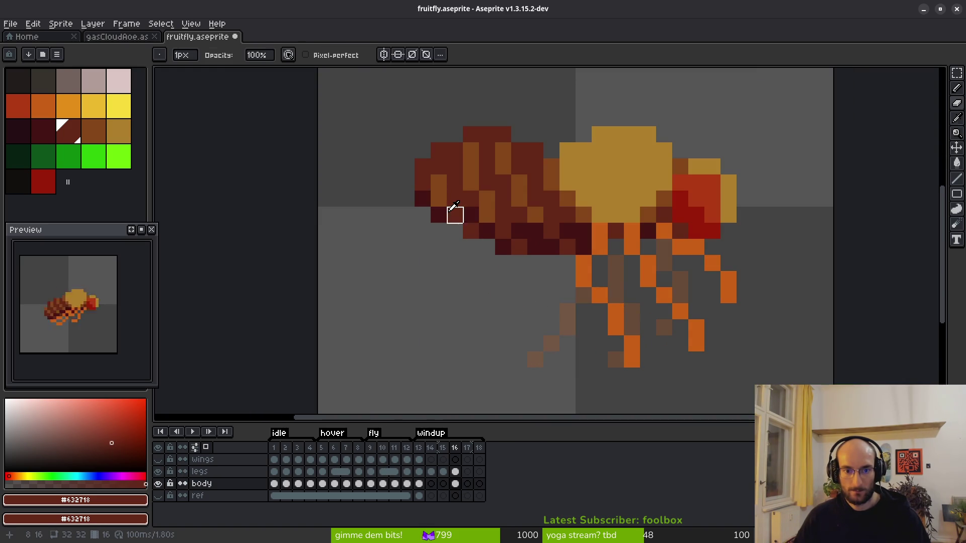
pyautogui.keyDown('alt'); pyautogui.click(453, 214); pyautogui.keyUp('alt')
pyautogui.press('b')
pyautogui.click(477, 230)
pyautogui.click(505, 234)
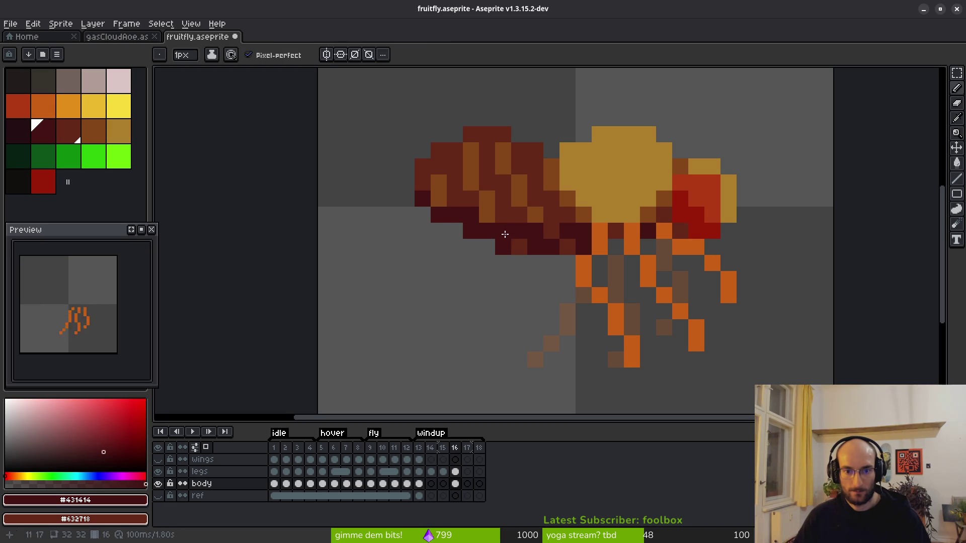
pyautogui.press('e')
pyautogui.click(503, 247)
pyautogui.press('b')
pyautogui.click(583, 295)
pyautogui.scroll(-1, 576, 293)
pyautogui.scroll(1, 576, 294)
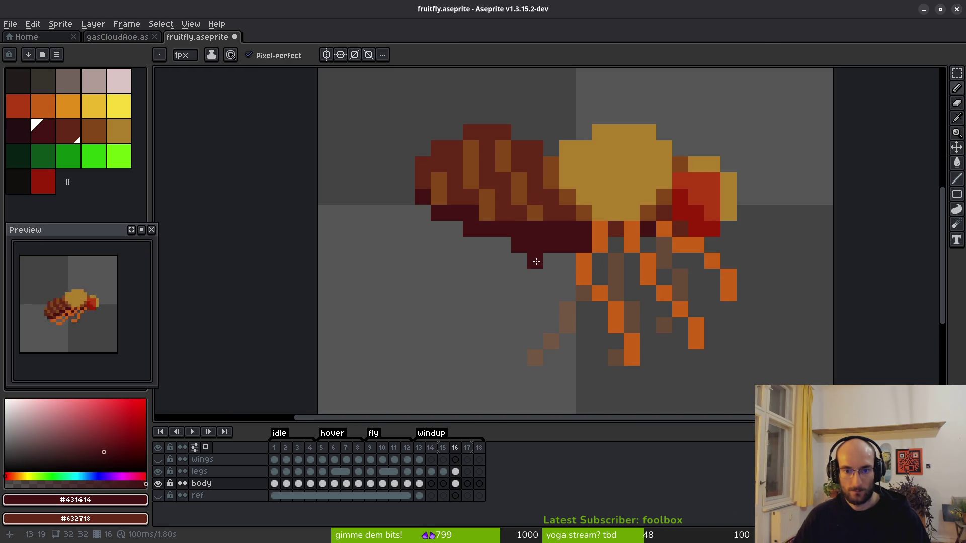
# - Shade abdomen and tail pixels with reddish-brown #632718 and orange-brown #854619
pyautogui.scroll(-4, 538, 258)
pyautogui.scroll(3, 539, 270)
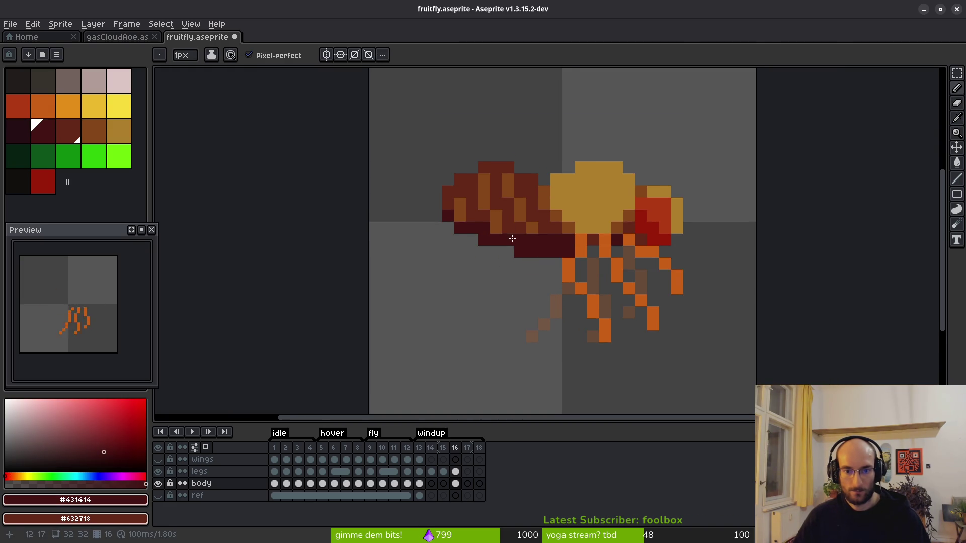
pyautogui.scroll(1, 514, 243)
pyautogui.keyDown('alt'); pyautogui.click(513, 243); pyautogui.keyUp('alt')
pyautogui.click(554, 246)
pyautogui.click(558, 259)
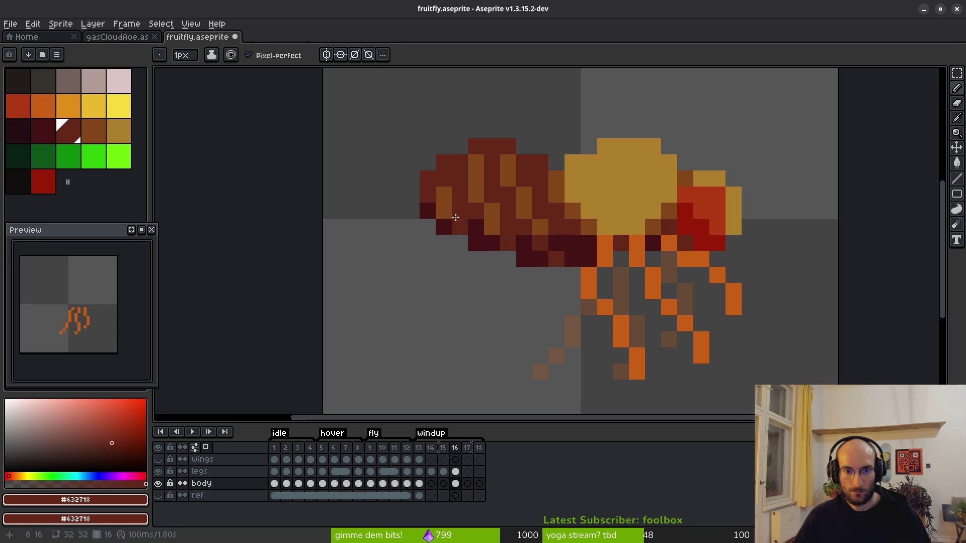
pyautogui.keyDown('alt'); pyautogui.click(446, 193); pyautogui.keyUp('alt')
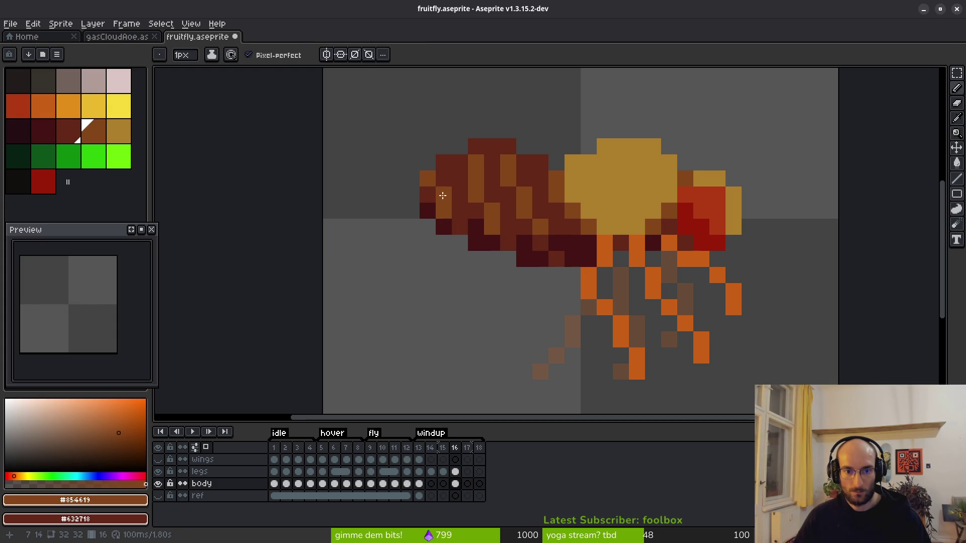
pyautogui.keyDown('alt'); pyautogui.click(431, 179); pyautogui.keyUp('alt')
pyautogui.click(499, 243)
pyautogui.keyDown('alt'); pyautogui.click(447, 206); pyautogui.keyUp('alt')
pyautogui.click(463, 226)
pyautogui.keyDown('alt'); pyautogui.click(437, 196); pyautogui.keyUp('alt')
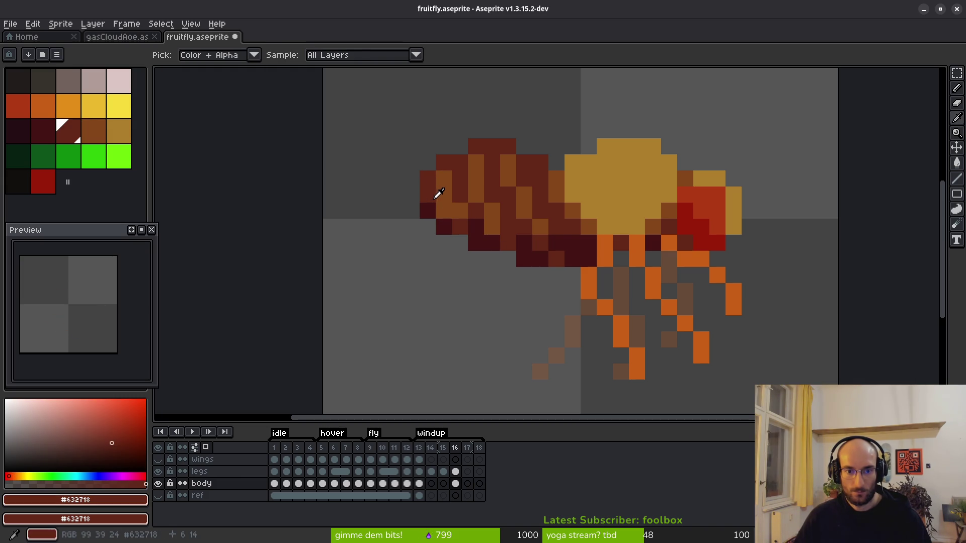
# - Turn several orange abdomen stripe pixels dark red and add orange-brown pixels on top
pyautogui.scroll(-3, 512, 284)
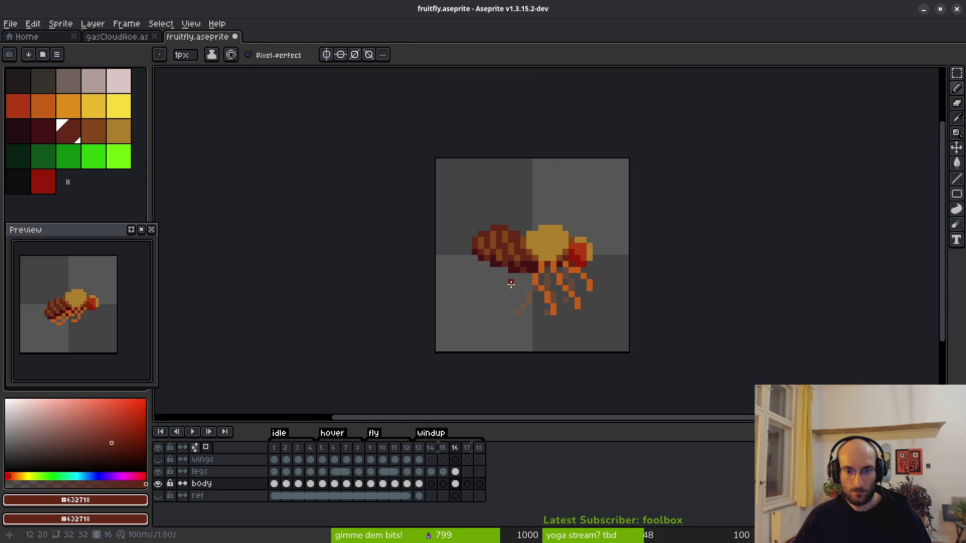
pyautogui.scroll(3, 496, 251)
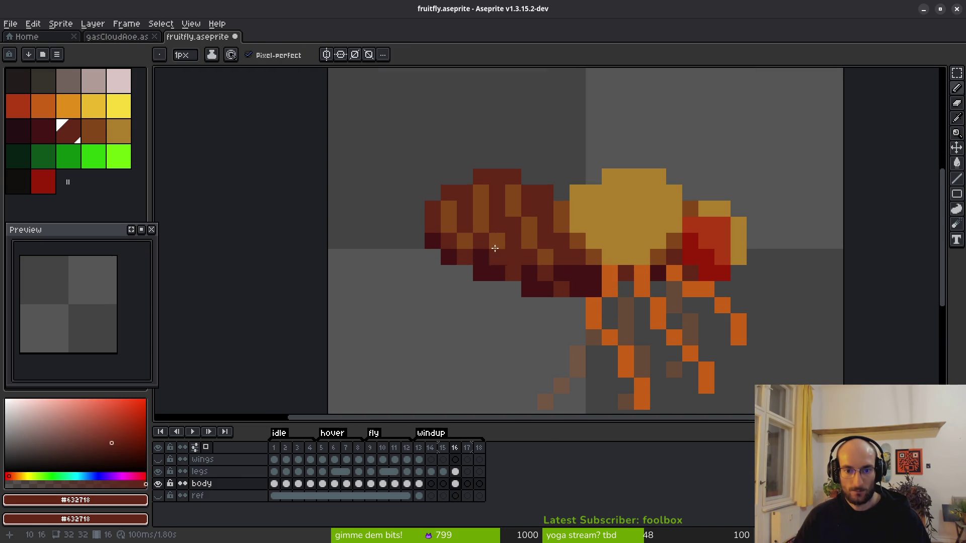
pyautogui.keyDown('alt'); pyautogui.click(525, 209); pyautogui.keyUp('alt')
pyautogui.click(533, 191)
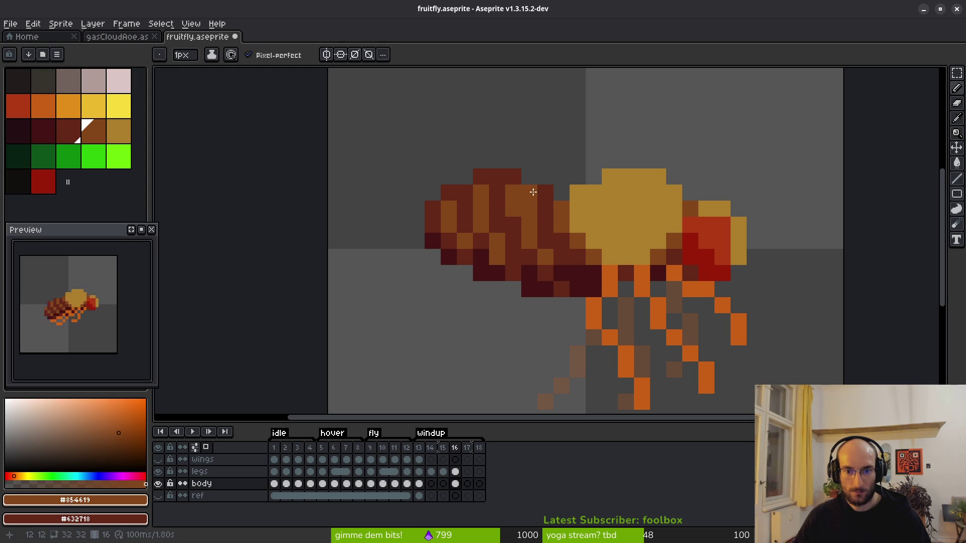
pyautogui.rightClick(495, 225)
pyautogui.rightClick(513, 202)
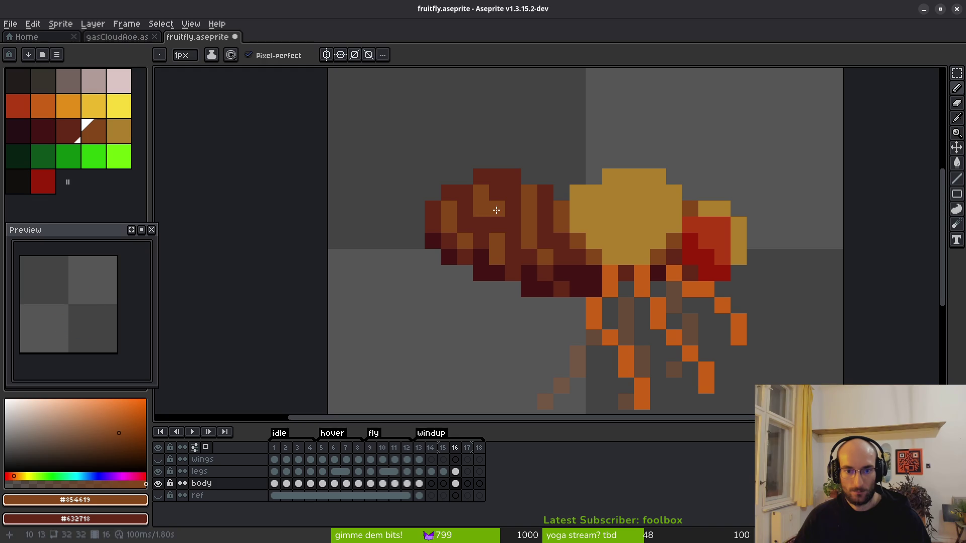
pyautogui.rightClick(497, 213)
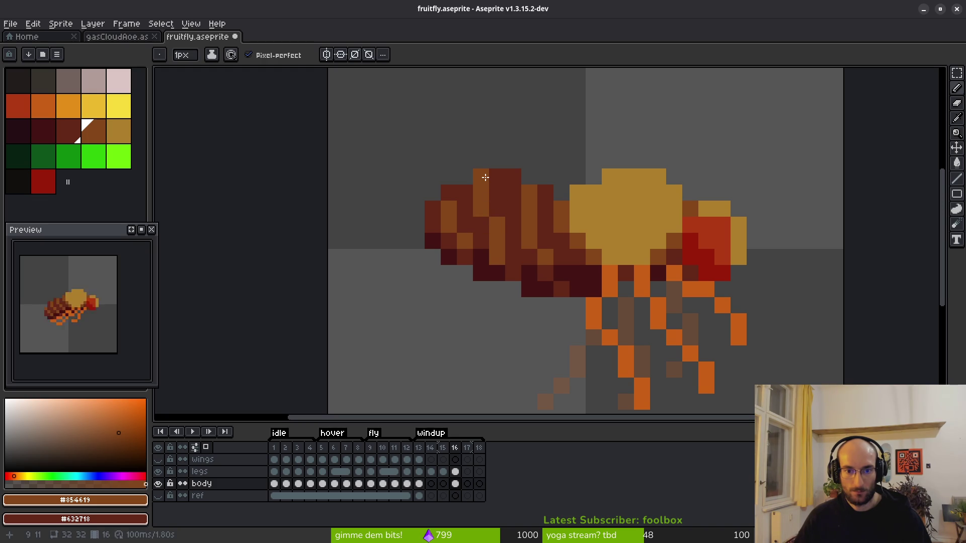
pyautogui.scroll(-4, 555, 282)
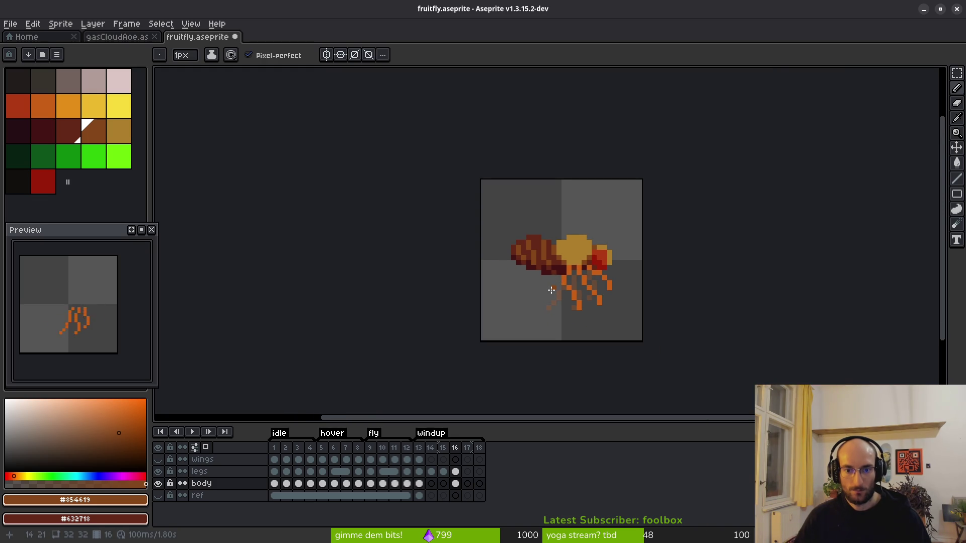
pyautogui.scroll(4, 541, 245)
pyautogui.rightClick(485, 214)
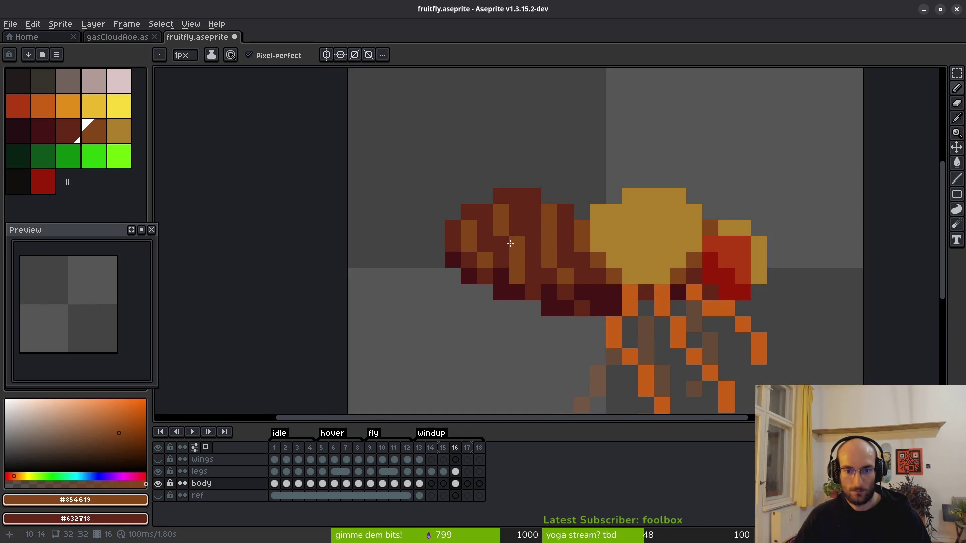
pyautogui.click(562, 210)
pyautogui.click(582, 295)
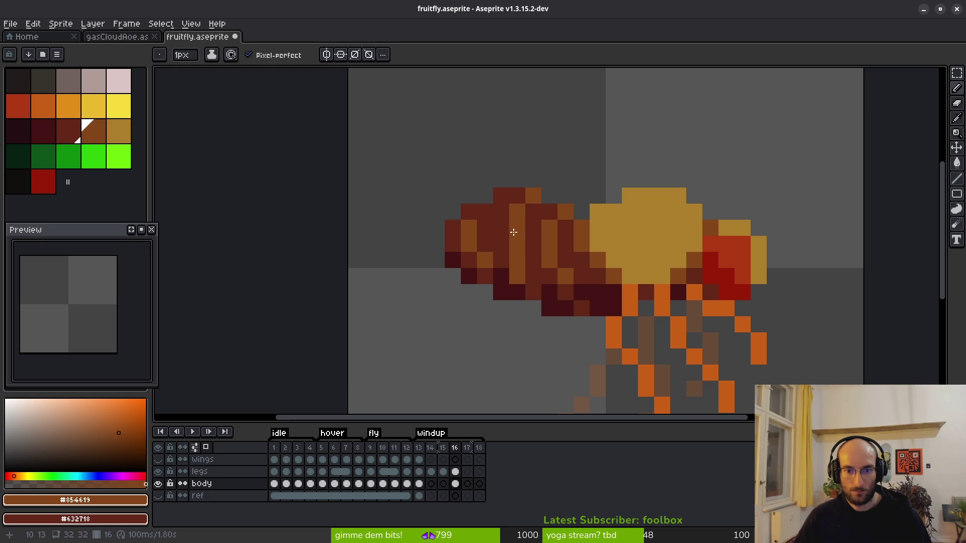
pyautogui.scroll(-3, 541, 266)
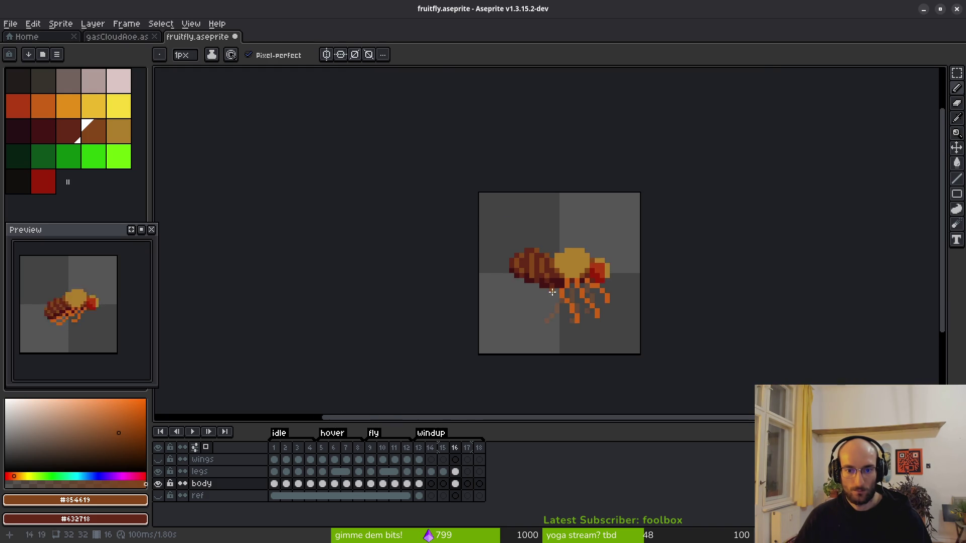
pyautogui.scroll(3, 551, 287)
pyautogui.scroll(1, 496, 227)
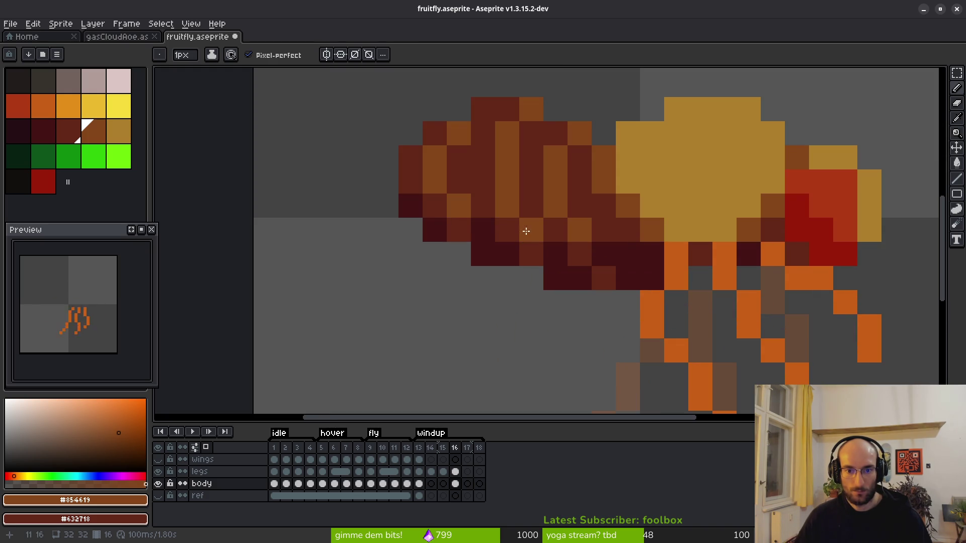
# - Paint orange-brown stripe pixels on the abdomen and repaint a body pixel dark red
pyautogui.keyDown('alt'); pyautogui.click(503, 249); pyautogui.keyUp('alt')
pyautogui.scroll(-4, 519, 272)
pyautogui.scroll(1, 532, 294)
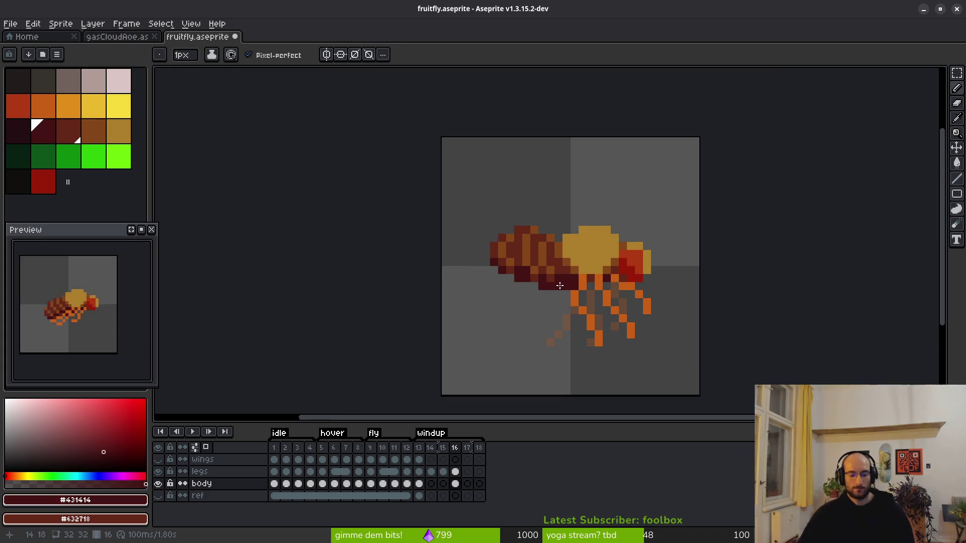
pyautogui.scroll(-2, 552, 301)
pyautogui.scroll(-1, 559, 312)
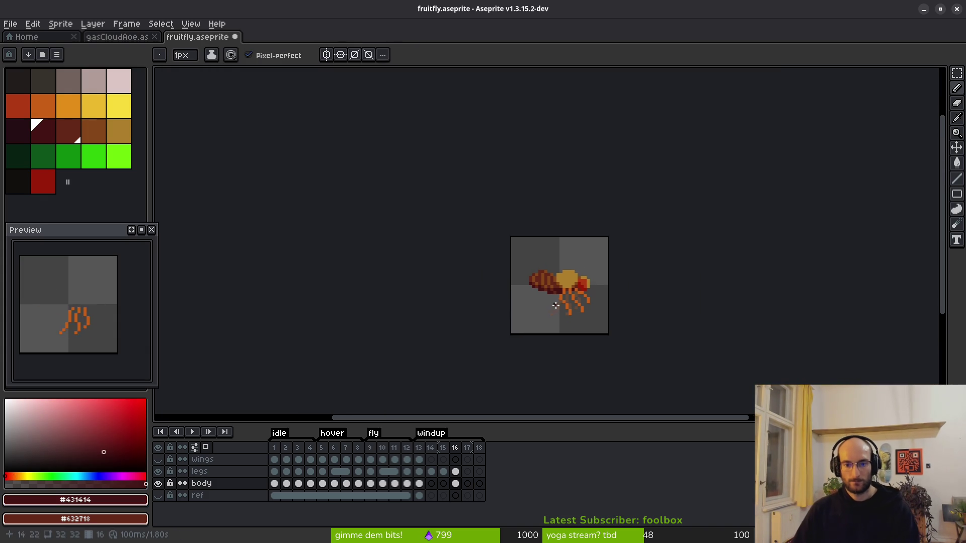
pyautogui.scroll(8, 483, 271)
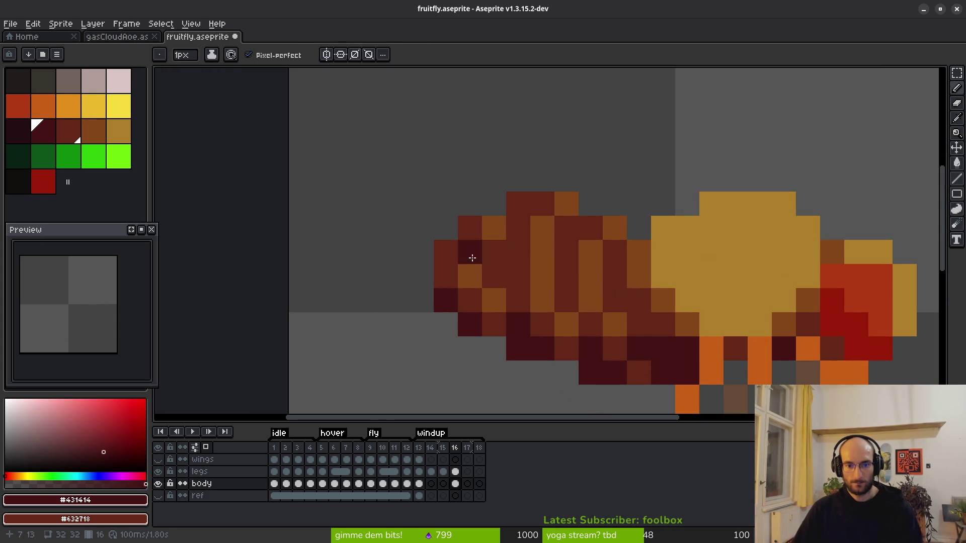
pyautogui.scroll(-5, 546, 315)
pyautogui.scroll(-4, 545, 310)
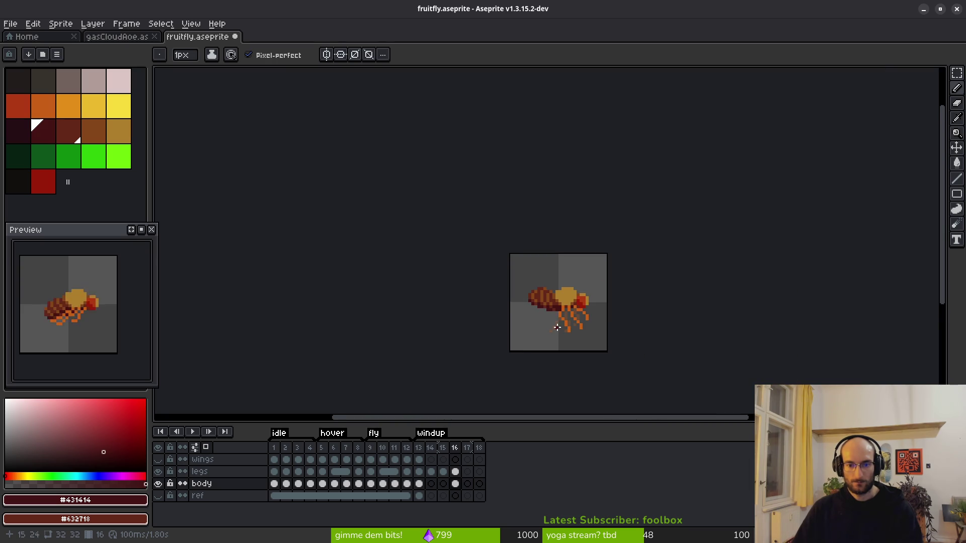
pyautogui.press('i')
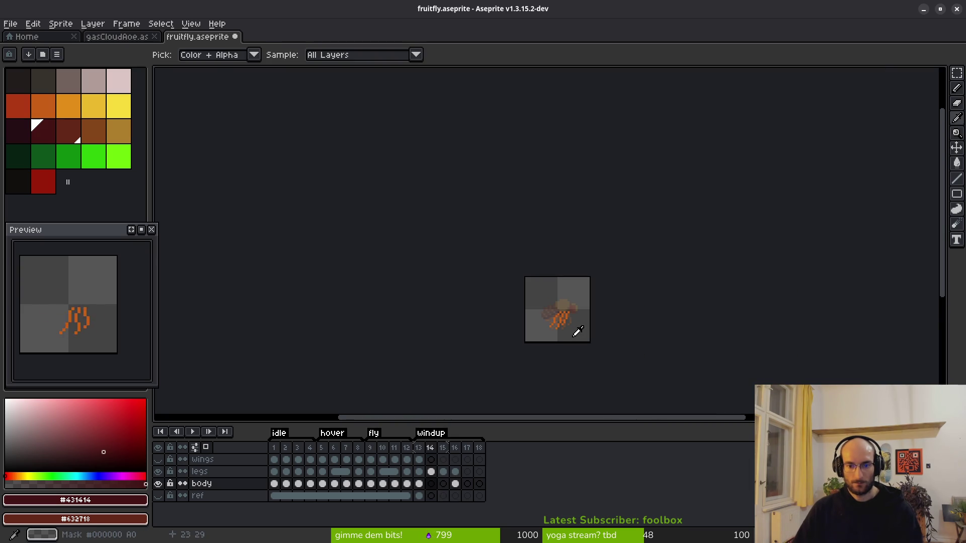
pyautogui.press('b')
pyautogui.scroll(6, 578, 327)
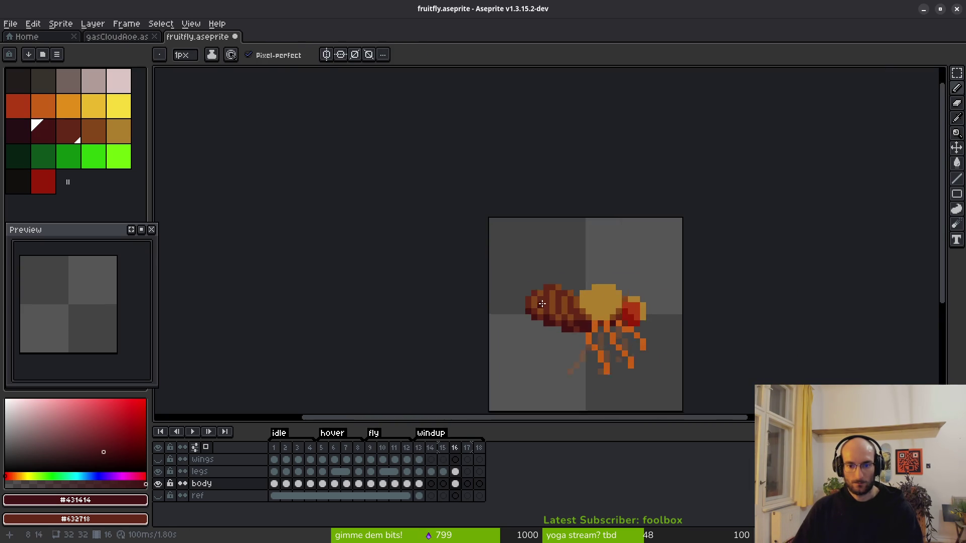
pyautogui.keyDown('alt'); pyautogui.click(478, 274); pyautogui.keyUp('alt')
pyautogui.moveTo(478, 298); pyautogui.dragTo(486, 245)
pyautogui.rightClick(505, 246)
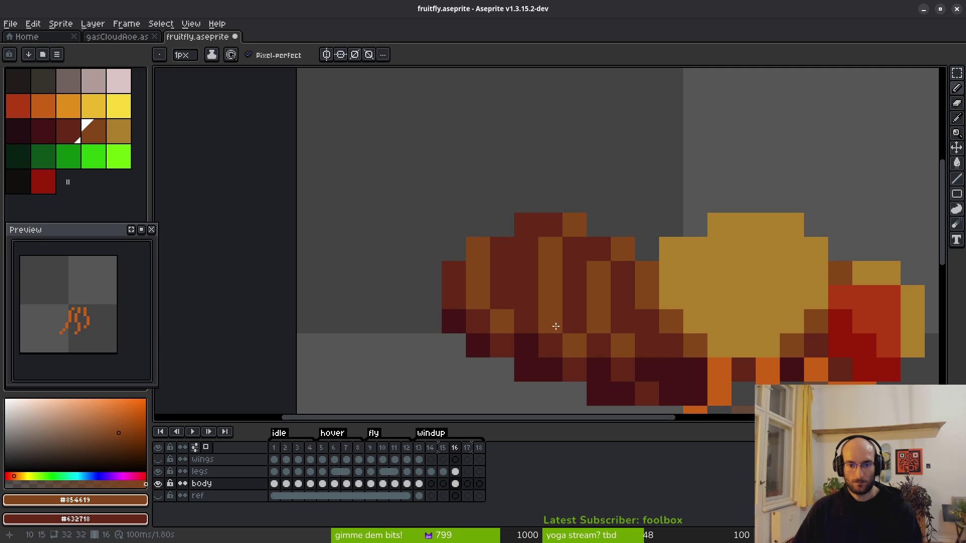
pyautogui.scroll(-3, 557, 327)
pyautogui.scroll(1, 550, 259)
# - Paint a top-row abdomen pixel orange-brown and turn three brown pixels dark red
pyautogui.click(550, 259)
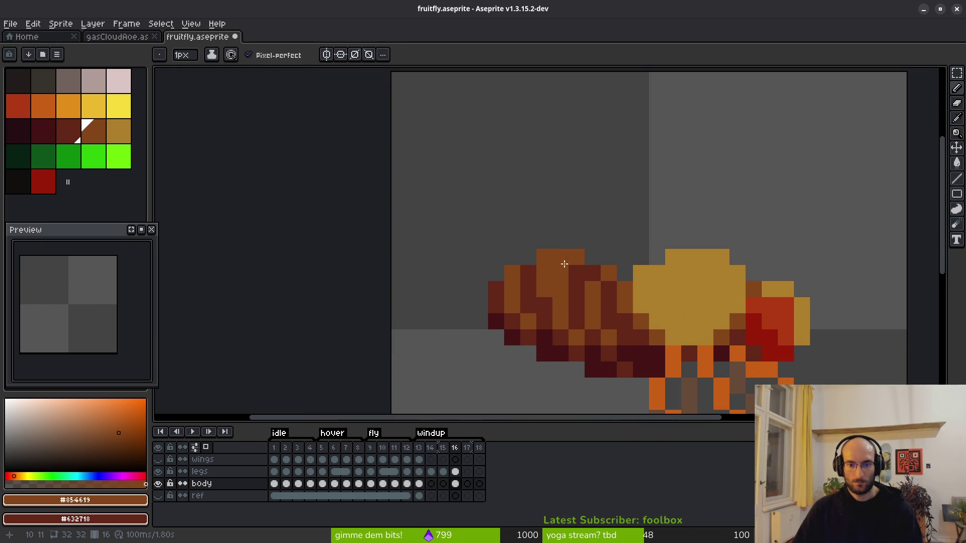
pyautogui.rightClick(577, 257)
pyautogui.rightClick(561, 274)
pyautogui.rightClick(560, 289)
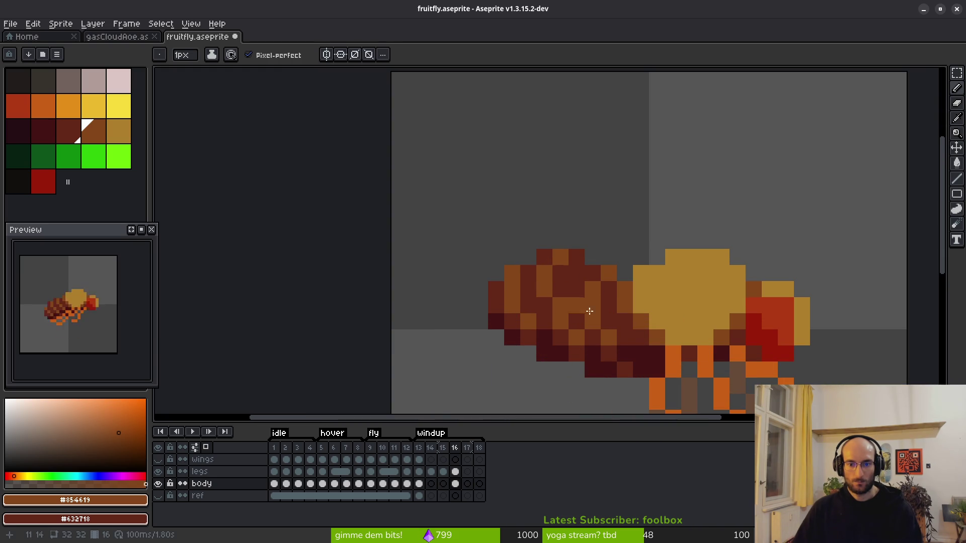
pyautogui.scroll(-5, 596, 338)
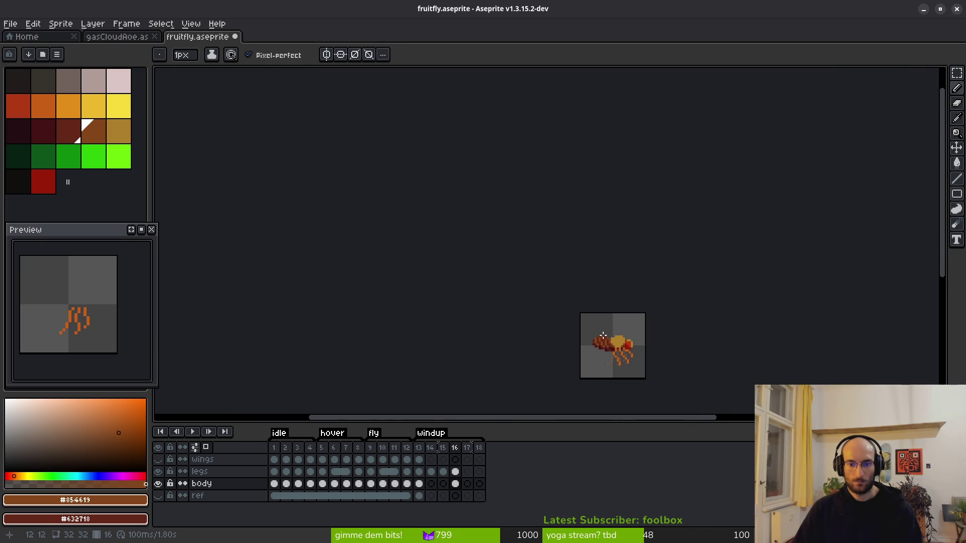
pyautogui.scroll(5, 608, 344)
pyautogui.click(586, 324)
# - Zoom in and out to review the reshaded abdomen, then save fruitfly.aseprite
pyautogui.scroll(-4, 599, 321)
pyautogui.scroll(4, 640, 325)
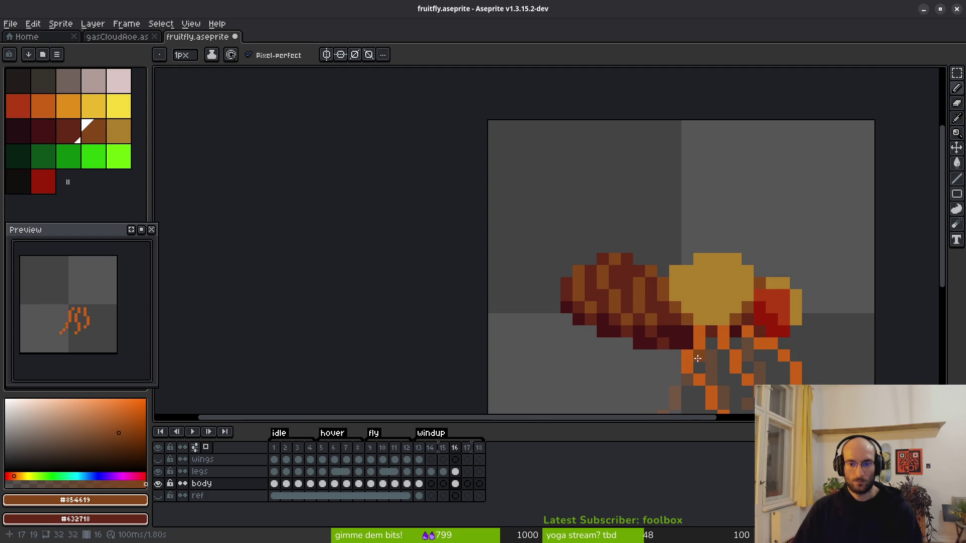
pyautogui.scroll(-4, 688, 354)
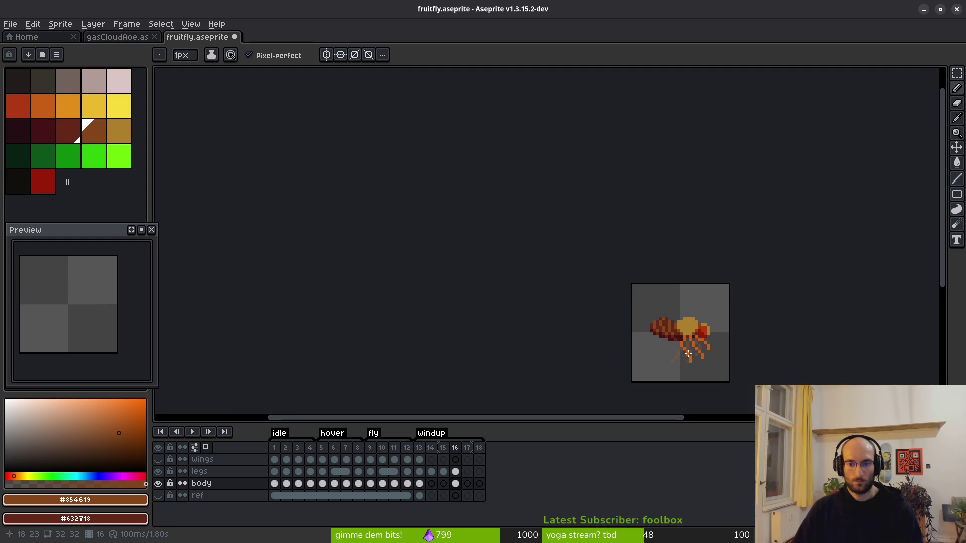
pyautogui.scroll(4, 685, 348)
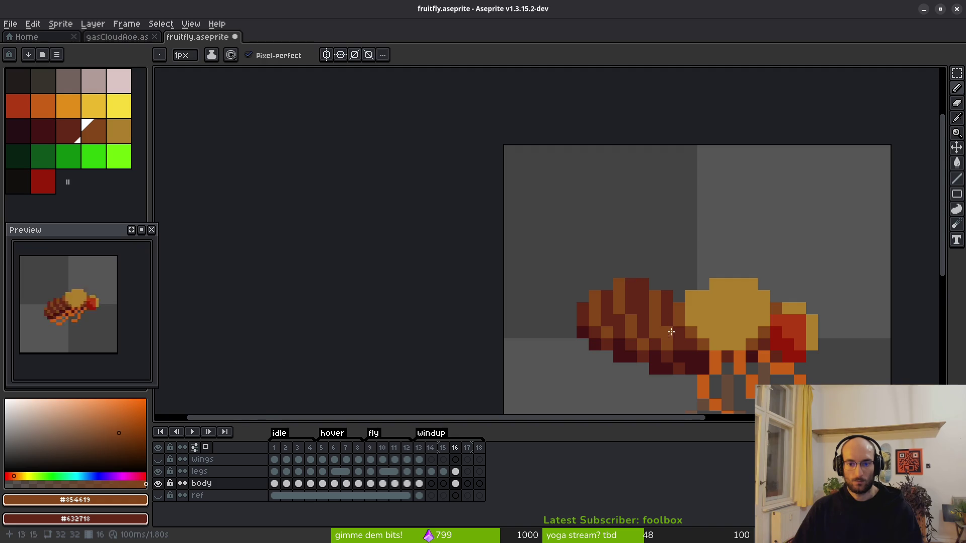
pyautogui.scroll(-4, 668, 338)
pyautogui.scroll(4, 673, 347)
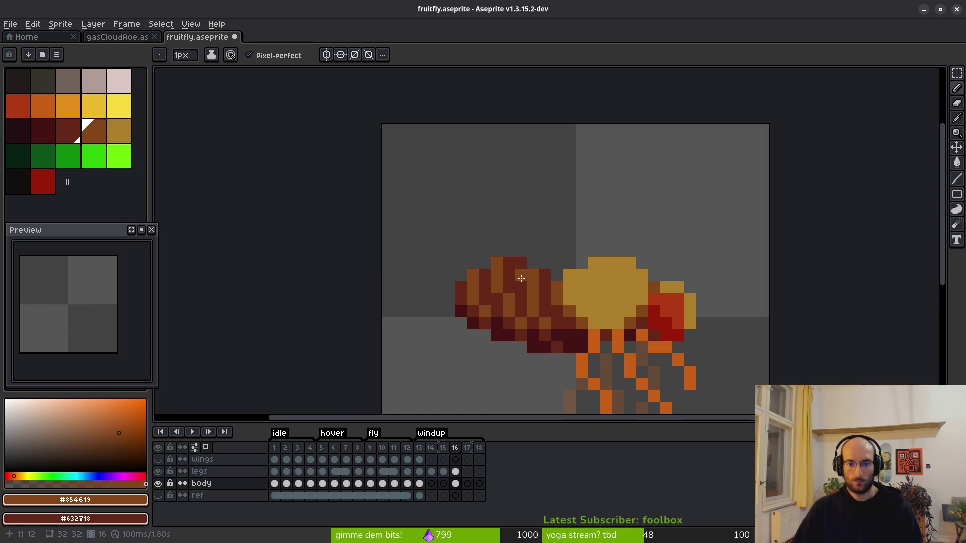
pyautogui.scroll(-3, 533, 274)
pyautogui.scroll(4, 550, 300)
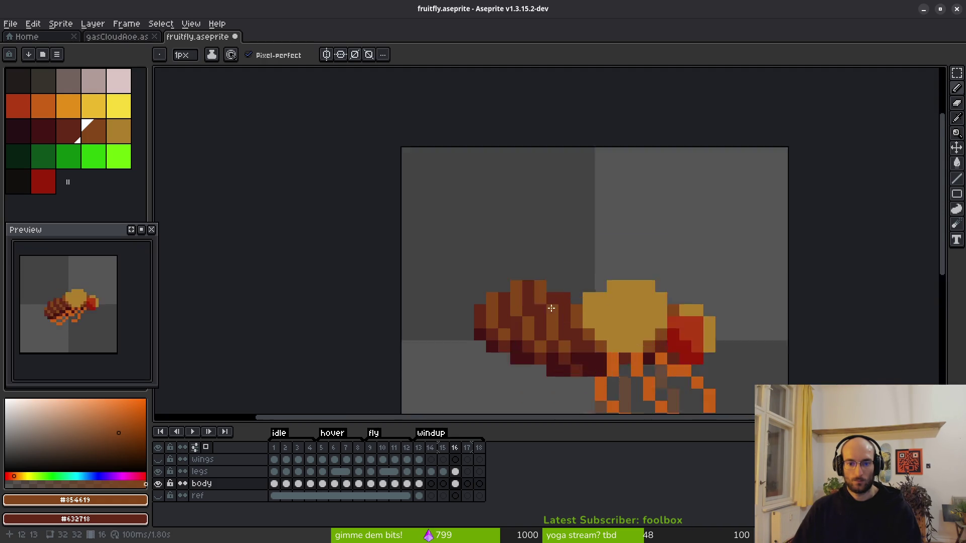
pyautogui.scroll(-4, 534, 282)
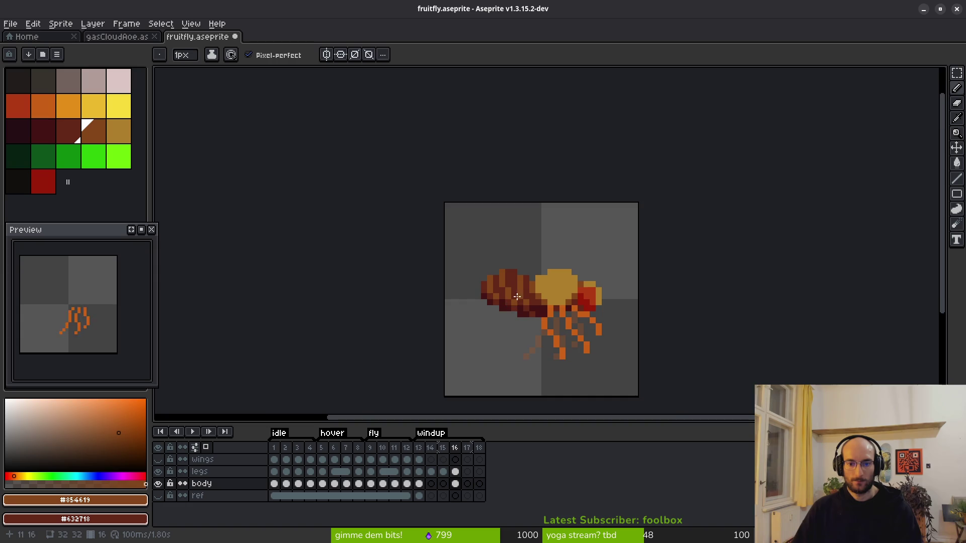
pyautogui.scroll(3, 513, 257)
pyautogui.scroll(-2, 513, 256)
pyautogui.scroll(2, 514, 282)
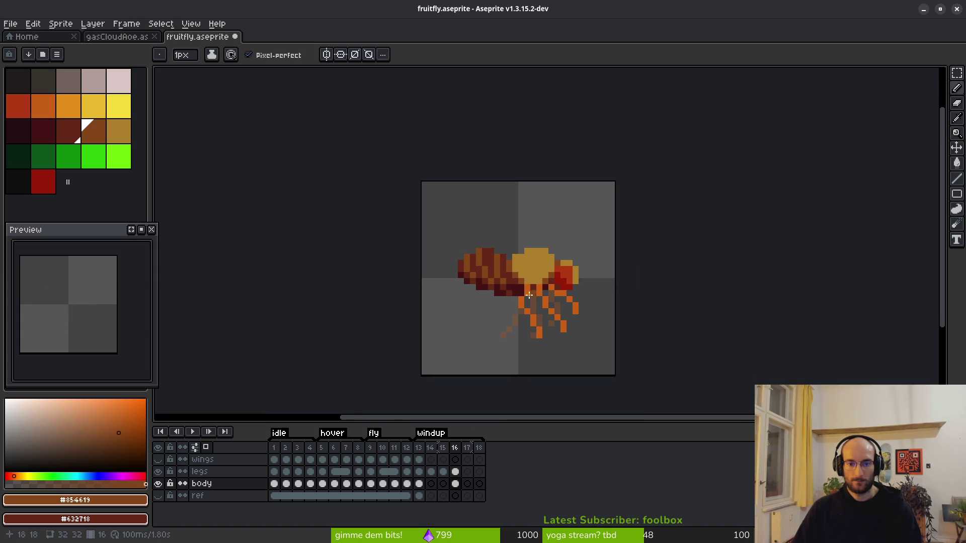
pyautogui.hotkey('ctrl', 's')
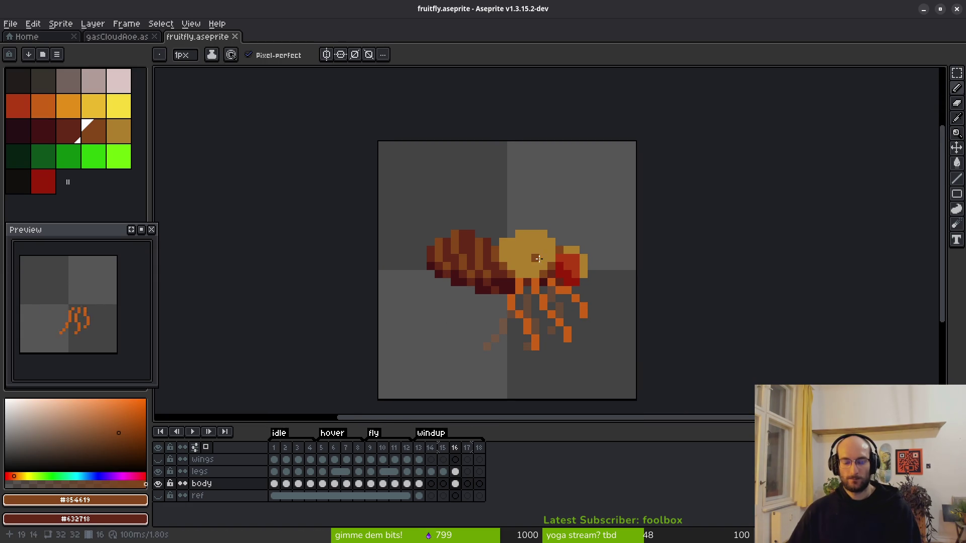
# - Select the legs layer cel at windup frame 14
pyautogui.click(425, 473)
pyautogui.click(431, 473)
pyautogui.click(442, 476)
pyautogui.click(455, 473)
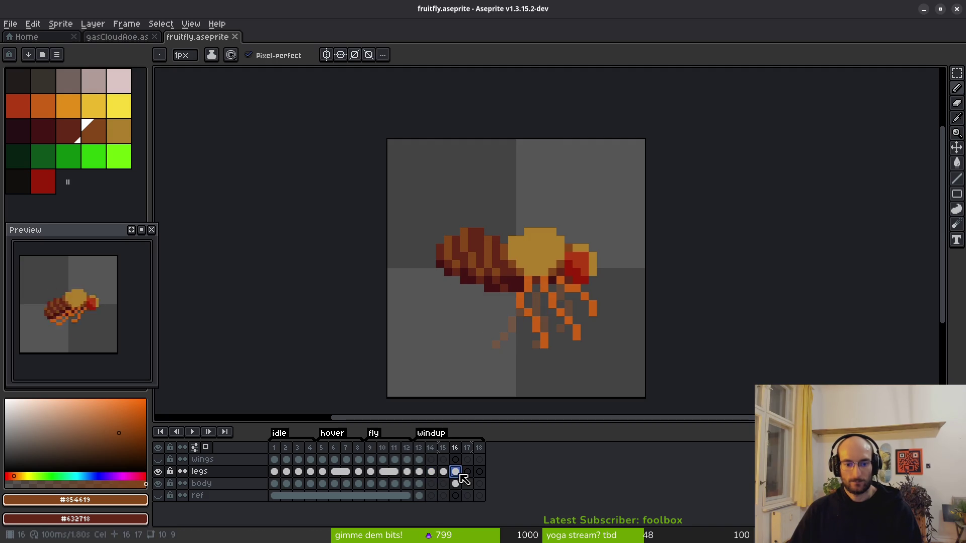
pyautogui.click(419, 476)
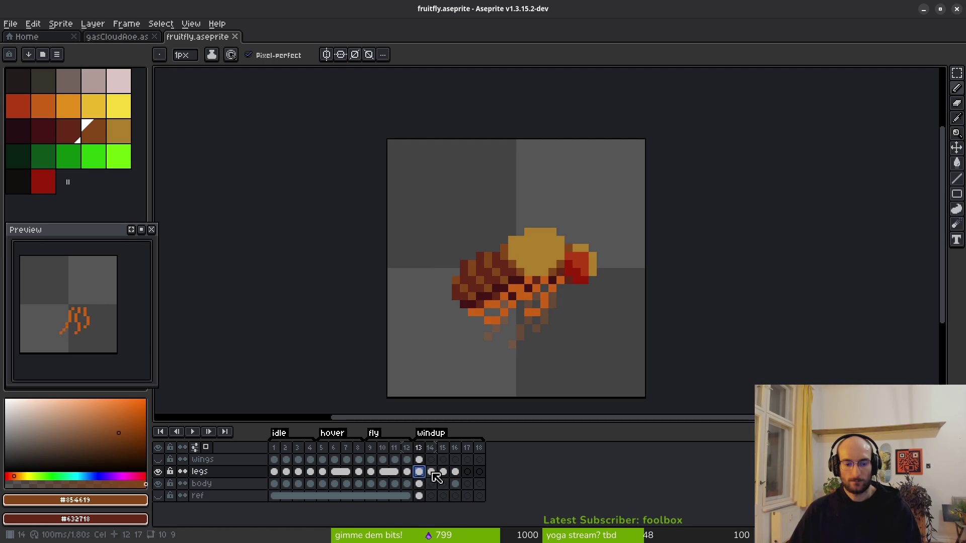
pyautogui.click(431, 472)
pyautogui.scroll(5, 501, 280)
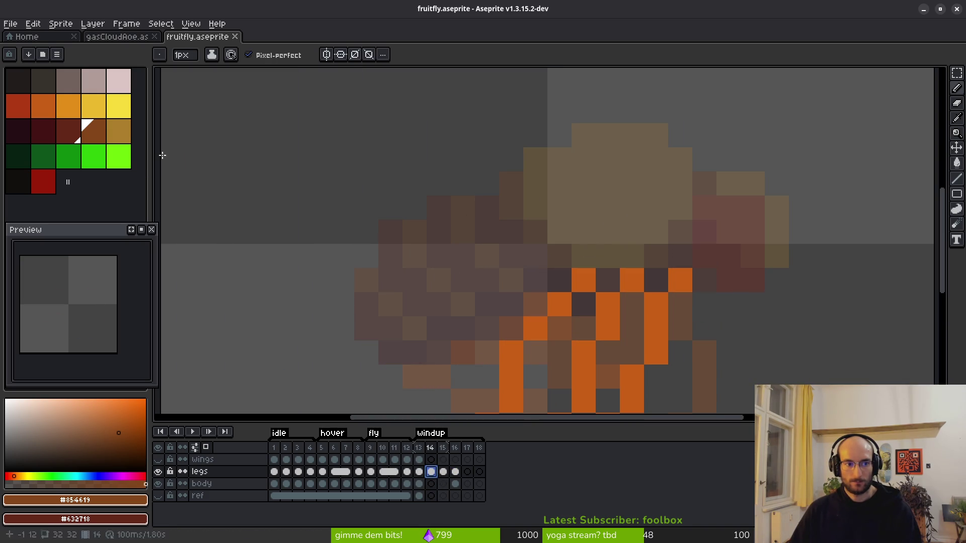
# - Draw a dark-red outline around the curled abdomen, undoing the last outline pixels
pyautogui.moveTo(508, 184)
pyautogui.mouseDown()
pyautogui.moveTo(416, 203)
pyautogui.moveTo(362, 243)
pyautogui.moveTo(342, 302)
pyautogui.moveTo(395, 346)
pyautogui.moveTo(481, 322)
pyautogui.moveTo(550, 281)
pyautogui.moveTo(540, 302)
pyautogui.mouseUp()
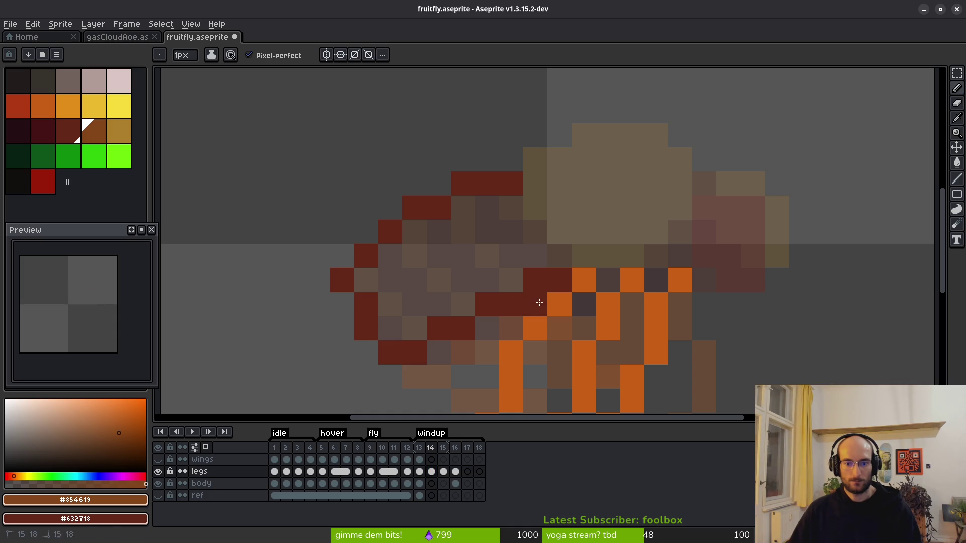
pyautogui.rightClick(487, 328)
pyautogui.rightClick(433, 348)
pyautogui.rightClick(348, 306)
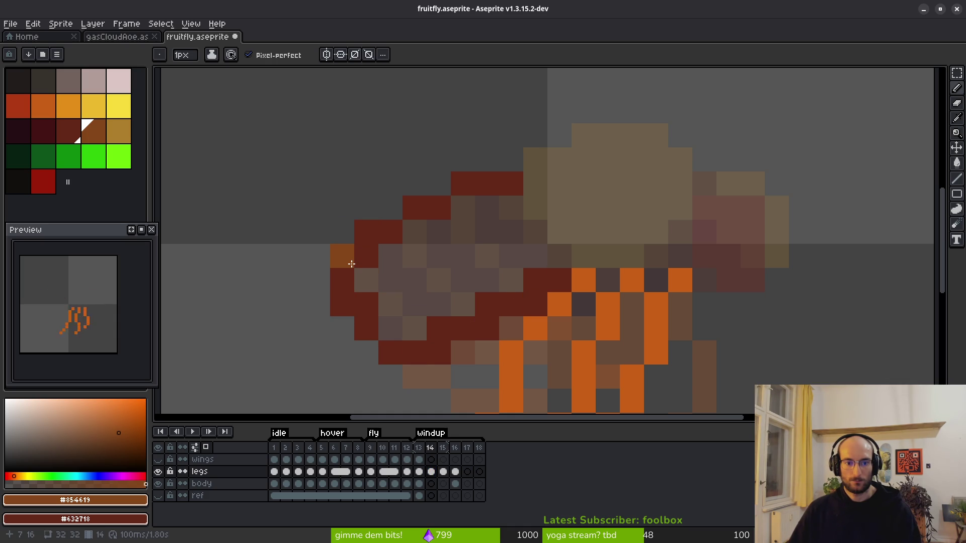
pyautogui.scroll(-3, 452, 318)
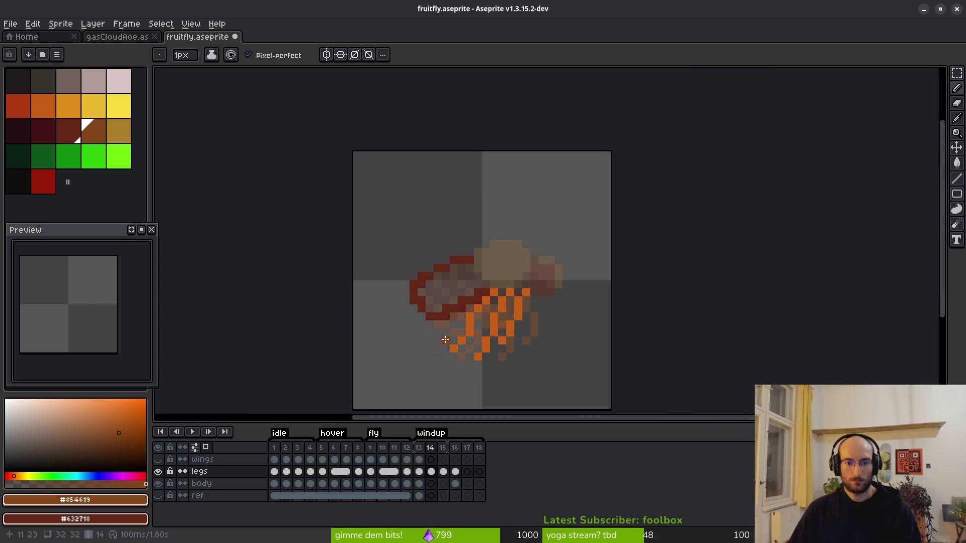
pyautogui.scroll(3, 442, 314)
pyautogui.moveTo(442, 314); pyautogui.dragTo(455, 317)
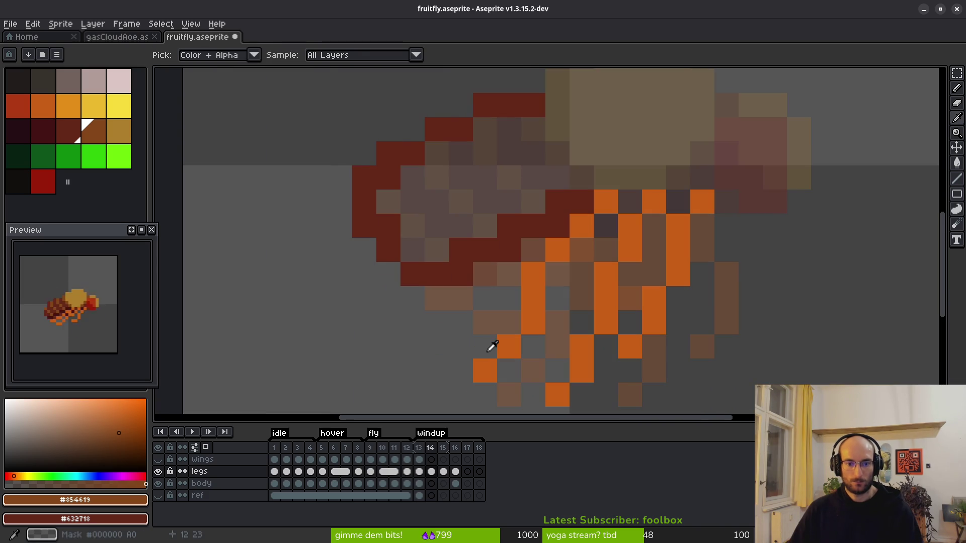
pyautogui.hotkey('ctrl', 'z')
# - Paint dark-red pixels along the abdomen's top edge
pyautogui.rightClick(422, 250)
pyautogui.rightClick(436, 251)
pyautogui.scroll(-5, 466, 196)
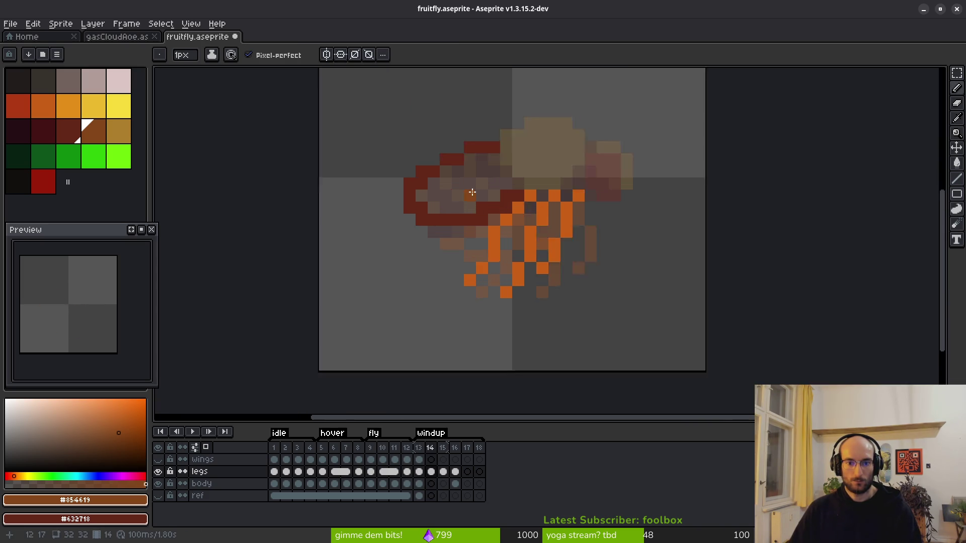
pyautogui.scroll(6, 470, 194)
pyautogui.scroll(-1, 485, 244)
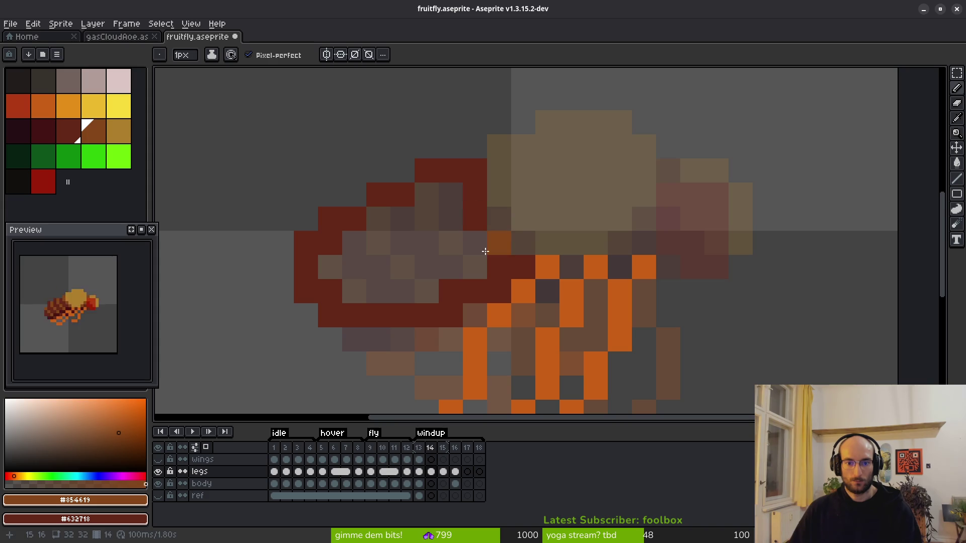
pyautogui.scroll(-3, 518, 273)
# - Flip between neighbouring frames to compare the curled abdomen poses
pyautogui.press('i')
pyautogui.press('Left')
pyautogui.press('Right')
pyautogui.press('Right')
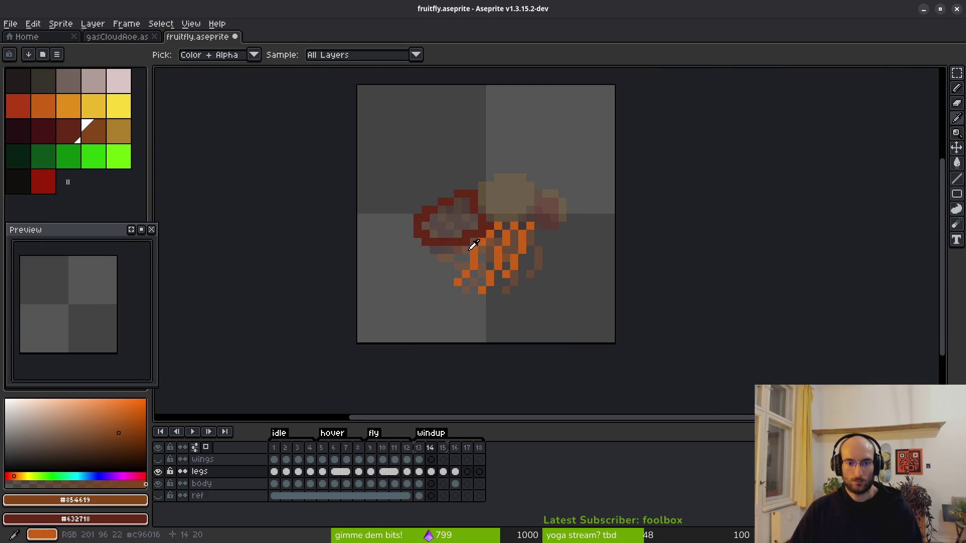
pyautogui.press('b')
pyautogui.scroll(3, 519, 214)
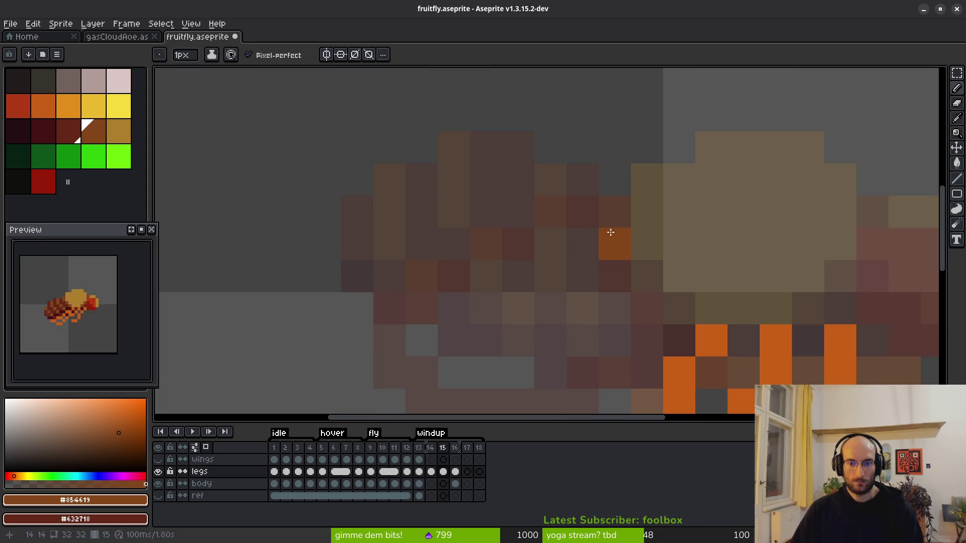
# - Paint a dark-red strip across the abdomen and extend its left outline two pixels down
pyautogui.moveTo(607, 212)
pyautogui.mouseDown()
pyautogui.moveTo(466, 198)
pyautogui.moveTo(443, 211)
pyautogui.moveTo(485, 179)
pyautogui.moveTo(394, 198)
pyautogui.moveTo(357, 230)
pyautogui.mouseUp()
pyautogui.press('e')
pyautogui.press('b')
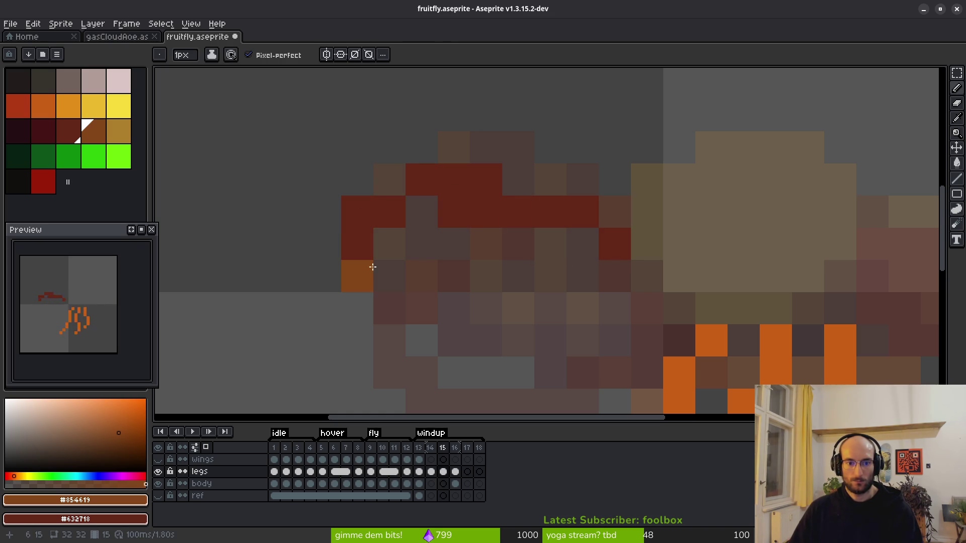
pyautogui.hotkey('ctrl', 'z')
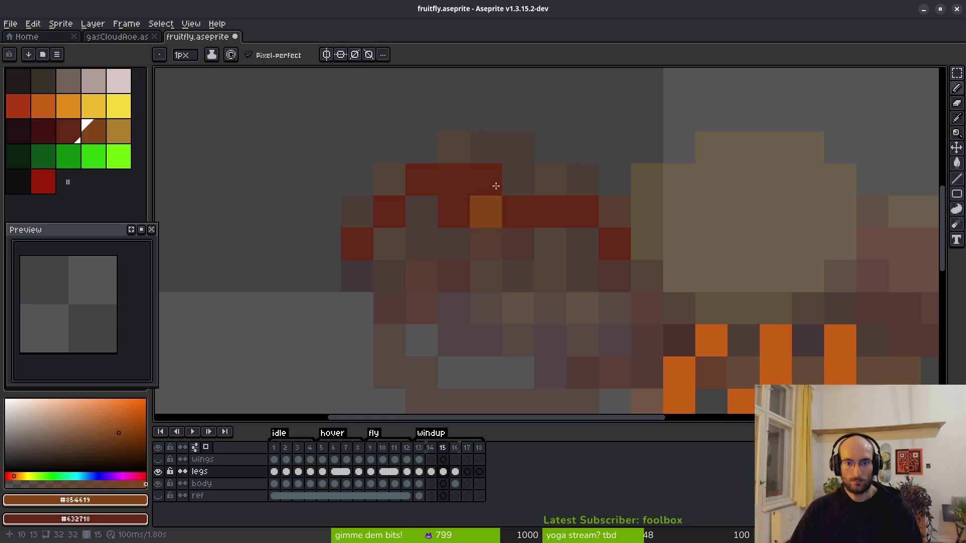
pyautogui.scroll(-2, 526, 137)
pyautogui.moveTo(369, 146)
pyautogui.mouseDown()
pyautogui.moveTo(367, 179)
pyautogui.moveTo(388, 210)
pyautogui.moveTo(656, 216)
pyautogui.mouseUp()
pyautogui.moveTo(470, 237); pyautogui.dragTo(593, 228)
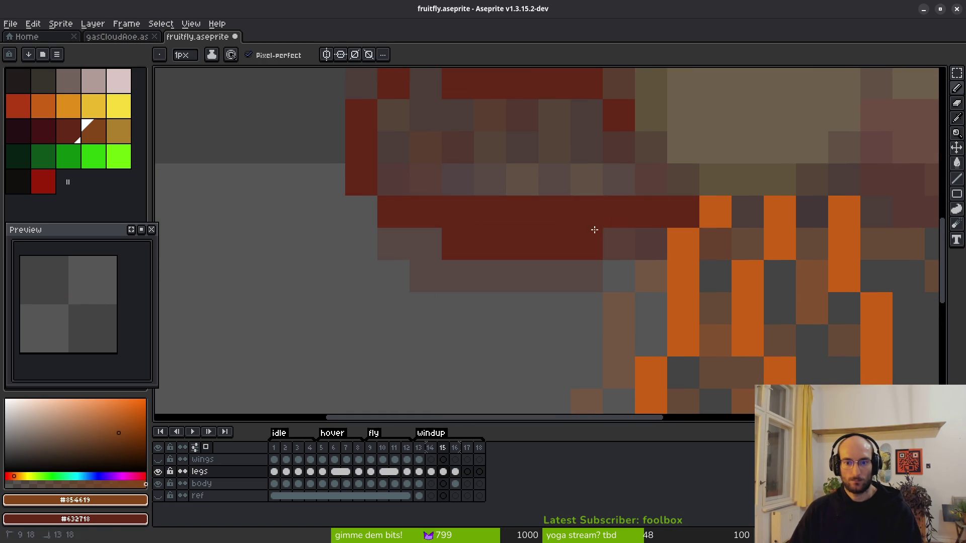
pyautogui.scroll(-3, 557, 207)
pyautogui.scroll(1, 598, 214)
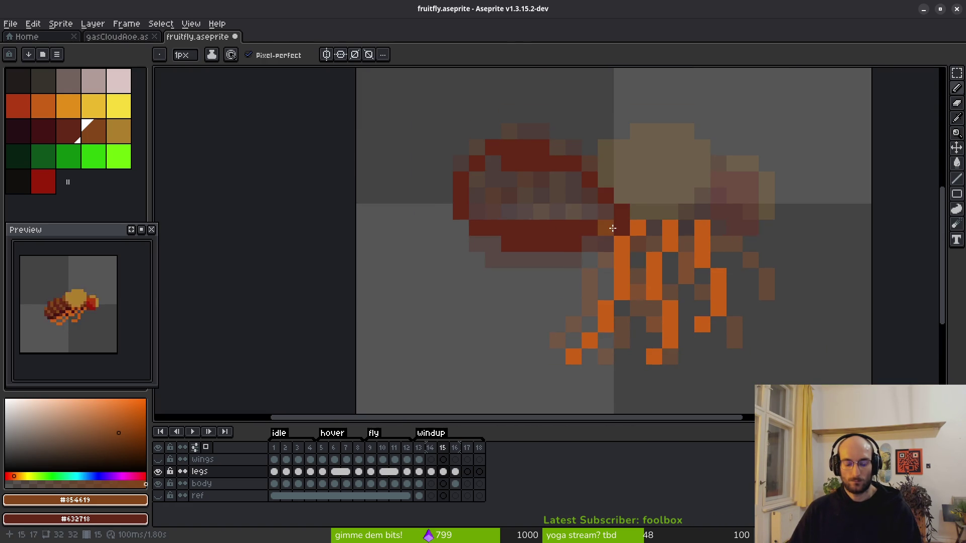
# - Compare the leg poses in frames 14 and 16, then settle on frame 15
pyautogui.press('g')
pyautogui.press('Left')
pyautogui.scroll(-2, 576, 243)
pyautogui.press('i')
pyautogui.press('Right')
pyautogui.press('Right')
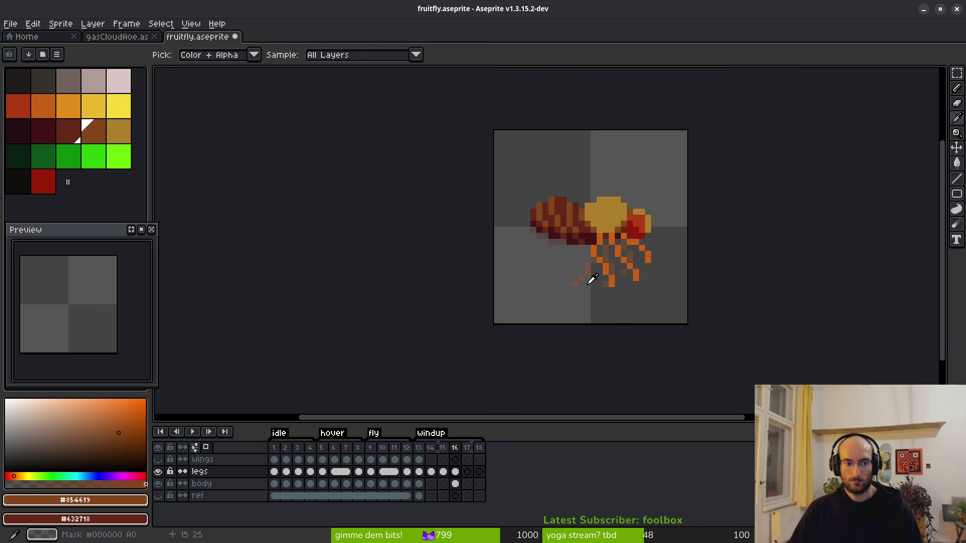
pyautogui.press('w')
pyautogui.press('i')
pyautogui.press('Left')
pyautogui.press('Left')
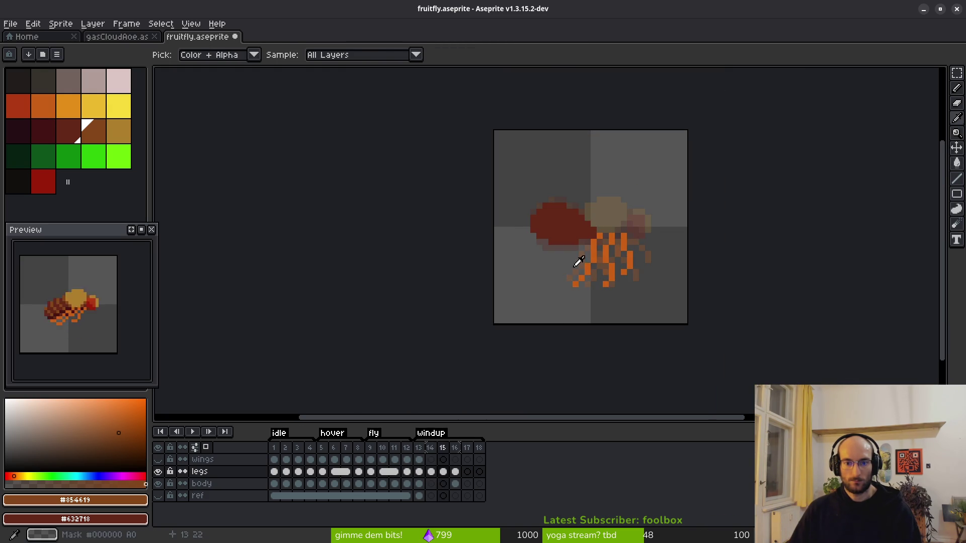
pyautogui.scroll(3, 579, 237)
pyautogui.scroll(3, 577, 236)
pyautogui.press('b')
pyautogui.press('Right')
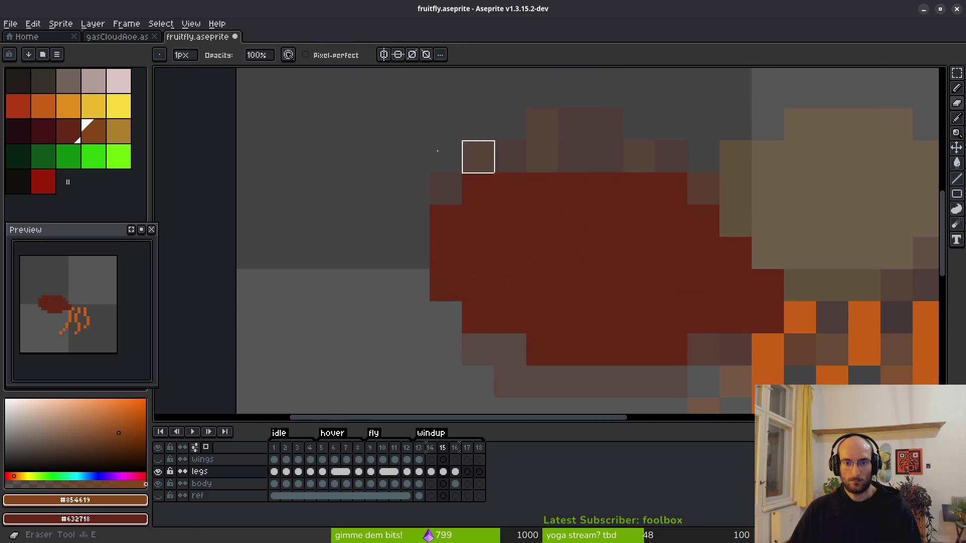
# - Flip back and forth between frames 13 and 14 to check the leg motion
pyautogui.press('b')
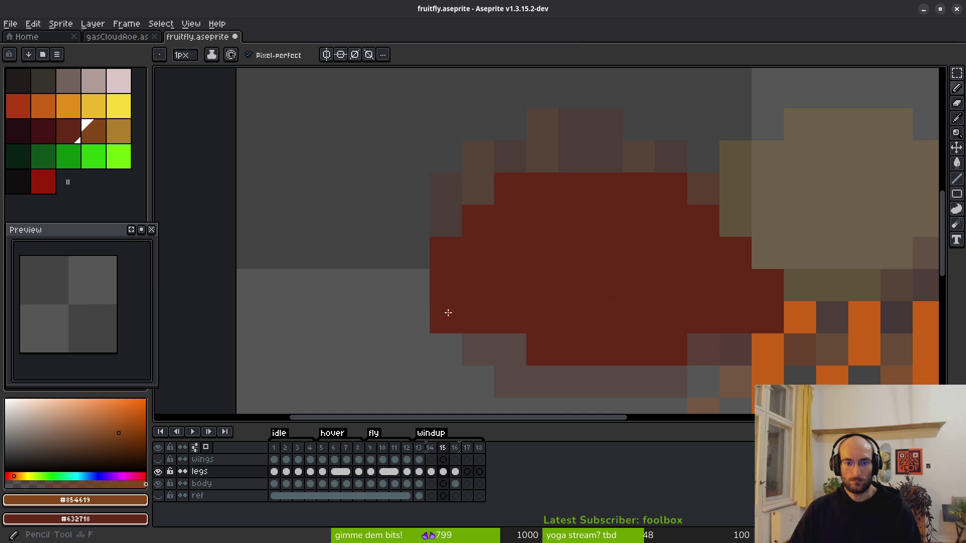
pyautogui.scroll(-3, 624, 286)
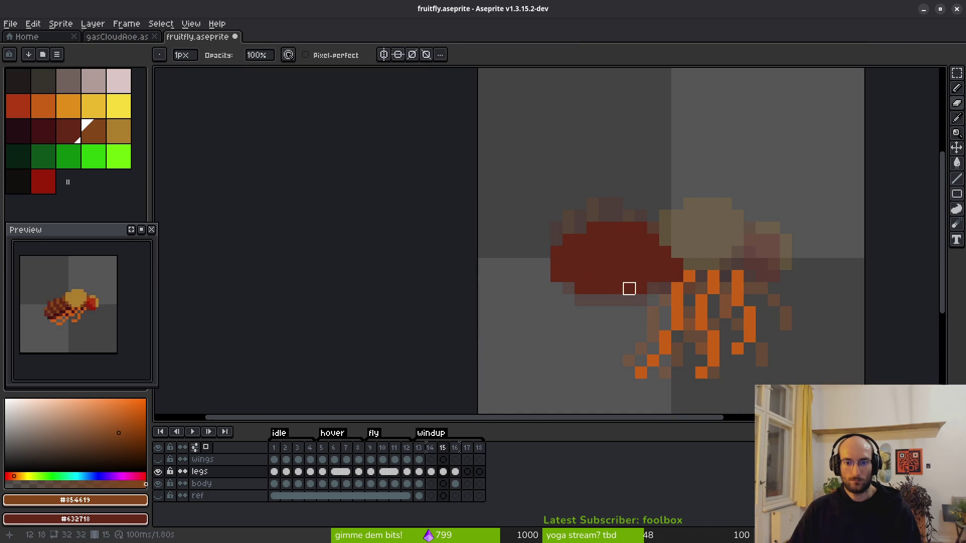
pyautogui.scroll(3, 548, 272)
pyautogui.scroll(-3, 664, 226)
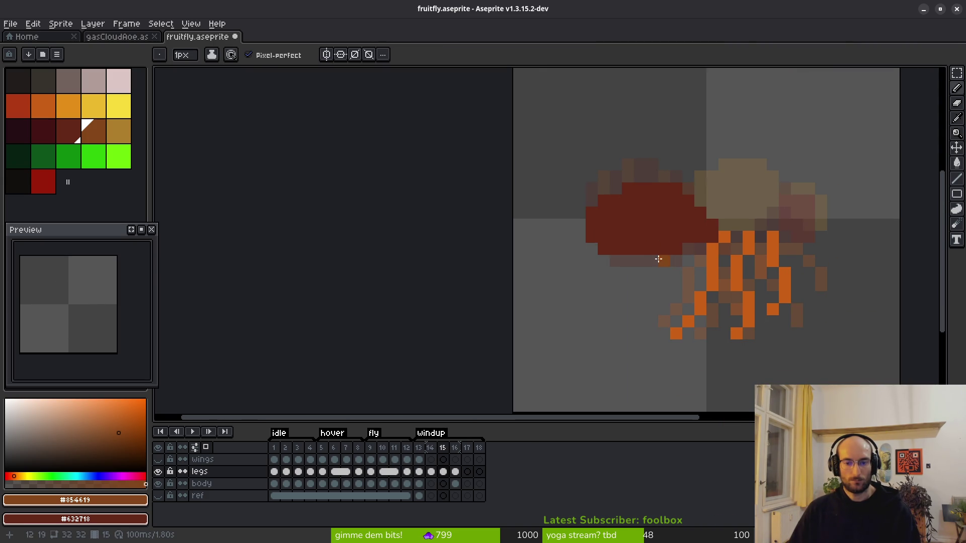
pyautogui.press('i')
pyautogui.press('Left')
pyautogui.press('Right')
pyautogui.press('Left')
pyautogui.press('Left')
pyautogui.press('Right')
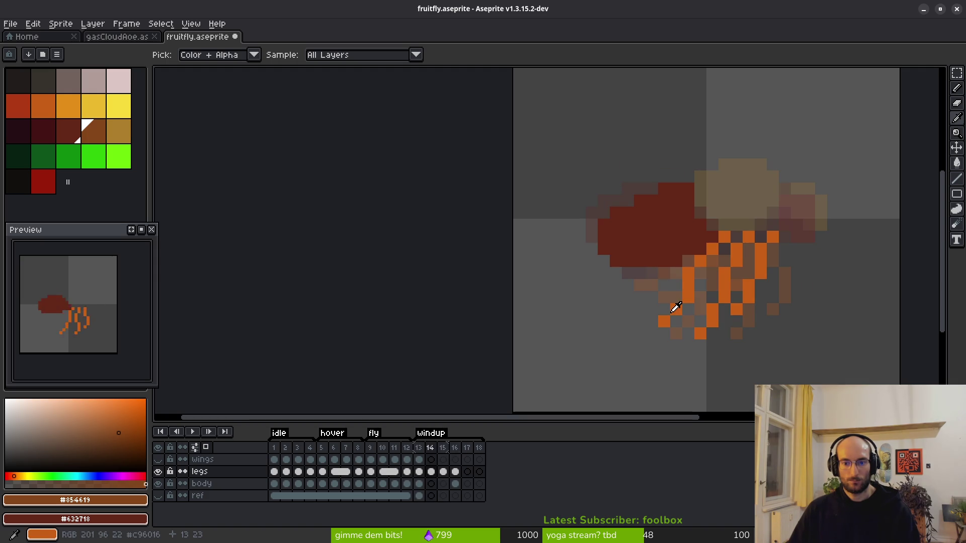
pyautogui.press('Left')
pyautogui.press('Right')
pyautogui.press('Left')
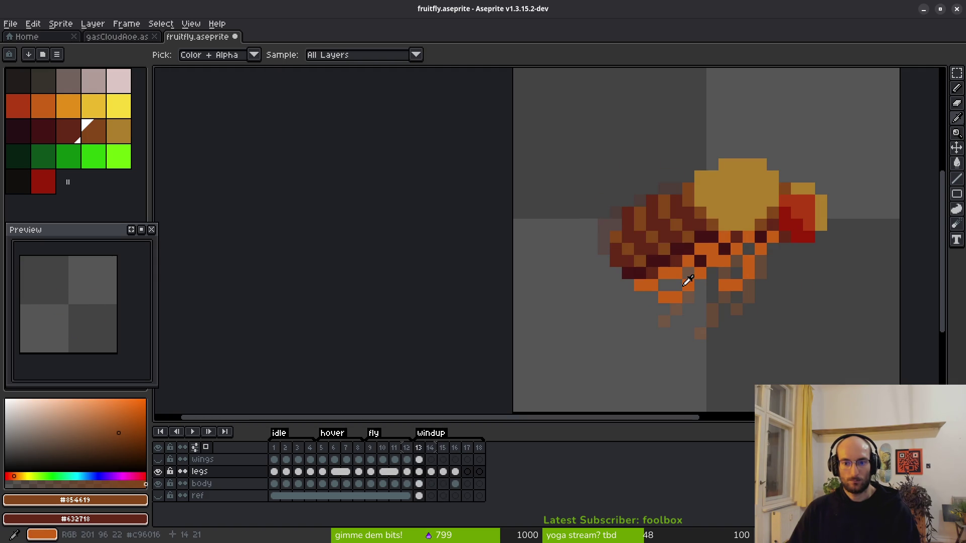
# - Redraw leg pixels with the Pencil and compare the frame 13 and 14 poses
pyautogui.press('b')
pyautogui.scroll(3, 527, 198)
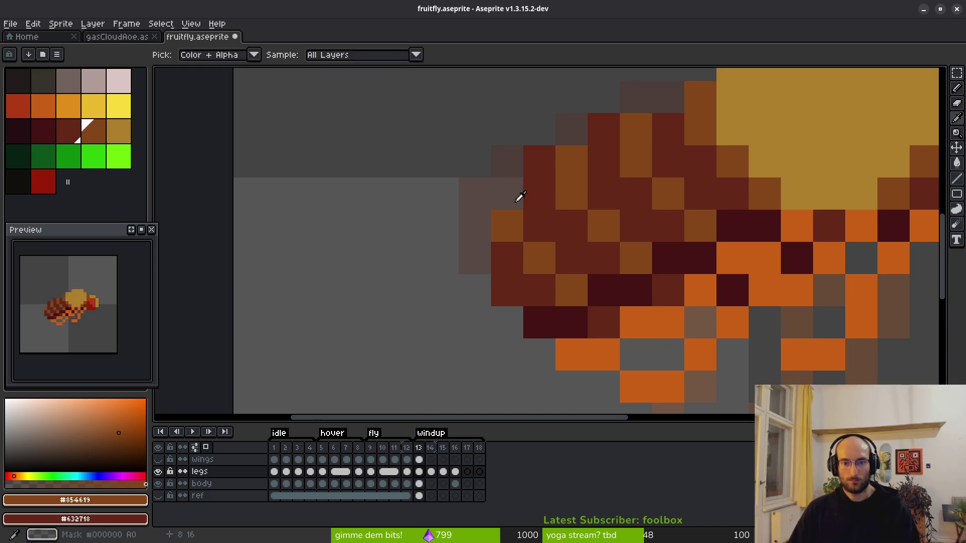
pyautogui.scroll(-4, 670, 283)
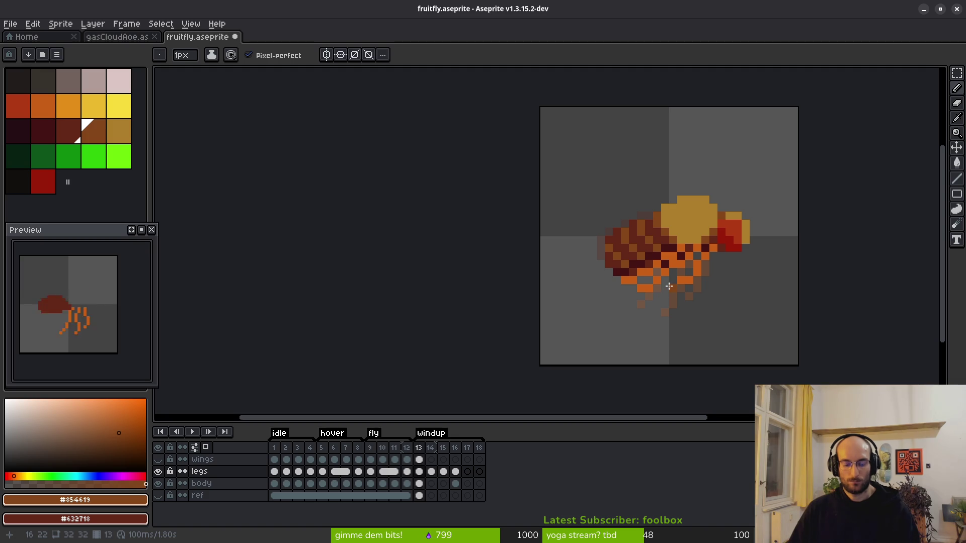
pyautogui.moveTo(673, 282); pyautogui.dragTo(620, 244)
pyautogui.scroll(-1, 578, 214)
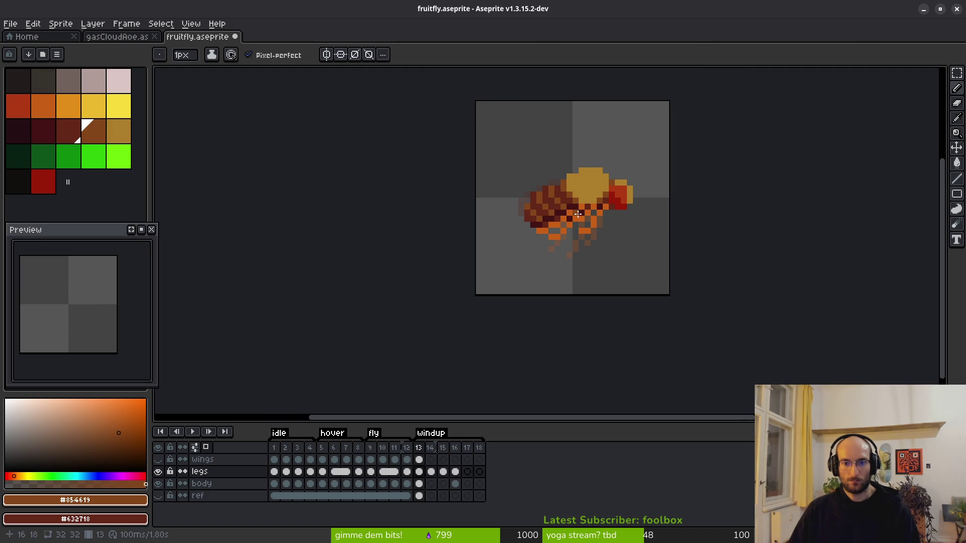
pyautogui.press('i')
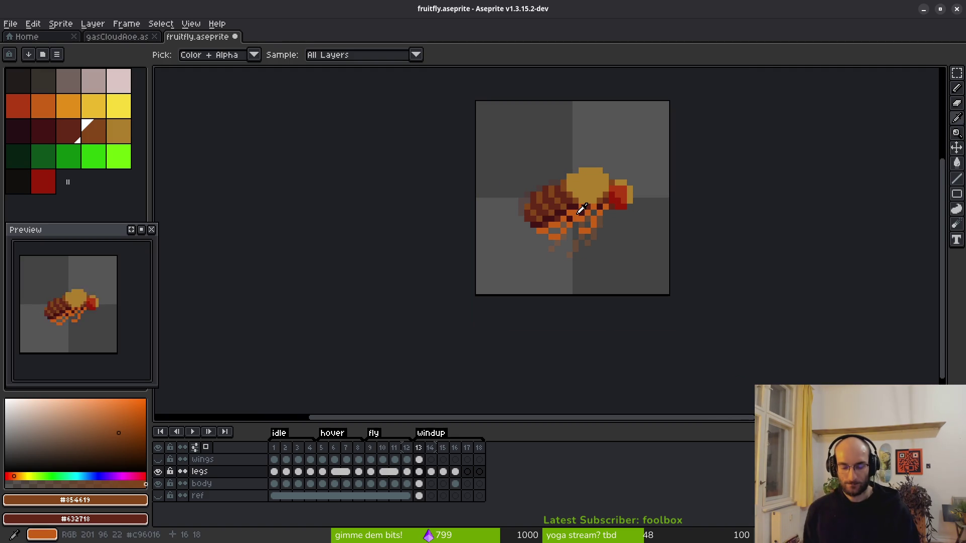
pyautogui.press('.')
pyautogui.press(',')
pyautogui.press('.')
pyautogui.press(',')
pyautogui.press('.')
# - Paint an orange-brown leg pixel in frame 15 using a sampled colour
pyautogui.press('b')
pyautogui.scroll(1, 538, 201)
pyautogui.scroll(3, 538, 203)
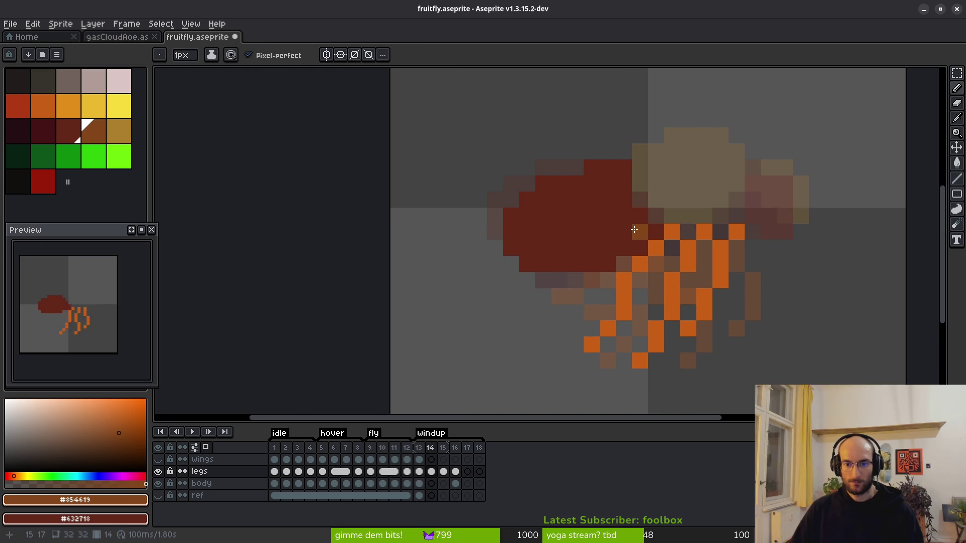
pyautogui.scroll(-3, 629, 224)
pyautogui.scroll(1, 634, 226)
pyautogui.press('alt')
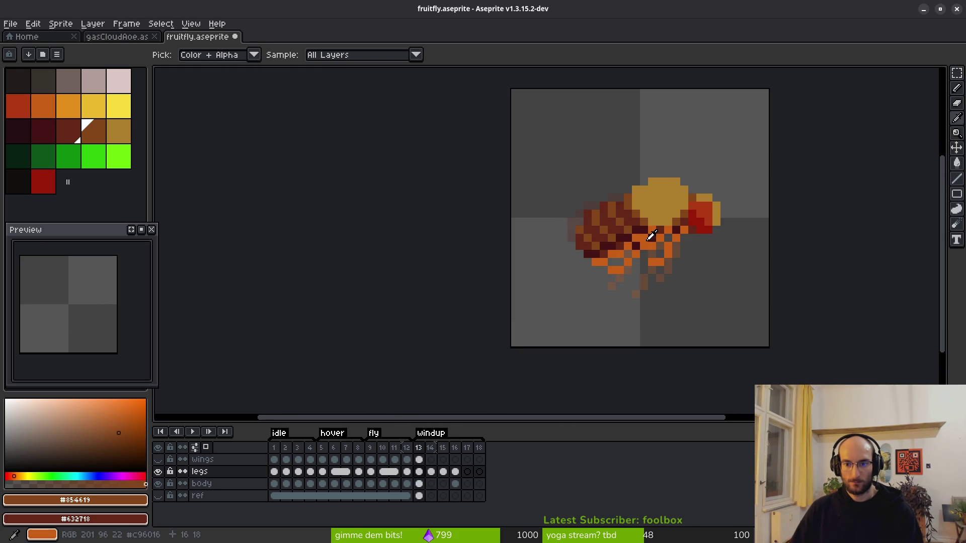
pyautogui.press('.')
pyautogui.press(',')
pyautogui.press('.')
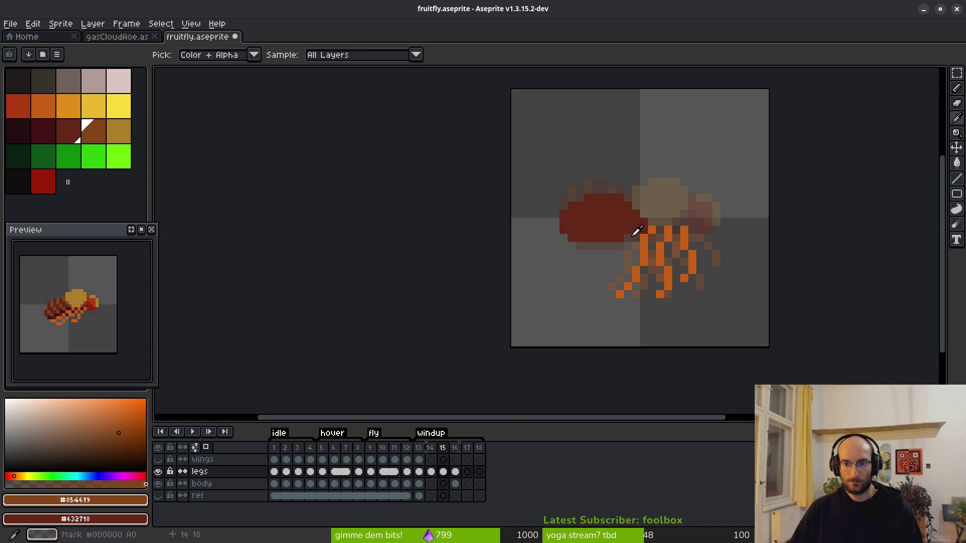
pyautogui.scroll(2, 626, 200)
pyautogui.click(619, 200)
# - Check frame 16, then compare the legs between frames 14 and 15
pyautogui.press('.')
pyautogui.press('alt')
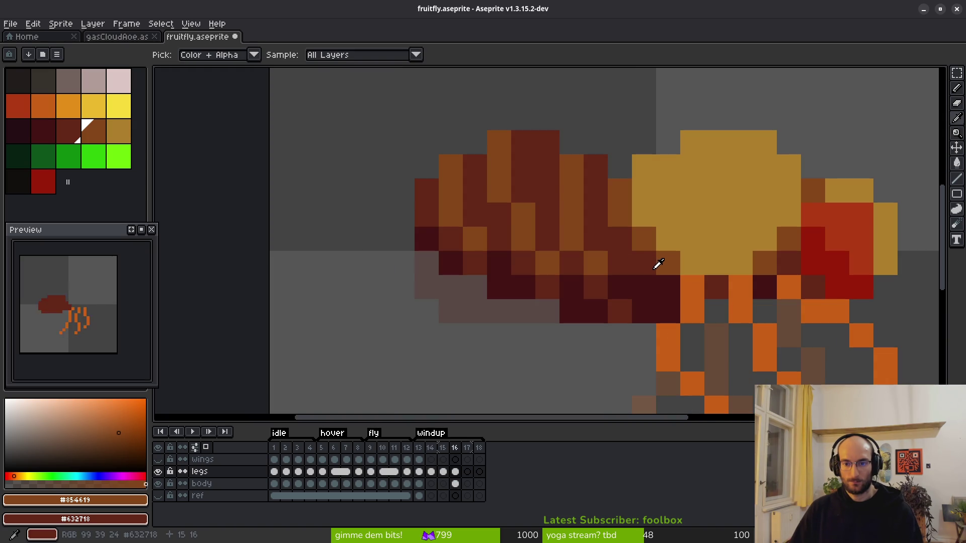
pyautogui.press(',')
pyautogui.scroll(-3, 590, 282)
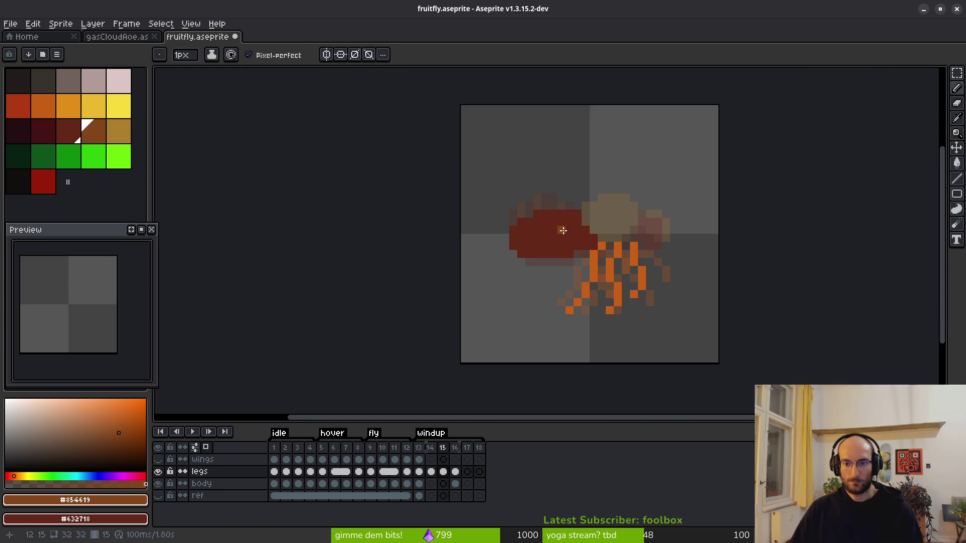
pyautogui.press('alt')
pyautogui.press(',')
pyautogui.press('.')
pyautogui.press(',')
pyautogui.press('.')
pyautogui.press(',')
# - Check frame 16's spread legs against frame 13, then select all and deselect
pyautogui.press('.')
pyautogui.press('.')
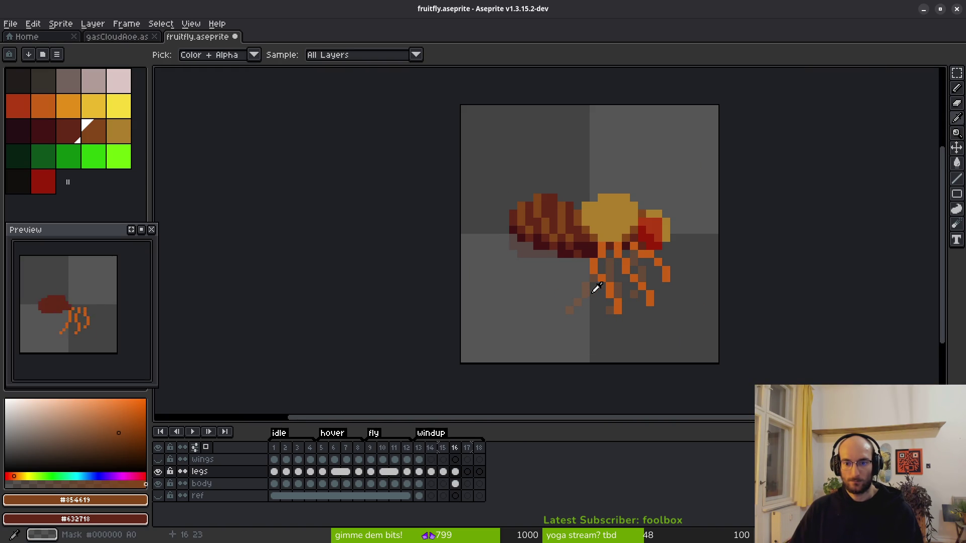
pyautogui.press(',')
pyautogui.press(',')
pyautogui.press(',')
pyautogui.press('.')
pyautogui.press('.')
pyautogui.press('.')
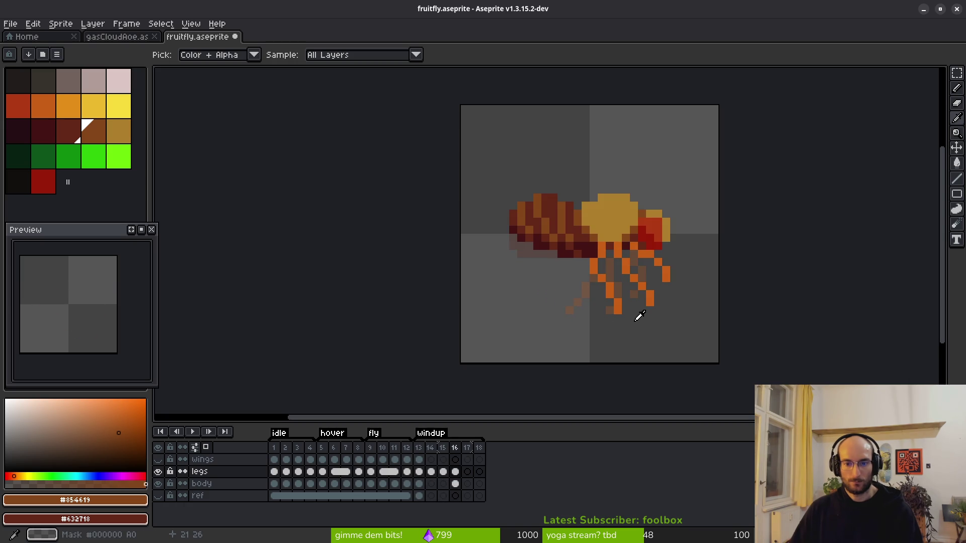
pyautogui.press(',')
pyautogui.press(',')
pyautogui.press(',')
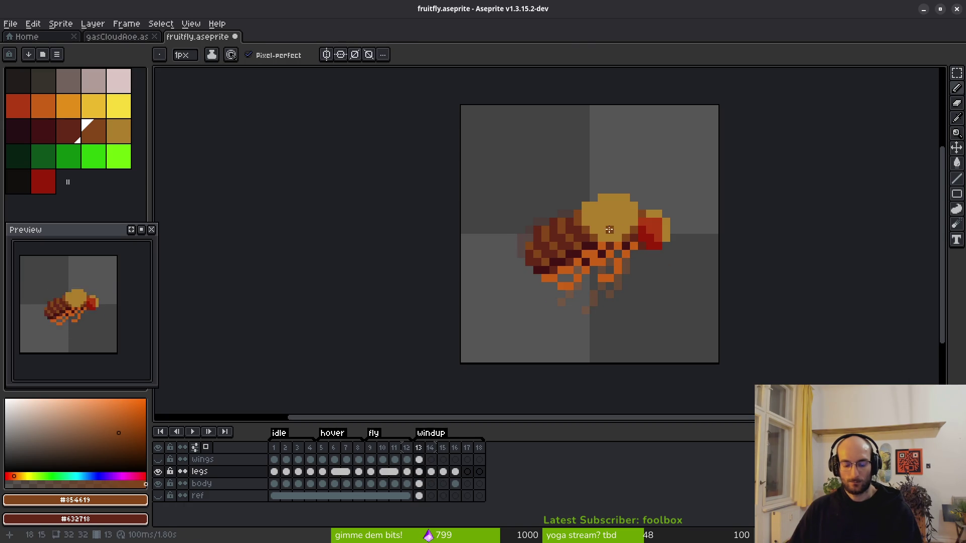
pyautogui.press('w')
pyautogui.hotkey('ctrl', 'a')
pyautogui.hotkey('ctrl', 'd')
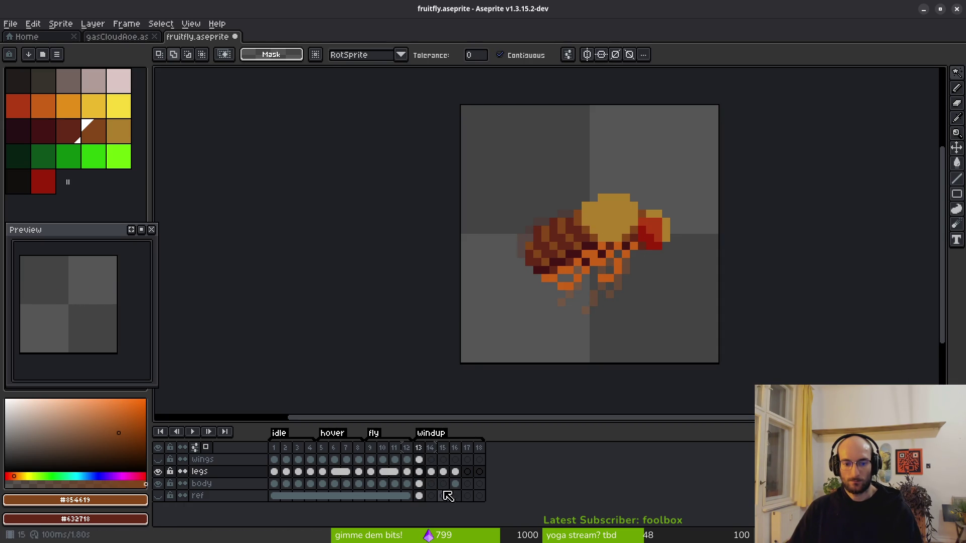
# - Paste the dark-red body blob into the body layer at frame 15
pyautogui.click(423, 487)
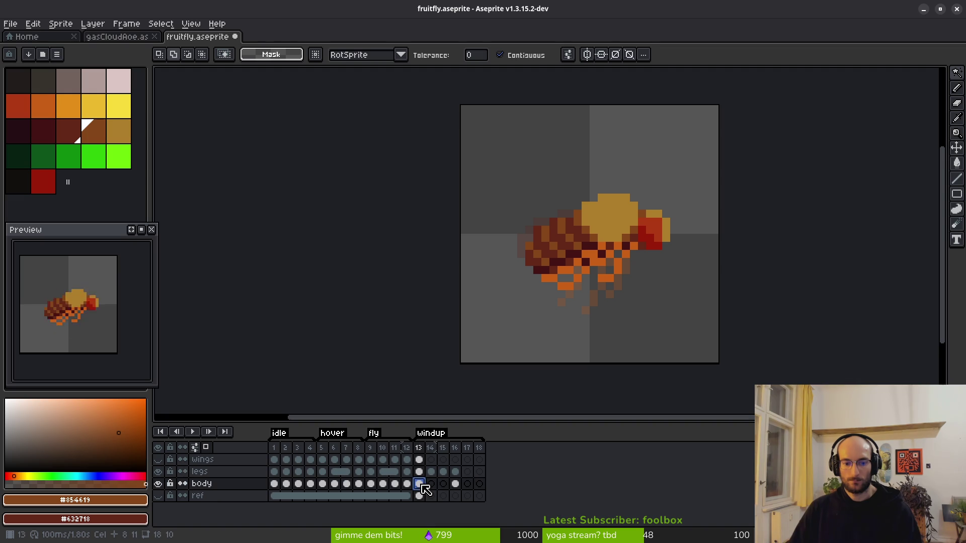
pyautogui.click(419, 473)
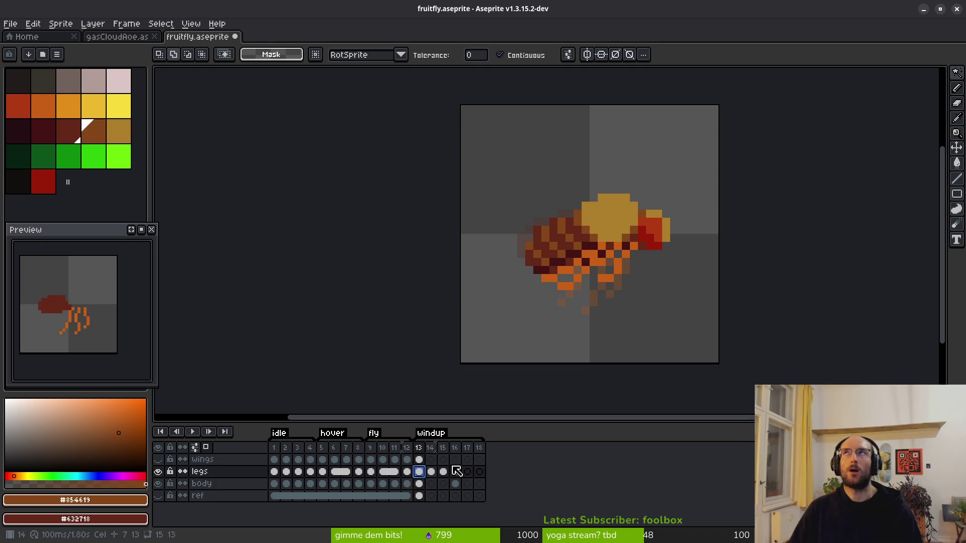
pyautogui.click(431, 472)
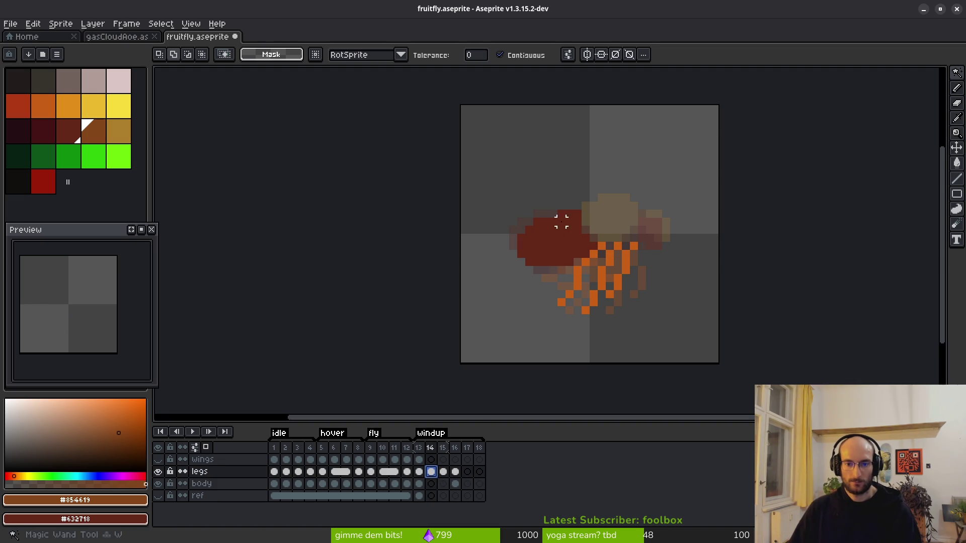
pyautogui.click(431, 483)
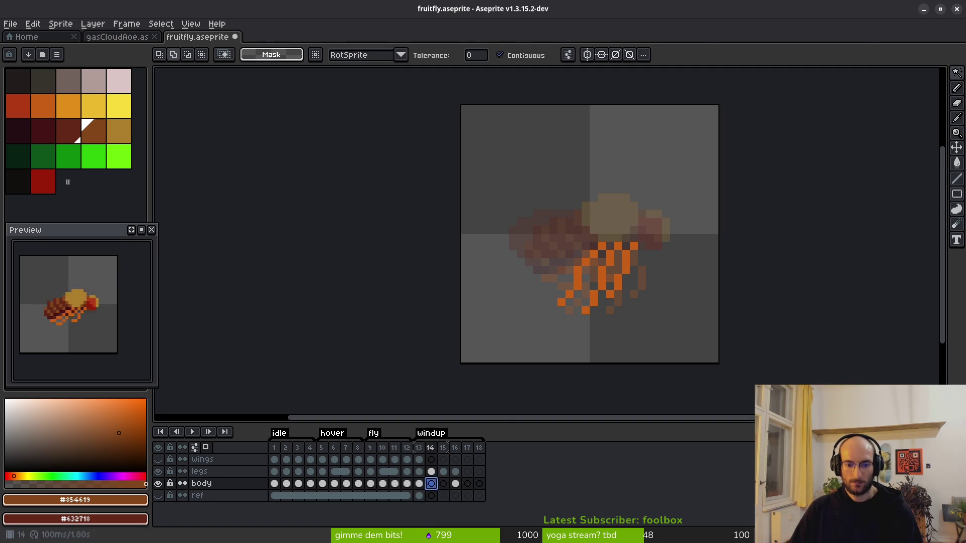
pyautogui.click(444, 483)
pyautogui.hotkey('ctrl', 'v')
pyautogui.click(444, 475)
# - Cut the reshaped body blob and paste it back into frame 15's body cel
pyautogui.click(564, 247)
pyautogui.hotkey('ctrl', 'x')
pyautogui.click(443, 483)
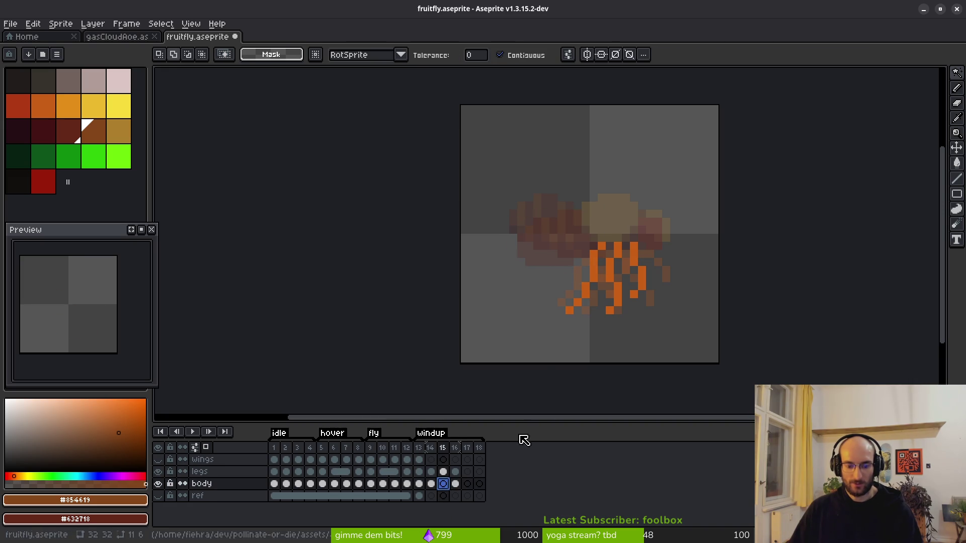
pyautogui.hotkey('ctrl', 'v')
pyautogui.press('Return')
pyautogui.click(431, 472)
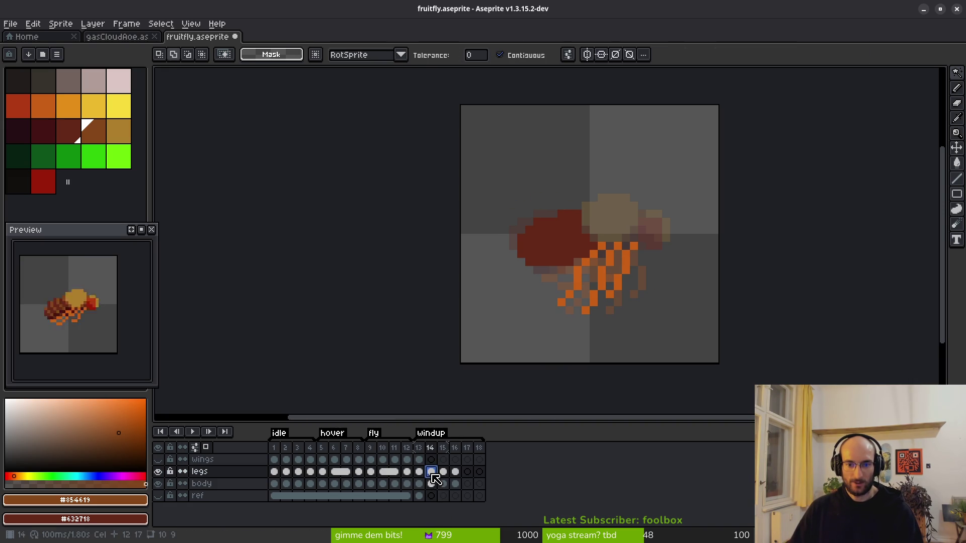
# - Preview the legs alone by hiding the body layer and playing the animation
pyautogui.click(158, 483)
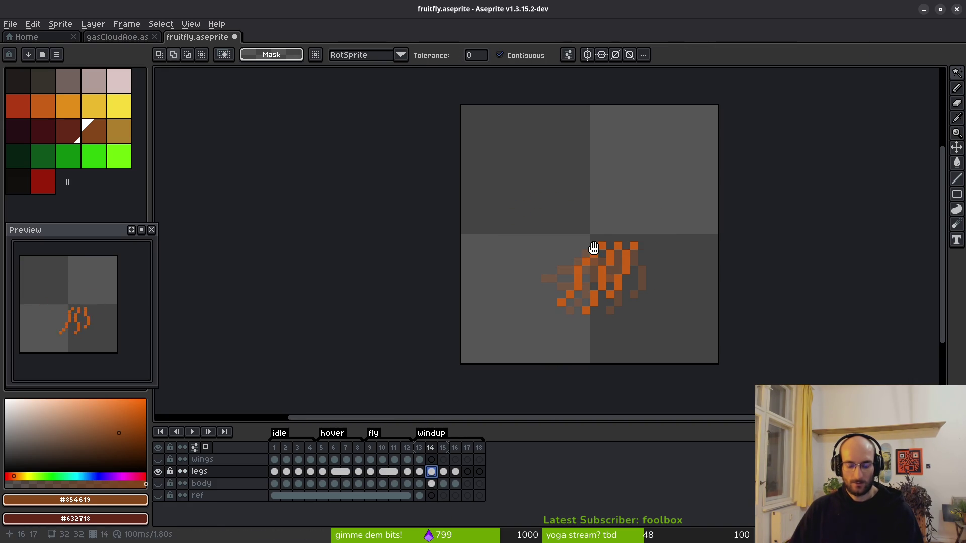
pyautogui.press('i')
pyautogui.press('Return')
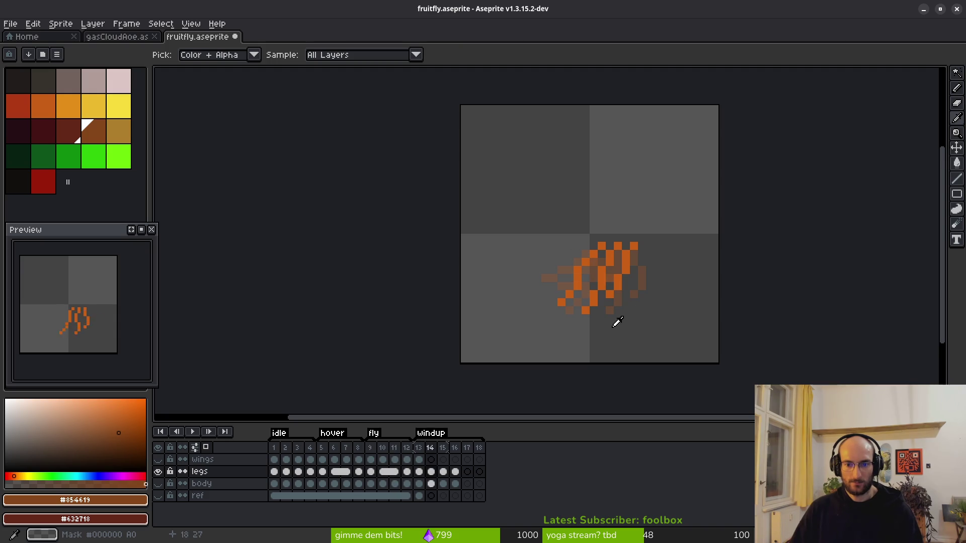
pyautogui.click(159, 483)
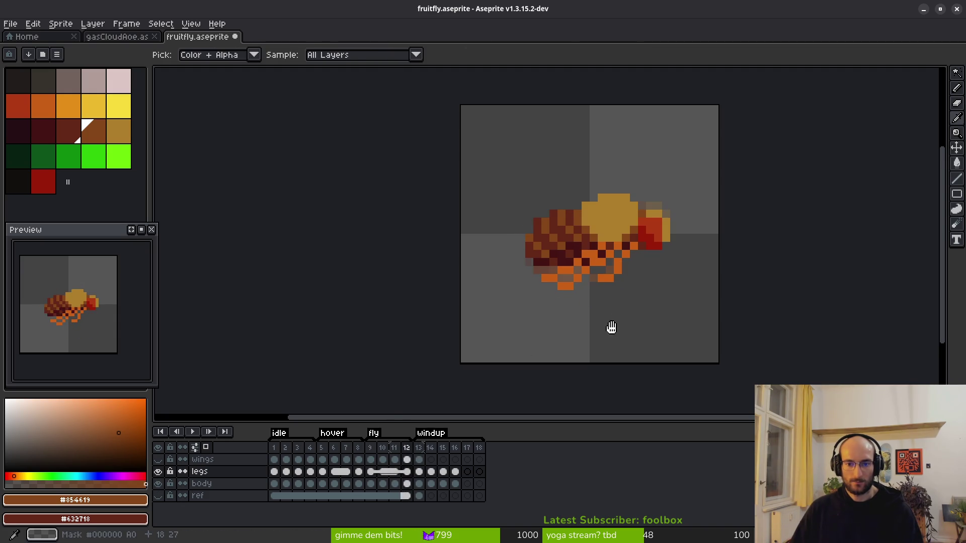
pyautogui.press('w')
pyautogui.click(610, 221)
pyautogui.hotkey('ctrl', 'd')
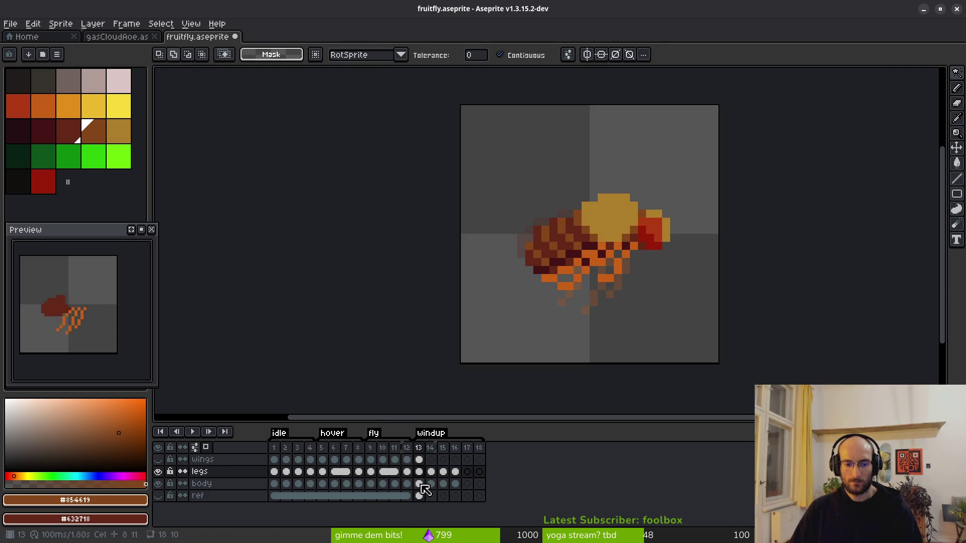
# - Copy the yellow head from frame 14's body cel and paste it into frame 15
pyautogui.click(421, 485)
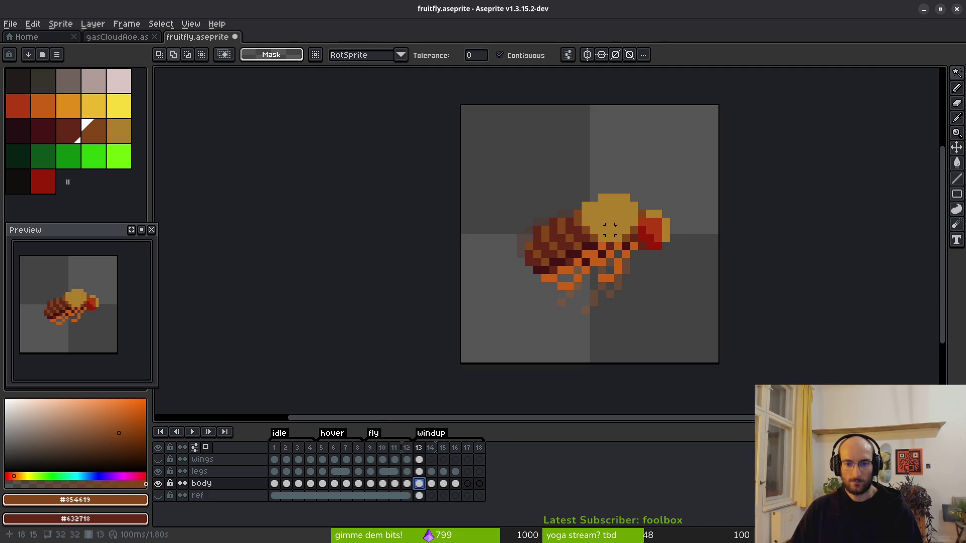
pyautogui.click(433, 485)
pyautogui.hotkey('ctrl', 'd')
pyautogui.press('b')
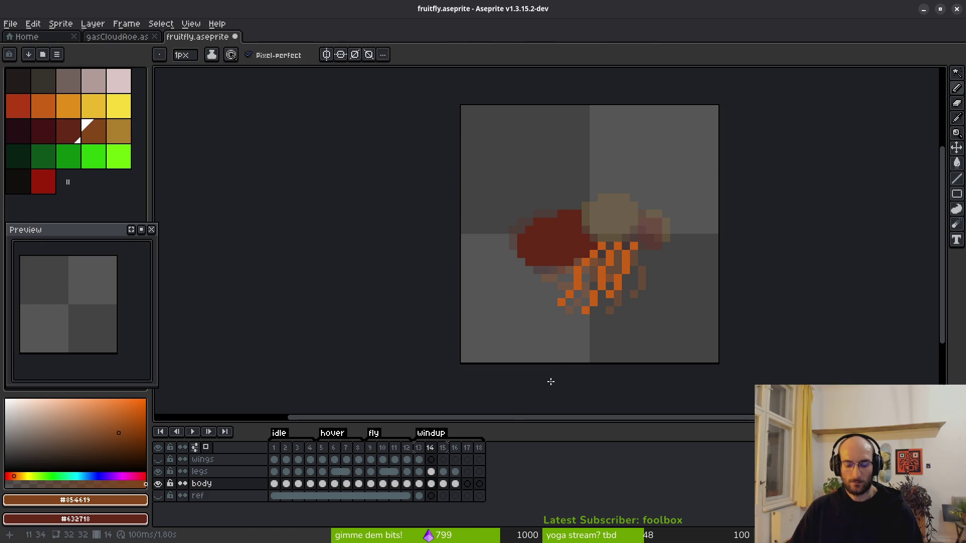
pyautogui.press('w')
pyautogui.hotkey('ctrl', 'shift', 'd')
pyautogui.press('m')
pyautogui.click(443, 484)
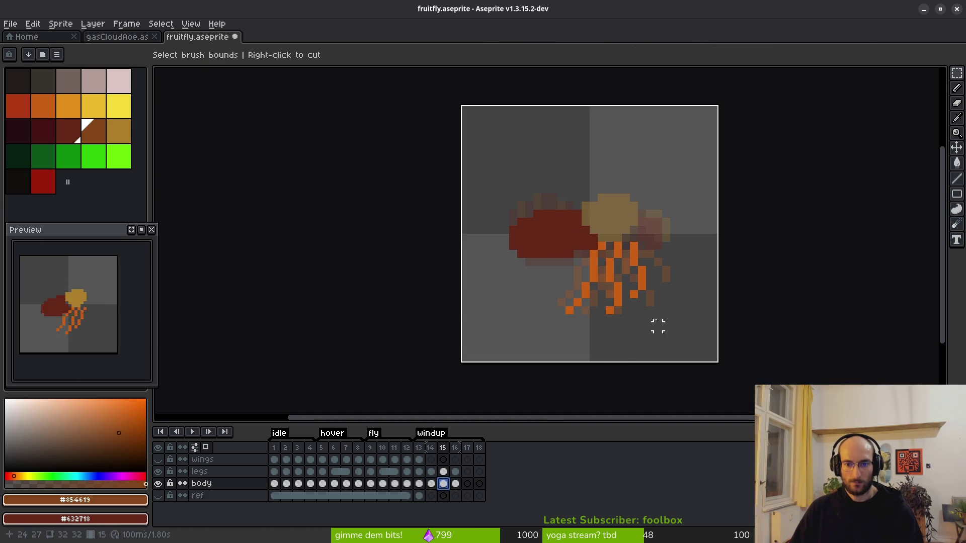
pyautogui.press('Escape')
pyautogui.hotkey('ctrl', 'v')
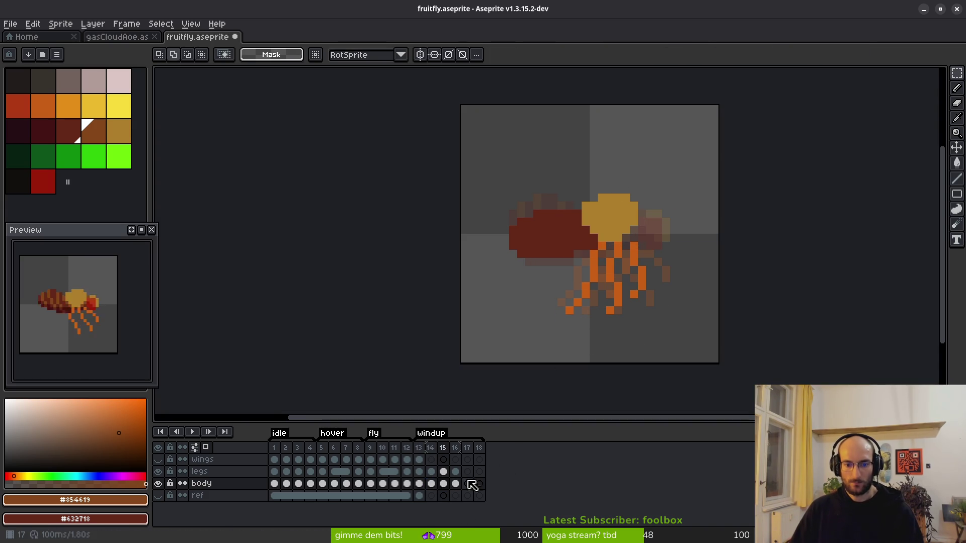
pyautogui.click(483, 453)
pyautogui.hotkey('alt', 'BackSpace')
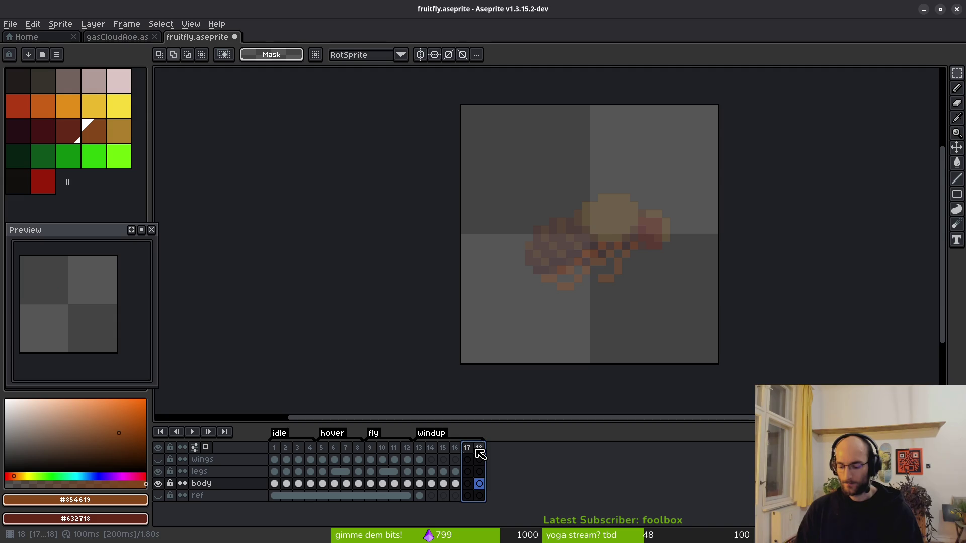
pyautogui.hotkey('alt', 'BackSpace')
pyautogui.hotkey('ctrl', 's')
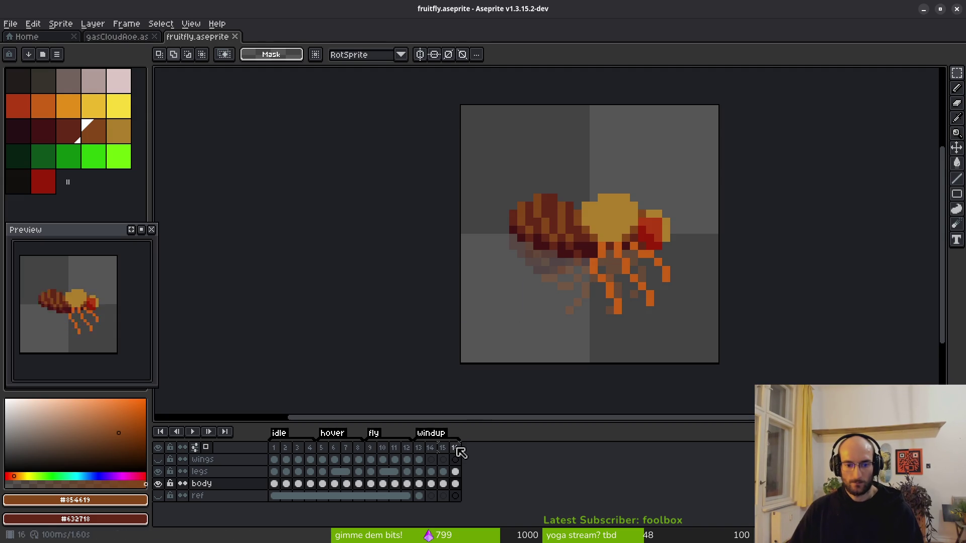
pyautogui.hotkey('ctrl', 'z')
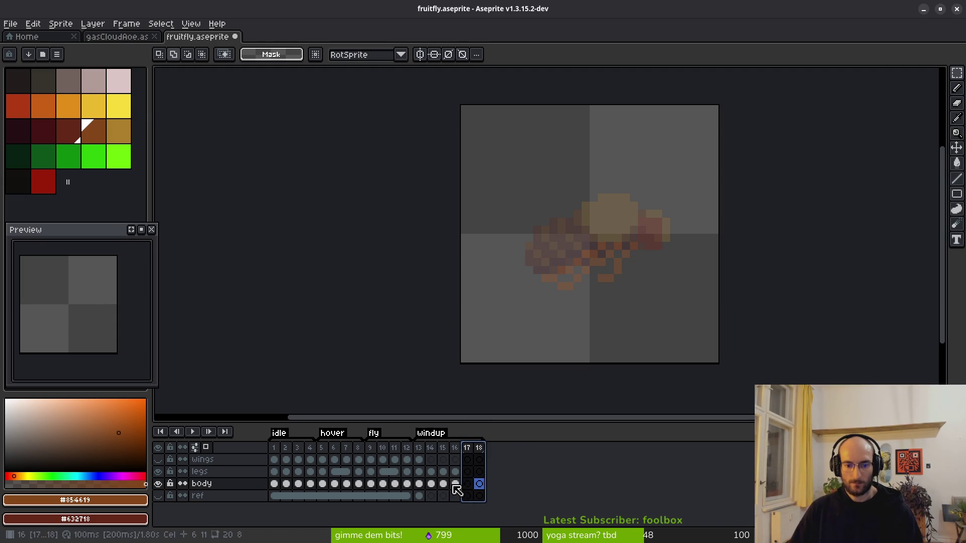
pyautogui.click(455, 484)
pyautogui.click(445, 486)
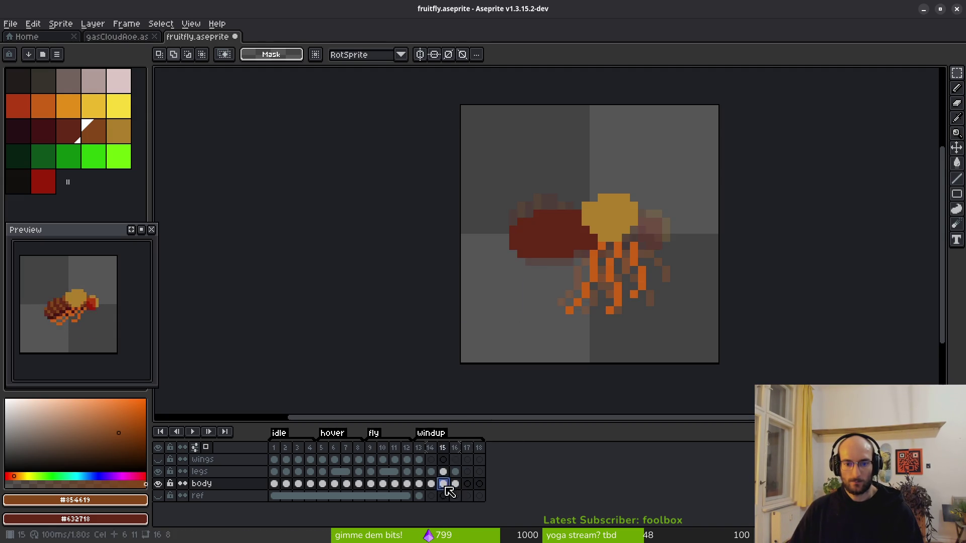
pyautogui.press('Right')
pyautogui.press('Left')
pyautogui.press('Right')
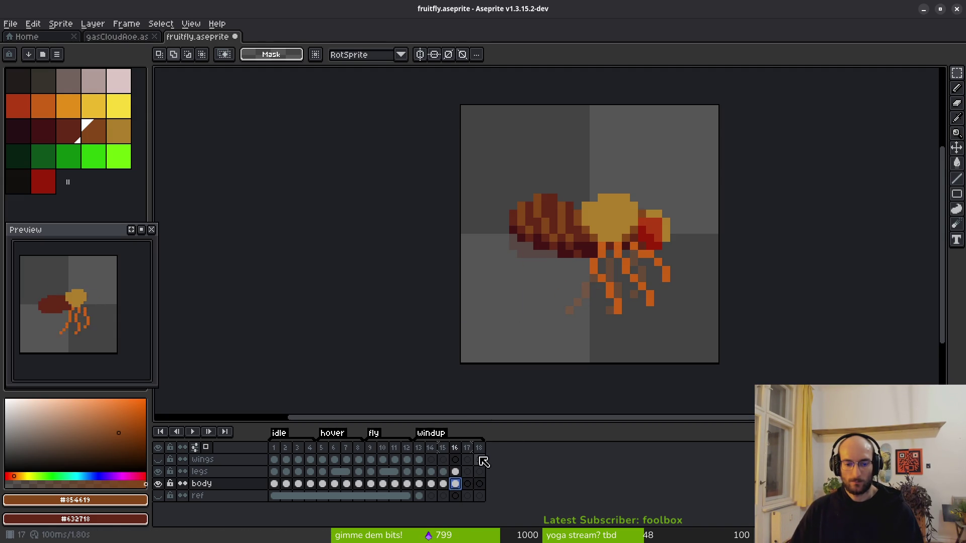
pyautogui.moveTo(596, 245); pyautogui.dragTo(480, 205)
pyautogui.scroll(1, 511, 251)
pyautogui.press('Left')
pyautogui.press('Left')
pyautogui.press('Left')
pyautogui.moveTo(510, 251); pyautogui.dragTo(530, 259)
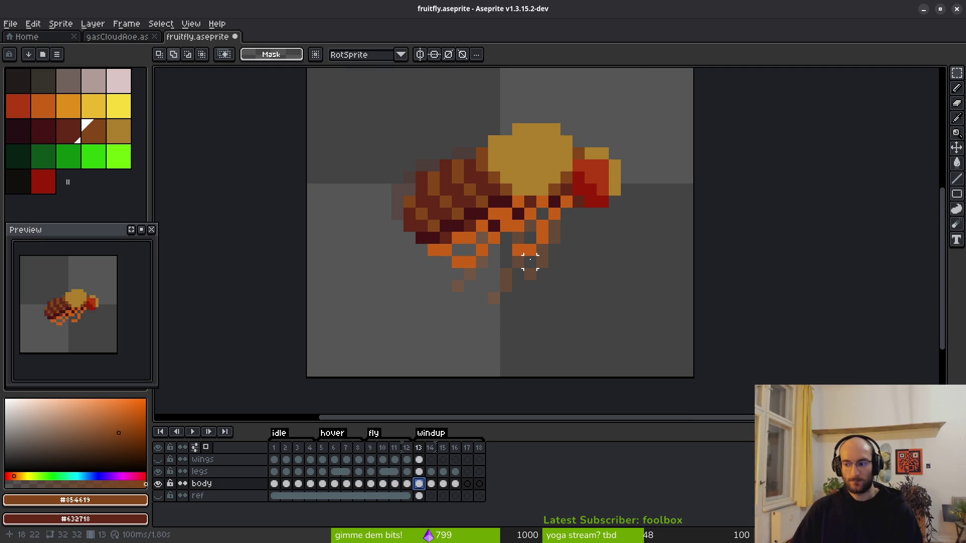
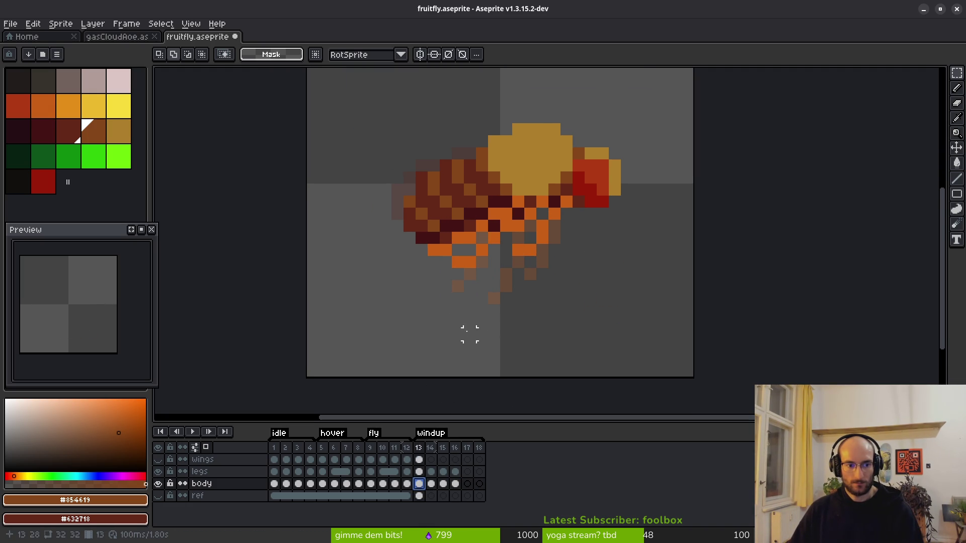
# - Sample frame 13's dark maroon #431414 and brown body colours as primary and secondary colours
pyautogui.press('Right')
pyautogui.press('i')
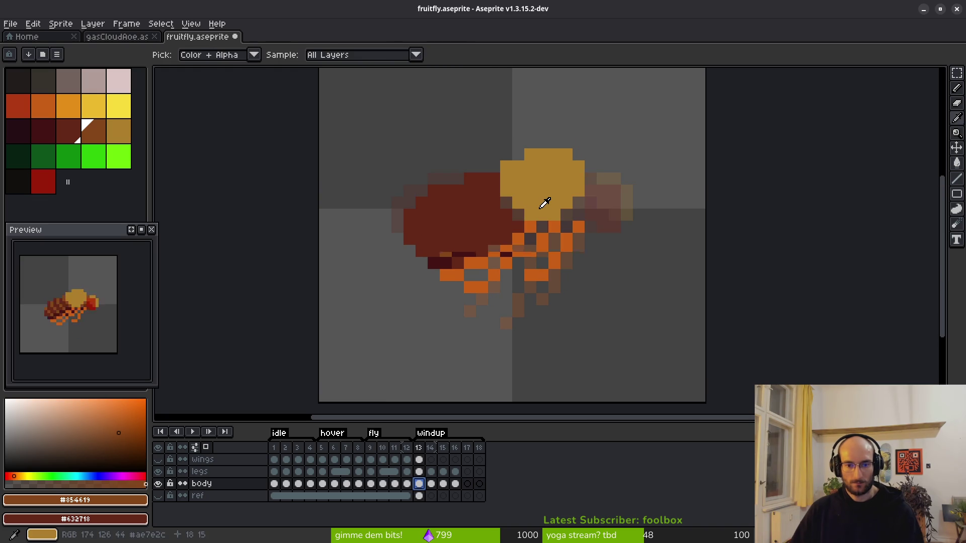
pyautogui.scroll(1, 541, 209)
pyautogui.press('Left')
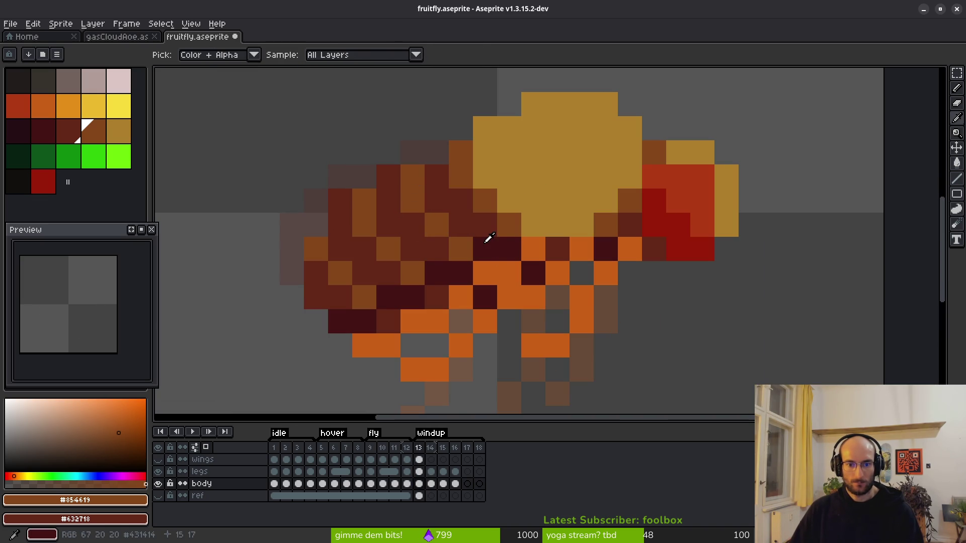
pyautogui.click(488, 242)
pyautogui.rightClick(462, 238)
pyautogui.press('b')
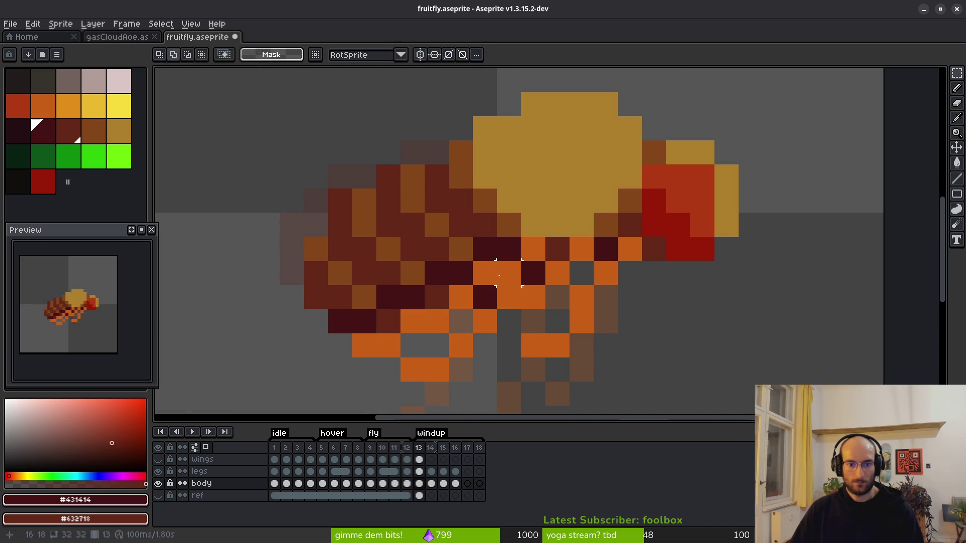
# - Paint frame 14's dark maroon underside outline across the lower body, fixing one red-brown pixel
pyautogui.press('Right')
pyautogui.moveTo(583, 216); pyautogui.dragTo(540, 231)
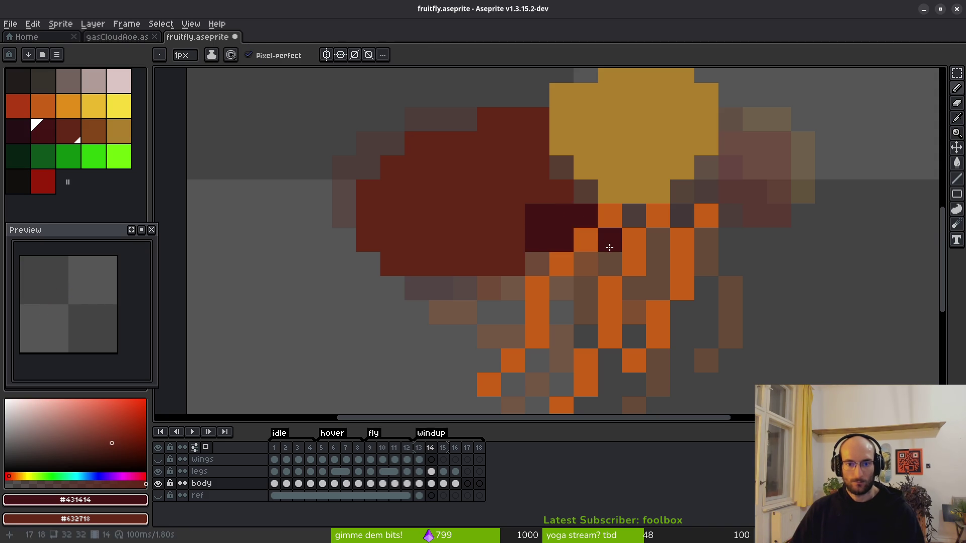
pyautogui.press('i')
pyautogui.press('Left')
pyautogui.press('Right')
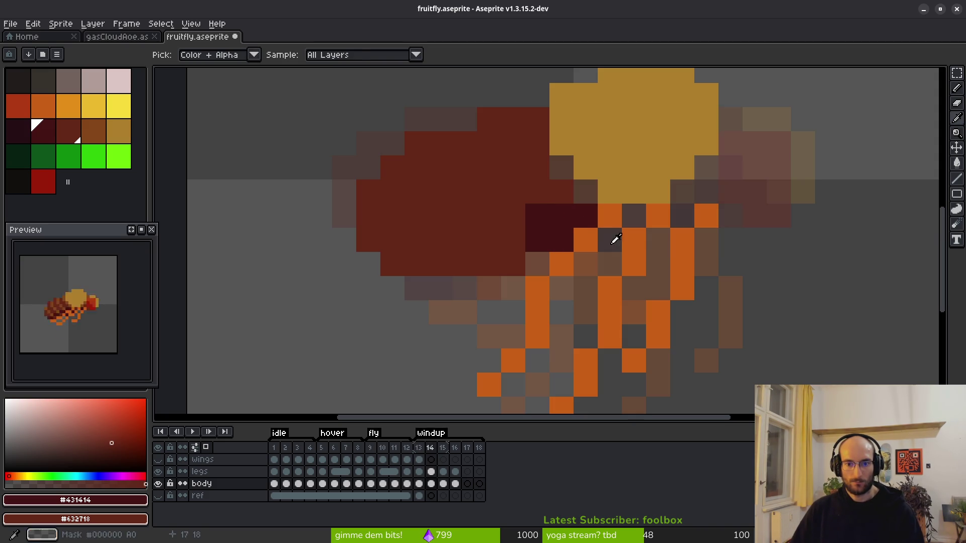
pyautogui.press('b')
pyautogui.rightClick(542, 219)
pyautogui.moveTo(524, 244)
pyautogui.mouseDown()
pyautogui.moveTo(484, 258)
pyautogui.moveTo(390, 263)
pyautogui.moveTo(407, 239)
pyautogui.mouseUp()
pyautogui.moveTo(494, 252); pyautogui.dragTo(515, 264)
pyautogui.scroll(-3, 494, 252)
# - Start frame 15's dark maroon underside with a pixel and a leftward stroke
pyautogui.press('i')
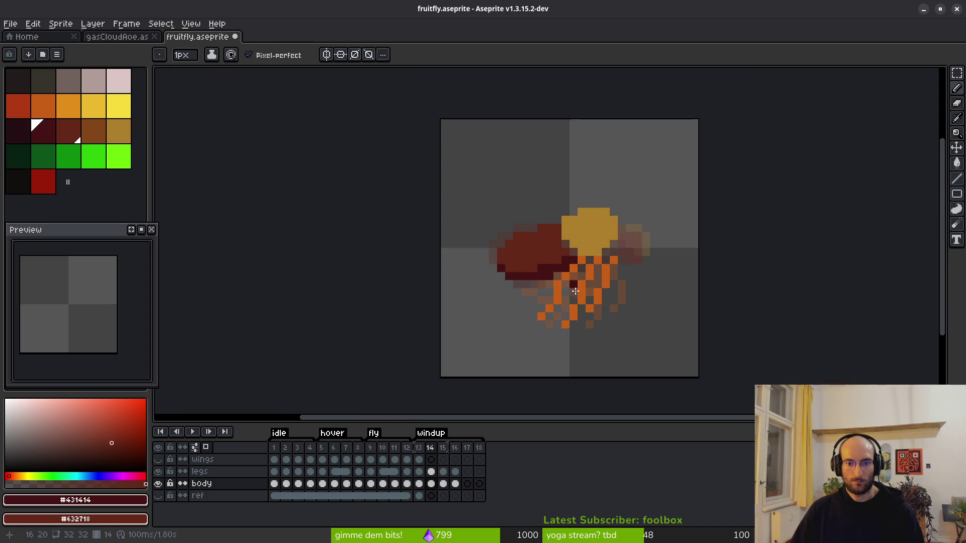
pyautogui.press('Left')
pyautogui.press('Right')
pyautogui.press('Right')
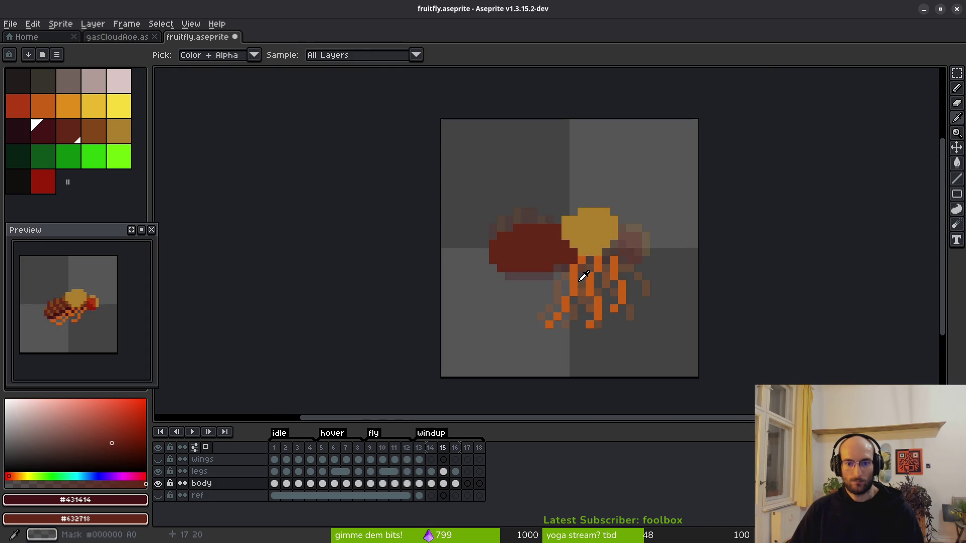
pyautogui.press('b')
pyautogui.scroll(3, 546, 258)
pyautogui.click(627, 260)
pyautogui.moveTo(623, 264)
pyautogui.mouseDown()
pyautogui.moveTo(535, 282)
pyautogui.moveTo(413, 283)
pyautogui.moveTo(381, 250)
pyautogui.moveTo(496, 269)
pyautogui.moveTo(589, 263)
pyautogui.moveTo(584, 248)
pyautogui.mouseUp()
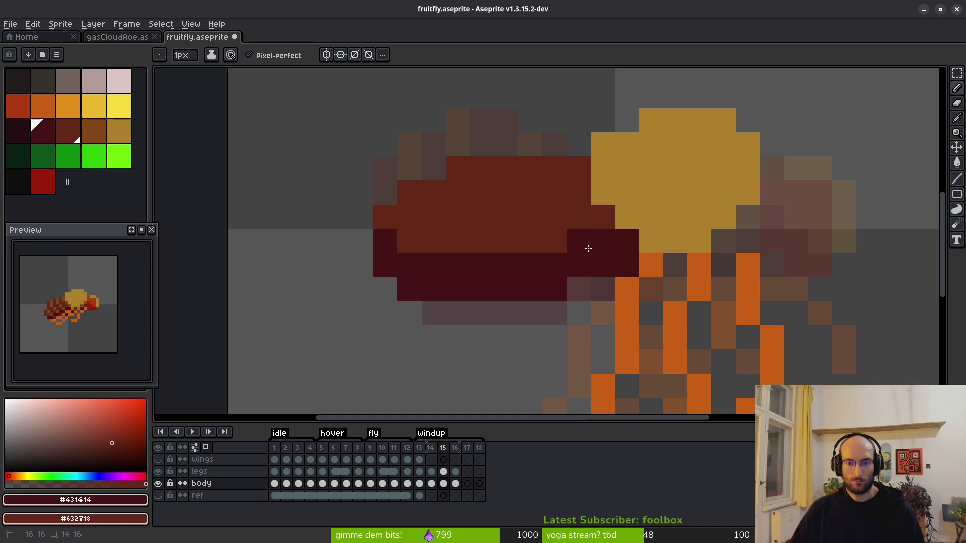
pyautogui.scroll(-2, 620, 277)
pyautogui.scroll(-3, 620, 278)
# - Compare against frame 16 and extend frame 15's dark bottom outline across the body
pyautogui.press('.')
pyautogui.scroll(5, 604, 267)
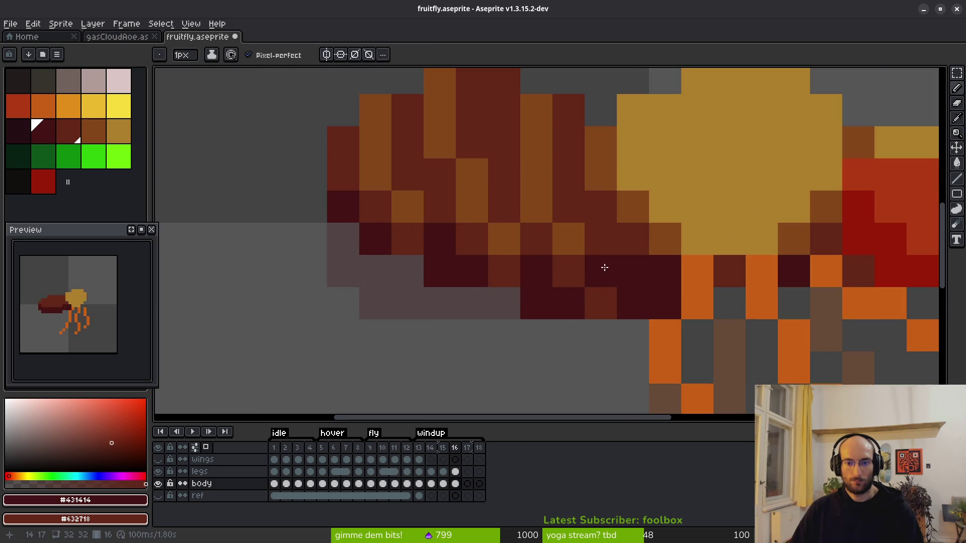
pyautogui.press(',')
pyautogui.scroll(-3, 346, 270)
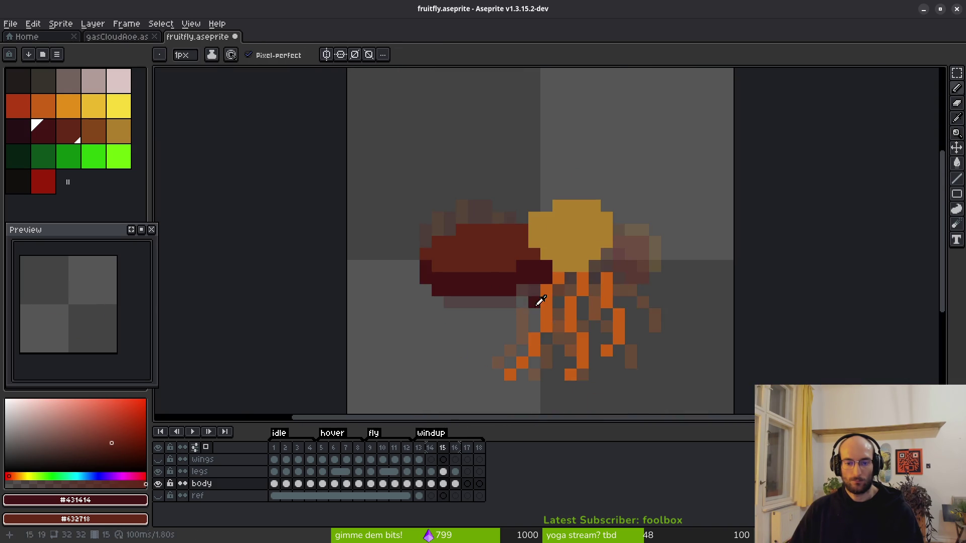
pyautogui.scroll(3, 466, 275)
pyautogui.moveTo(465, 275)
pyautogui.mouseDown()
pyautogui.moveTo(394, 274)
pyautogui.moveTo(478, 276)
pyautogui.moveTo(581, 252)
pyautogui.mouseUp()
pyautogui.scroll(-5, 518, 283)
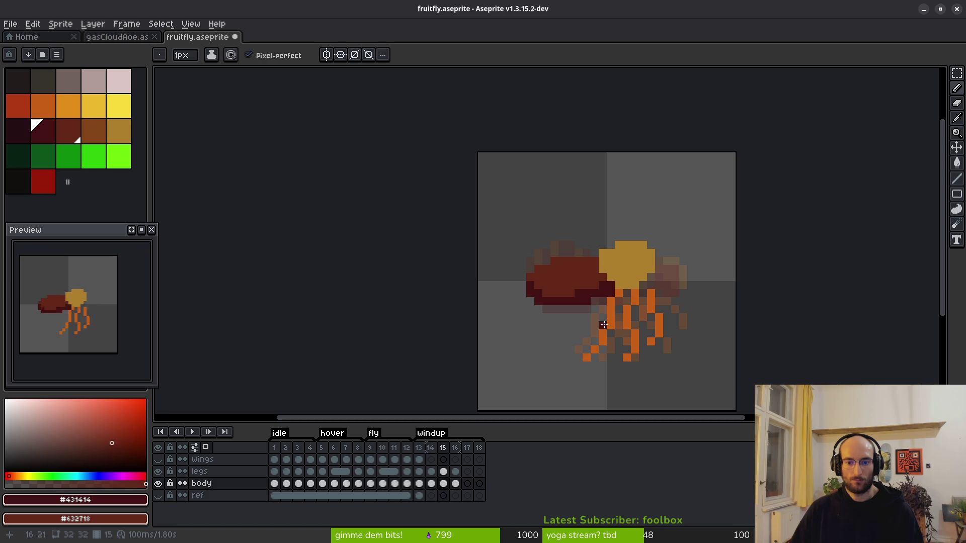
pyautogui.scroll(2, 548, 299)
pyautogui.scroll(-4, 629, 302)
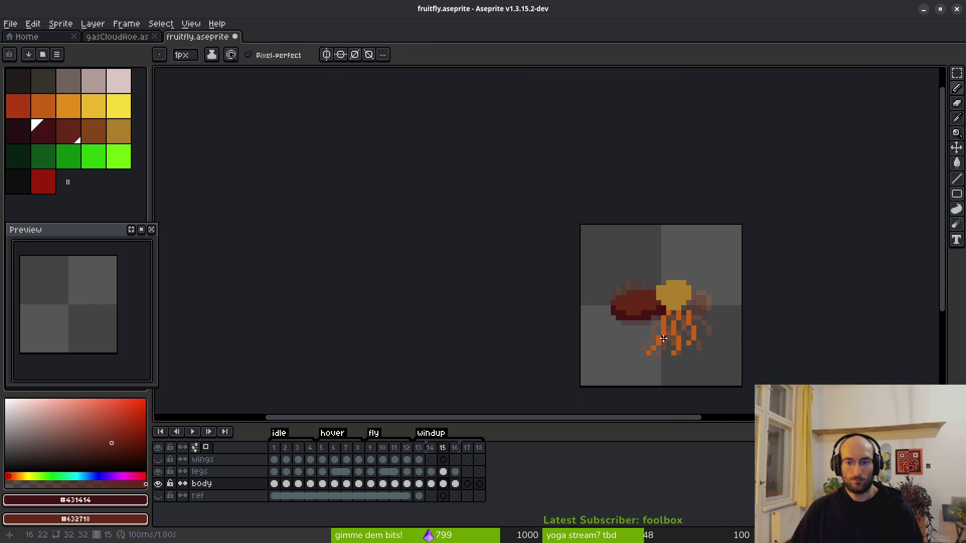
# - Step back through the windup frames toward frame 13 to sample another body colour
pyautogui.press('Right')
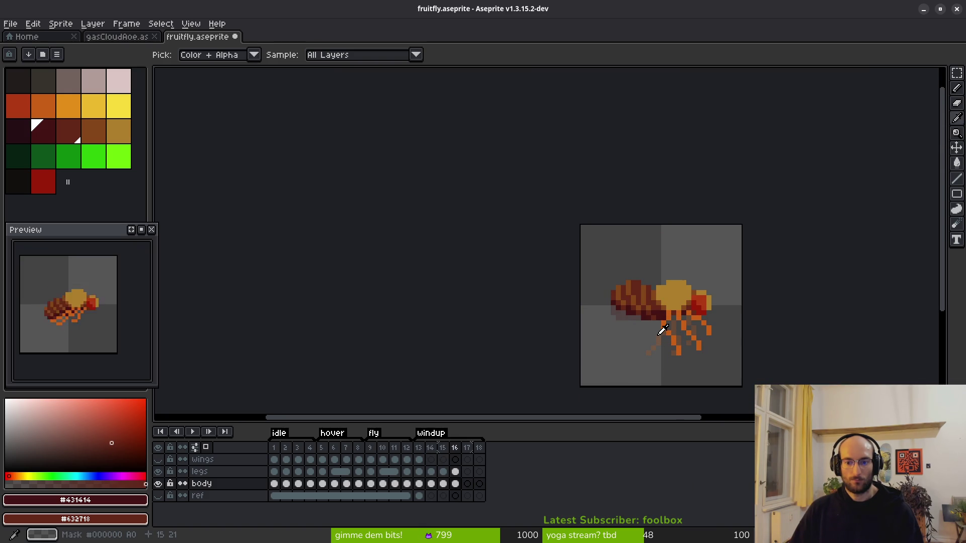
pyautogui.press('b')
pyautogui.scroll(2, 554, 276)
pyautogui.scroll(3, 554, 276)
pyautogui.scroll(3, 571, 303)
pyautogui.press('i')
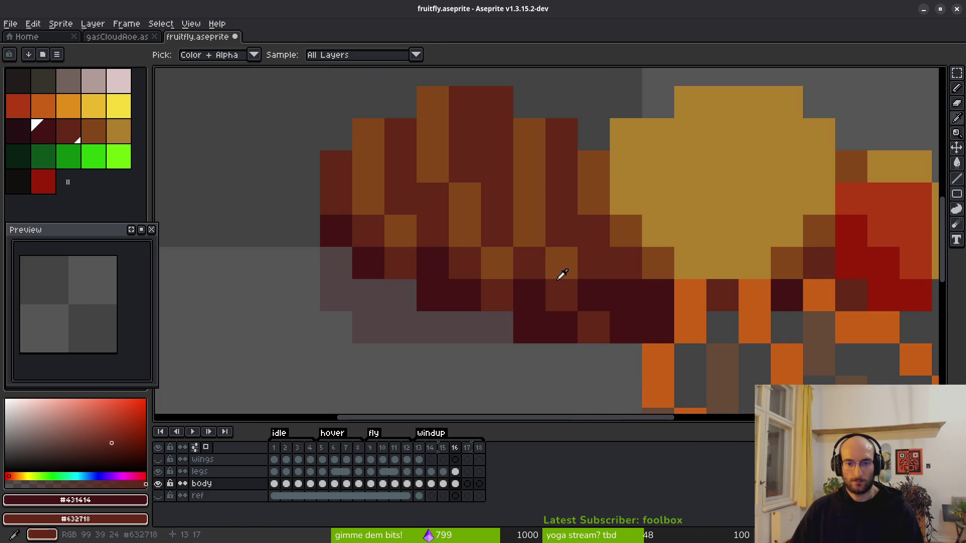
pyautogui.press('Left')
pyautogui.press('Left')
pyautogui.press('w')
pyautogui.press('Left')
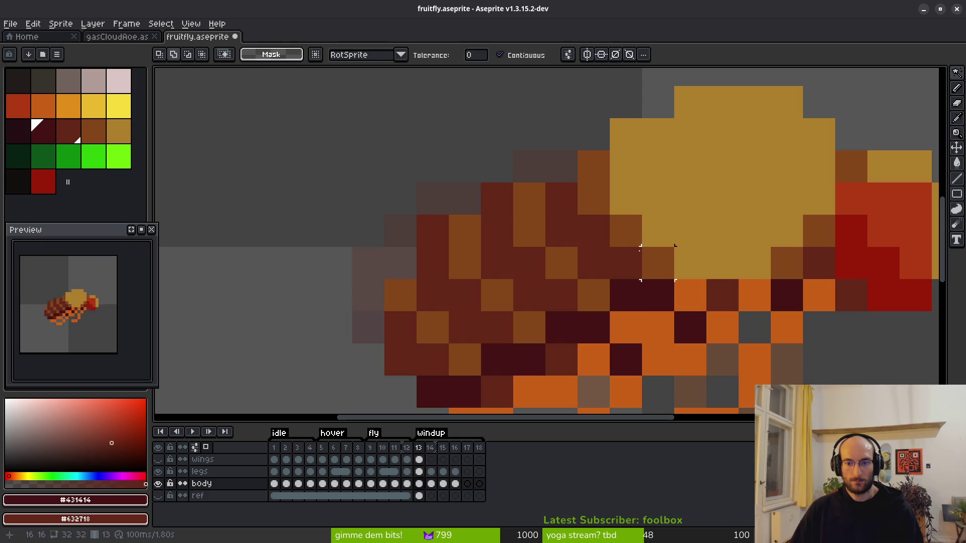
# - Sample the brown stripe colour and paint a brown stripe up along the body's edge
pyautogui.press('i')
pyautogui.click(632, 226)
pyautogui.press('Right')
pyautogui.press('w')
pyautogui.press('b')
pyautogui.moveTo(654, 271)
pyautogui.mouseDown()
pyautogui.moveTo(619, 226)
pyautogui.moveTo(593, 161)
pyautogui.mouseUp()
pyautogui.scroll(-1, 717, 280)
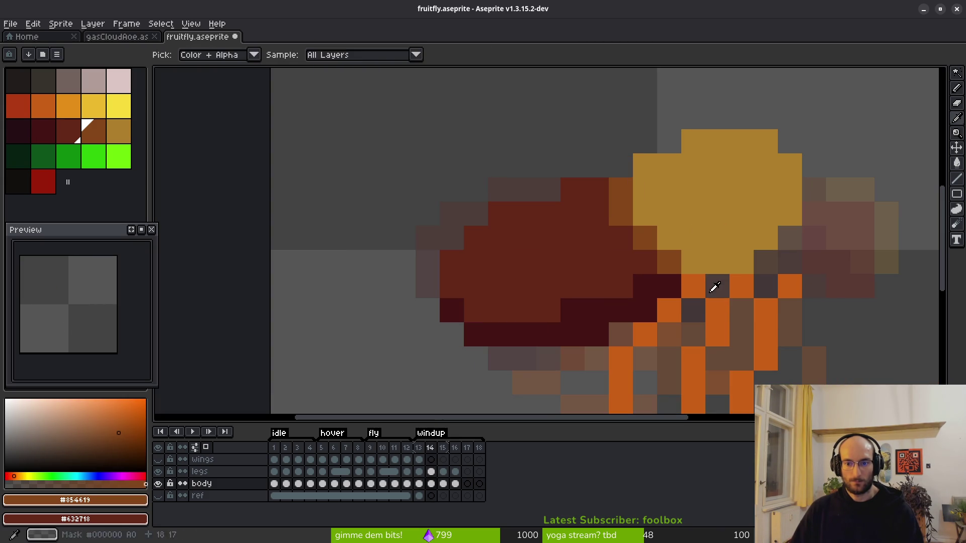
# - Add brown pixels at the thorax edge and a diagonal brown stripe on the body
pyautogui.press('Right')
pyautogui.click(670, 260)
pyautogui.click(620, 200)
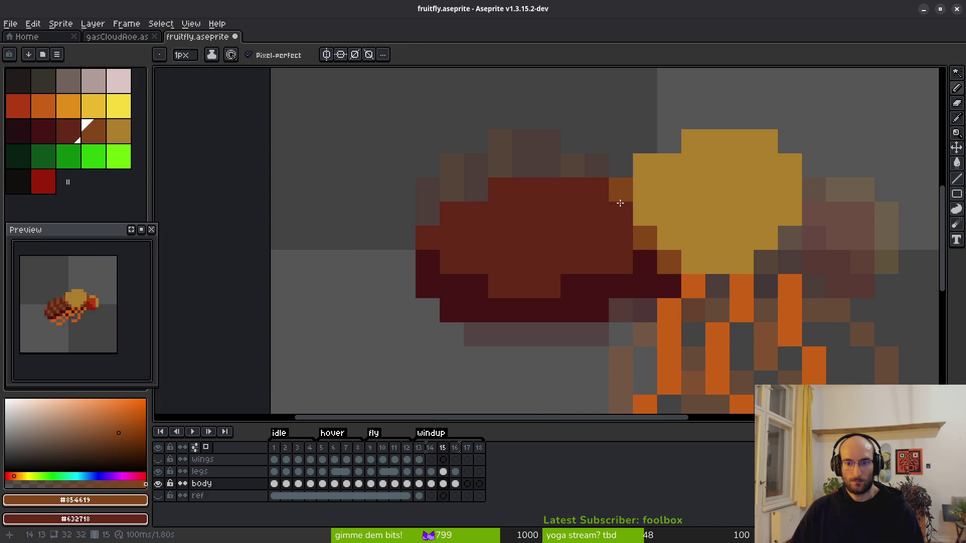
pyautogui.press('Right')
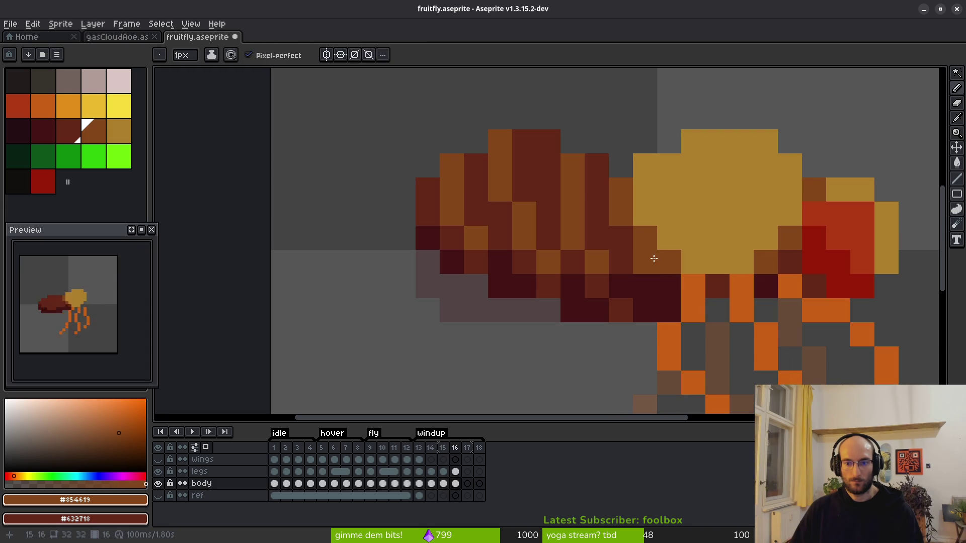
pyautogui.press('Left')
pyautogui.press('Left')
pyautogui.press('Right')
pyautogui.press('Left')
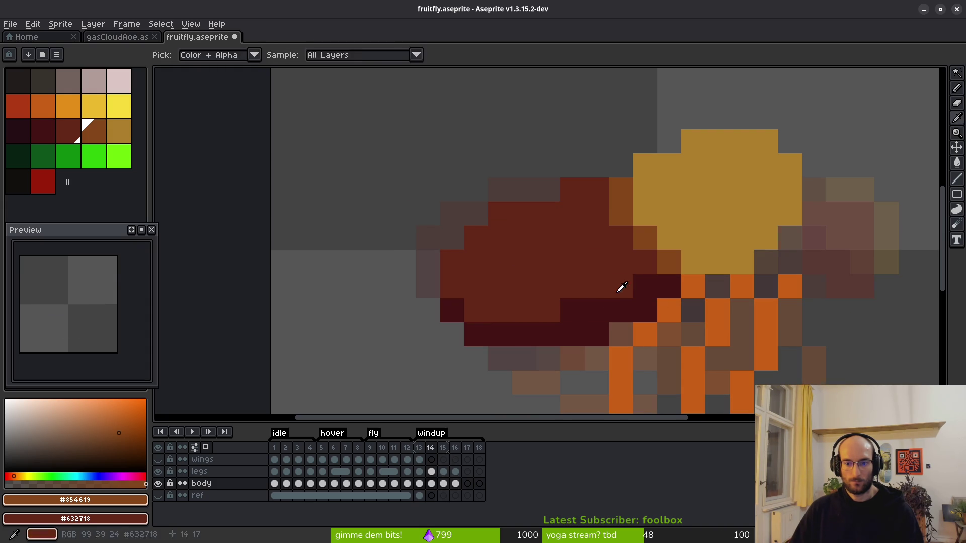
pyautogui.click(598, 266)
pyautogui.moveTo(600, 267); pyautogui.dragTo(578, 240)
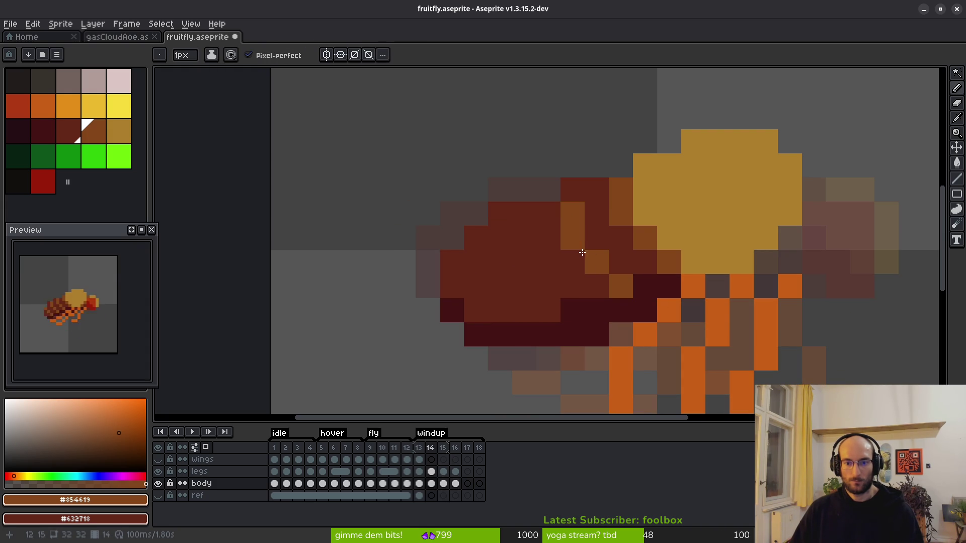
# - Add brown stripe pixels lower on the body and up its left side on frame 14
pyautogui.press('Right')
pyautogui.press('Left')
pyautogui.press('Left')
pyautogui.press('Right')
pyautogui.click(549, 288)
pyautogui.press('Right')
pyautogui.press('Left')
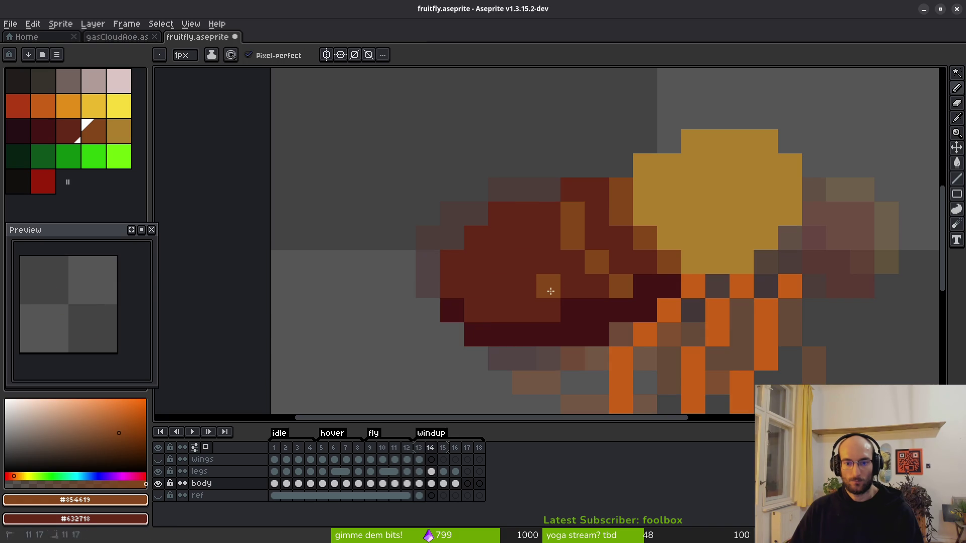
pyautogui.moveTo(521, 260); pyautogui.dragTo(500, 213)
# - Place brown stripe pixels on the body and at its rear on frame 14
pyautogui.press('Left')
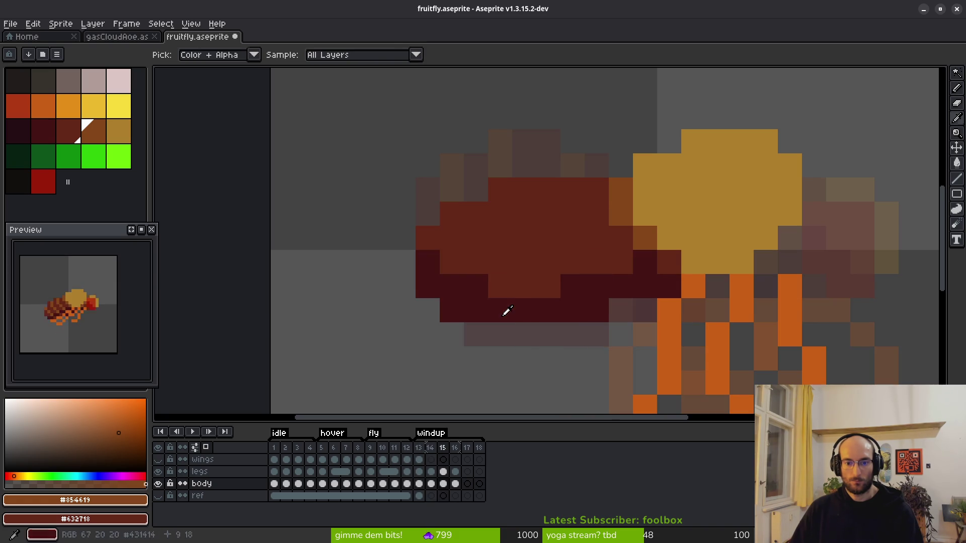
pyautogui.press('Right')
pyautogui.click(493, 319)
pyautogui.click(451, 262)
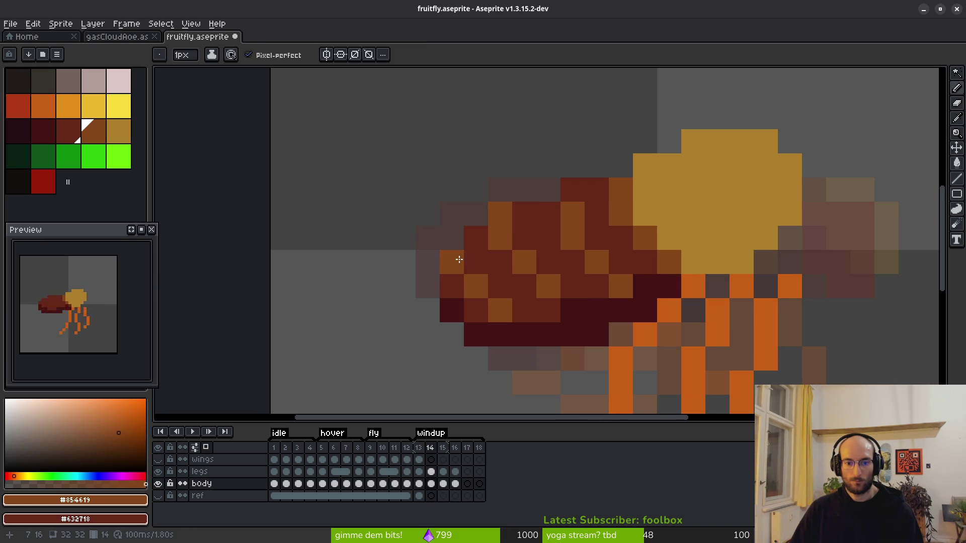
pyautogui.click(500, 287)
pyautogui.scroll(-2, 568, 334)
pyautogui.scroll(1, 585, 329)
pyautogui.scroll(-4, 589, 332)
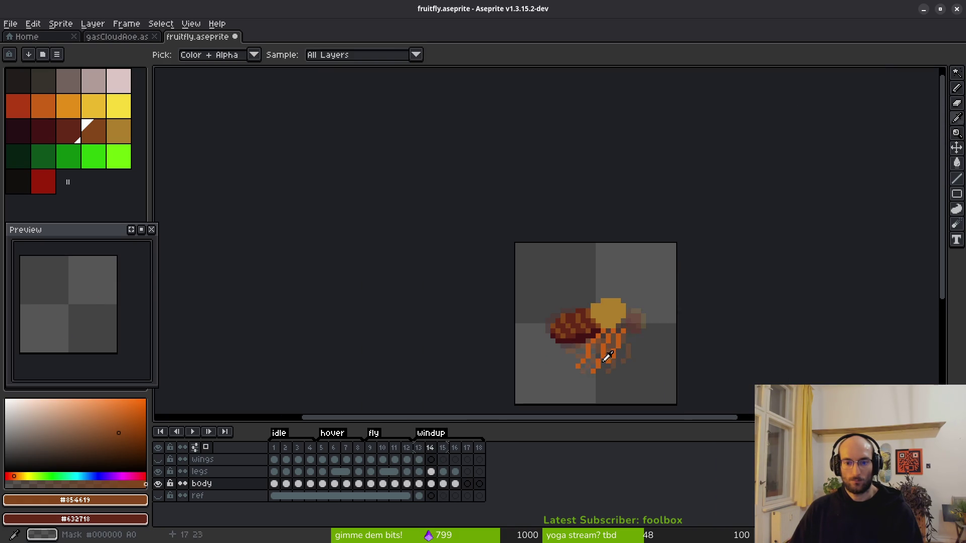
# - Recolour a dark red body pixel orange-brown, then sample the maroon and orange-brown colours
pyautogui.moveTo(608, 355); pyautogui.dragTo(578, 280)
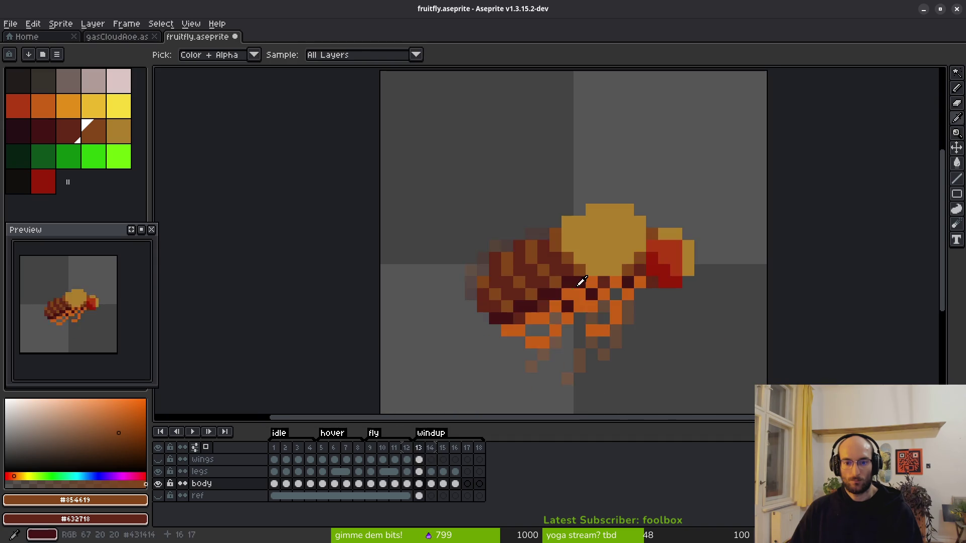
pyautogui.scroll(2, 503, 226)
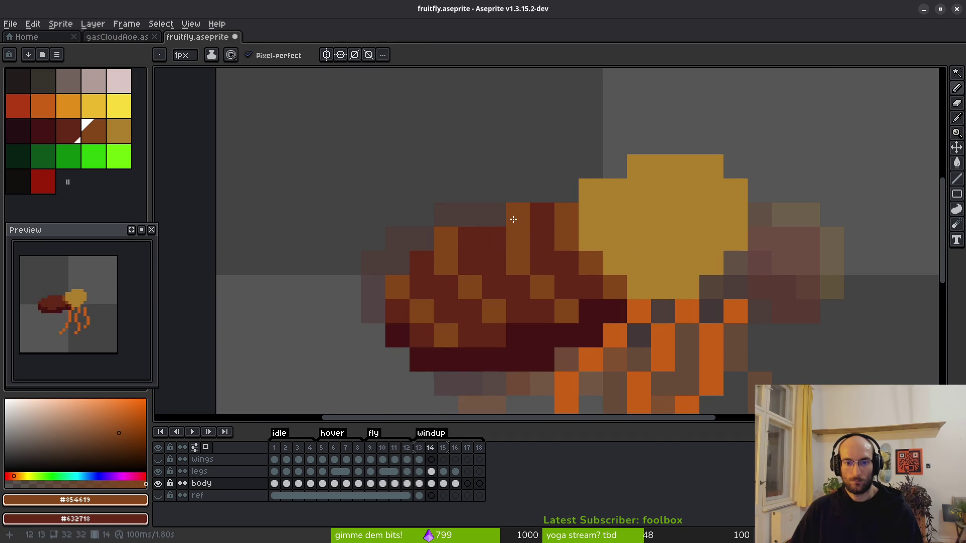
pyautogui.click(495, 239)
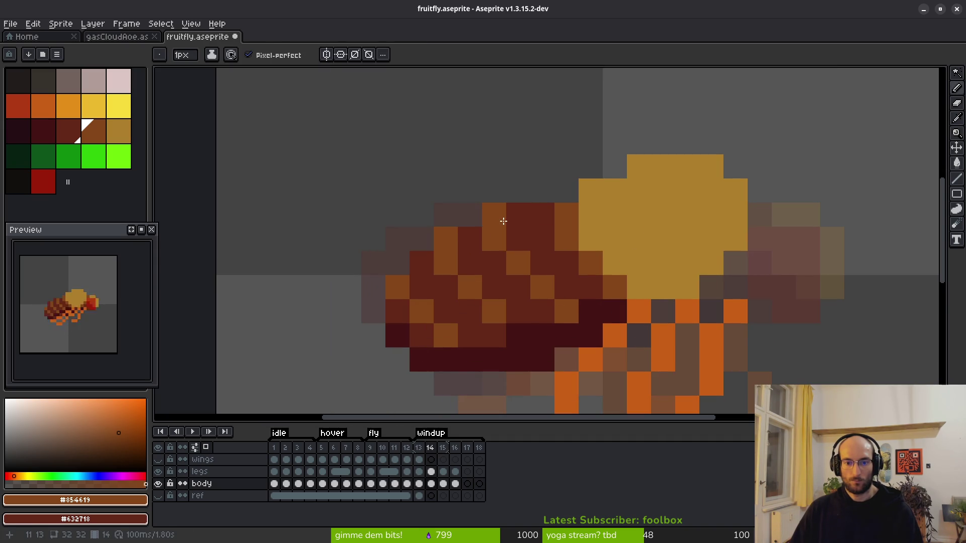
pyautogui.scroll(-5, 502, 222)
pyautogui.press('alt')
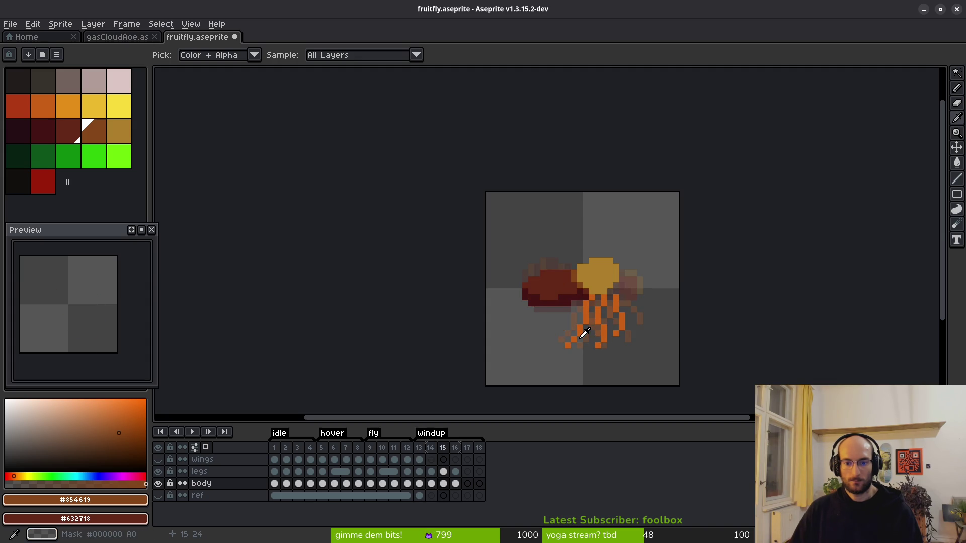
pyautogui.keyDown('alt'); pyautogui.click(574, 292); pyautogui.keyUp('alt')
pyautogui.scroll(4, 578, 296)
pyautogui.keyDown('alt'); pyautogui.click(569, 281); pyautogui.keyUp('alt')
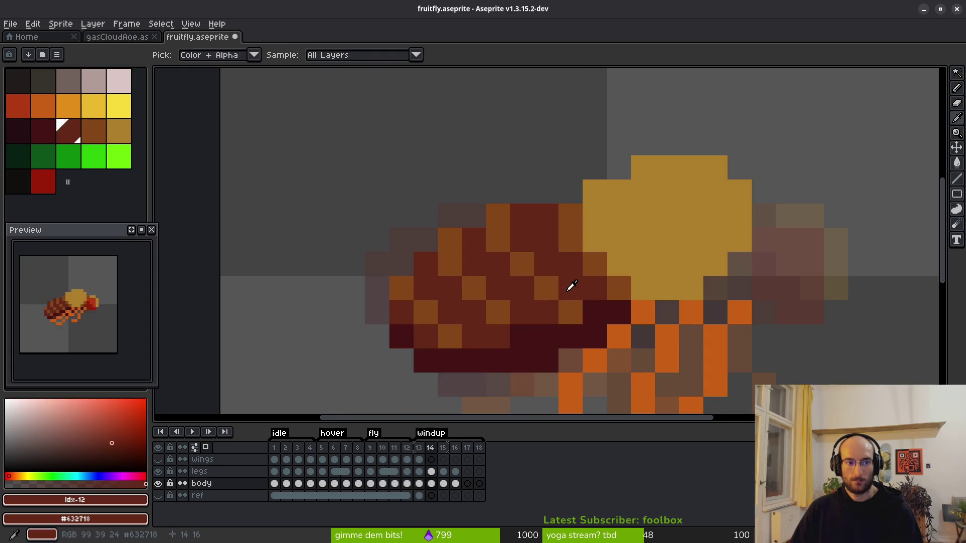
# - Touch up orange-brown and dark maroon body pixels, comparing windup frames 14 and 15
pyautogui.press('Right')
pyautogui.click(529, 285)
pyautogui.press('Left')
pyautogui.press('Right')
pyautogui.press('Left')
pyautogui.rightClick(519, 291)
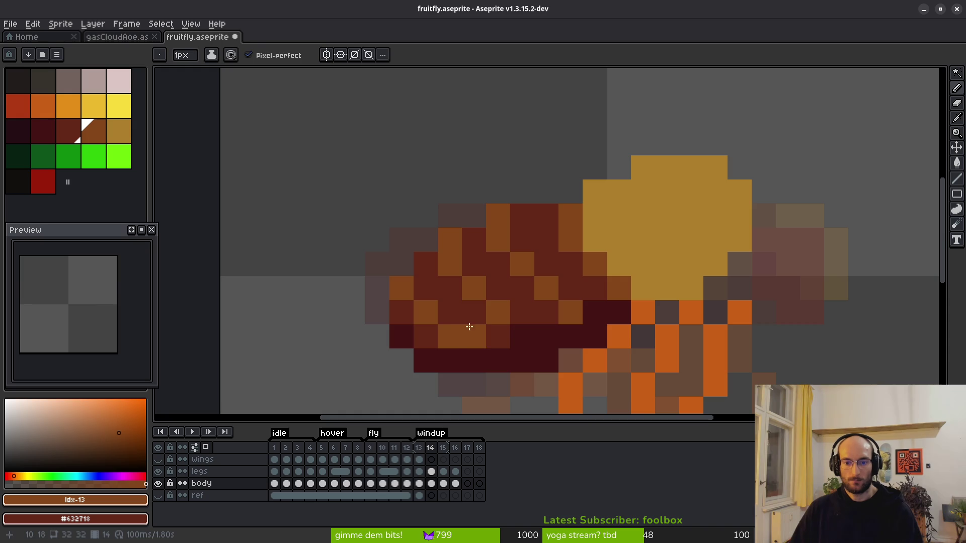
pyautogui.press('Right')
pyautogui.press('Left')
pyautogui.click(525, 306)
# - Paint an orange pixel on frame 15's body, checking it against frame 14
pyautogui.press('Right')
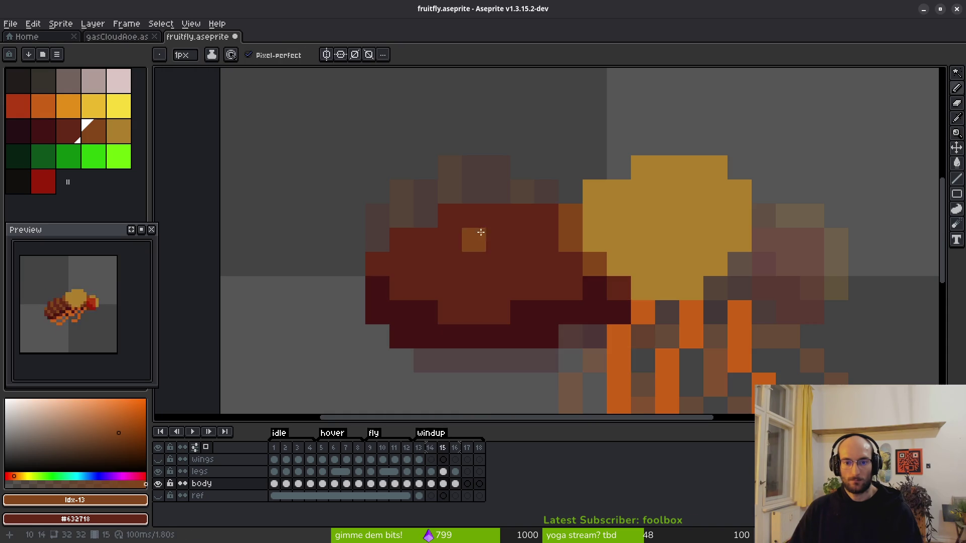
pyautogui.press('Left')
pyautogui.press('Left')
pyautogui.press('Right')
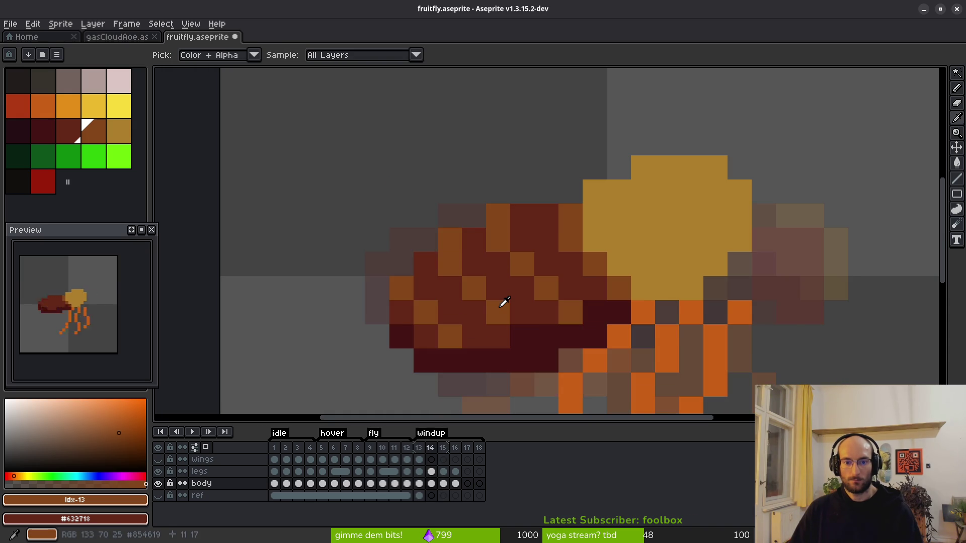
pyautogui.press('Right')
pyautogui.click(507, 220)
pyautogui.press('Left')
pyautogui.press('Right')
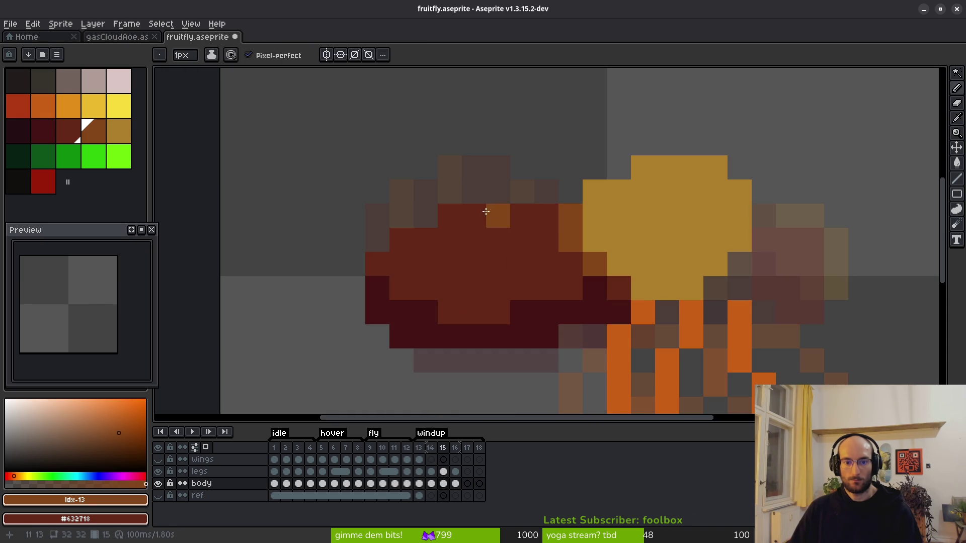
# - Pick dark red #632718 and paint over the stray orange pixel and the body's top edge
pyautogui.keyDown('alt'); pyautogui.click(503, 217); pyautogui.keyUp('alt')
pyautogui.click(498, 192)
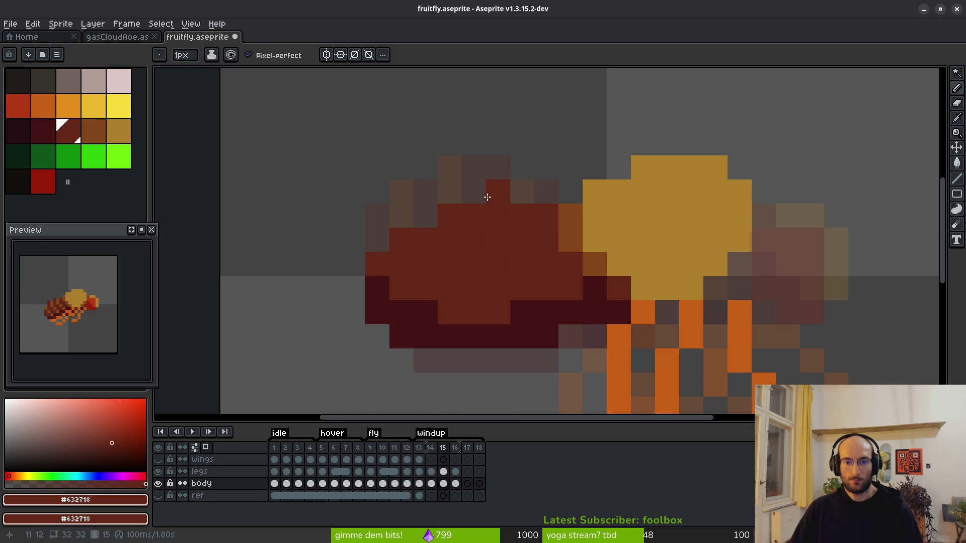
pyautogui.moveTo(439, 198)
pyautogui.mouseDown()
pyautogui.moveTo(393, 230)
pyautogui.moveTo(399, 224)
pyautogui.mouseUp()
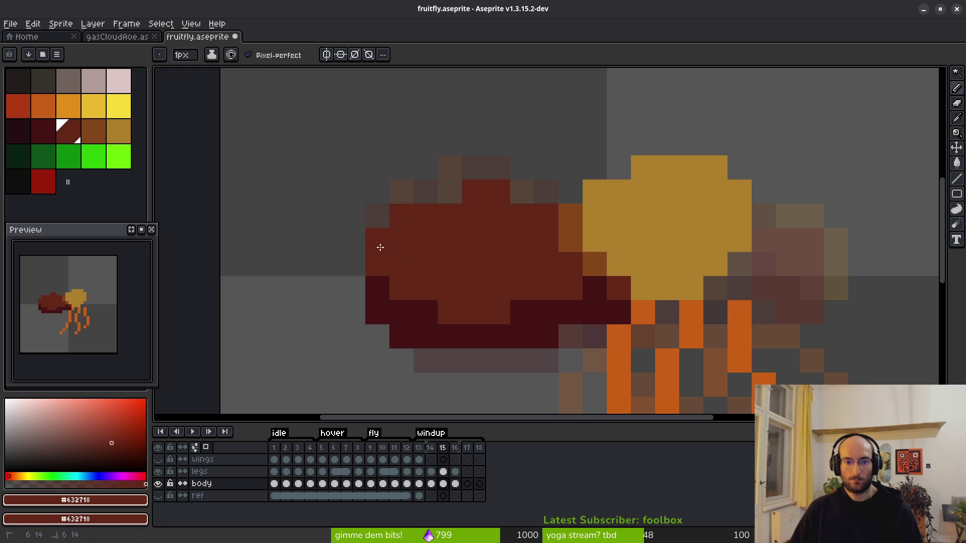
pyautogui.scroll(-6, 500, 235)
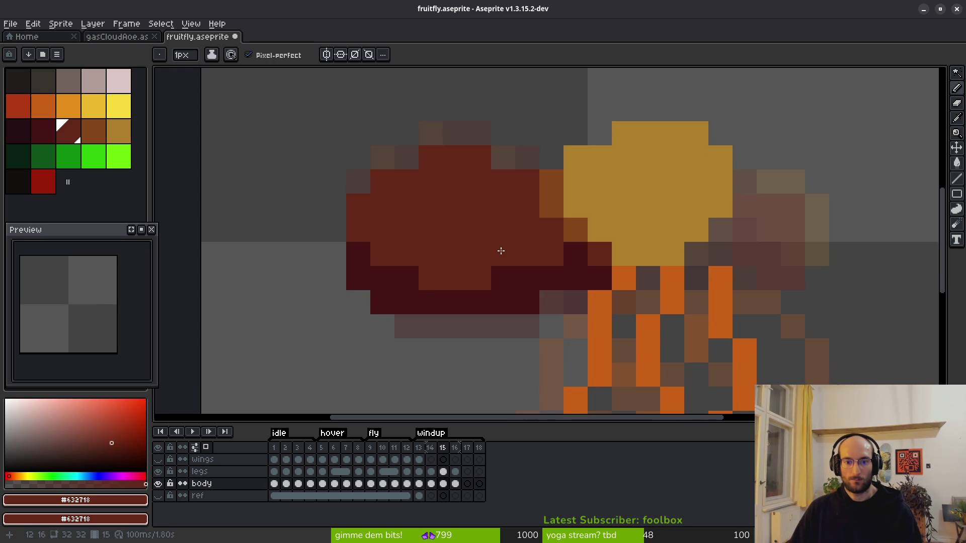
pyautogui.scroll(6, 466, 280)
# - Erase the stray pixels at the lower left of the fly's body on frame 15
pyautogui.press('e')
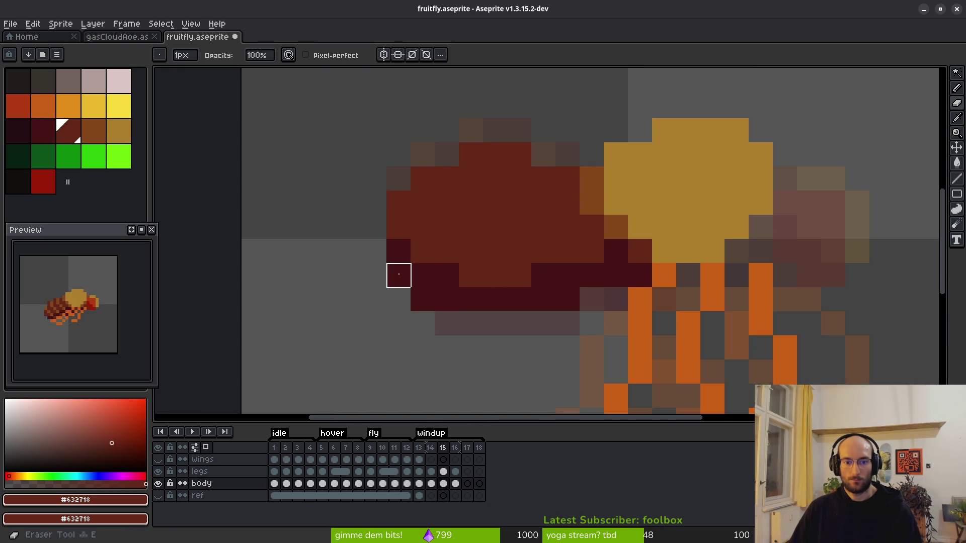
pyautogui.moveTo(399, 275); pyautogui.dragTo(423, 299)
pyautogui.scroll(-6, 447, 300)
# - Compare frames 14 and 15 and pick the dark underside colour #431414
pyautogui.press('Left')
pyautogui.press('i')
pyautogui.press('Right')
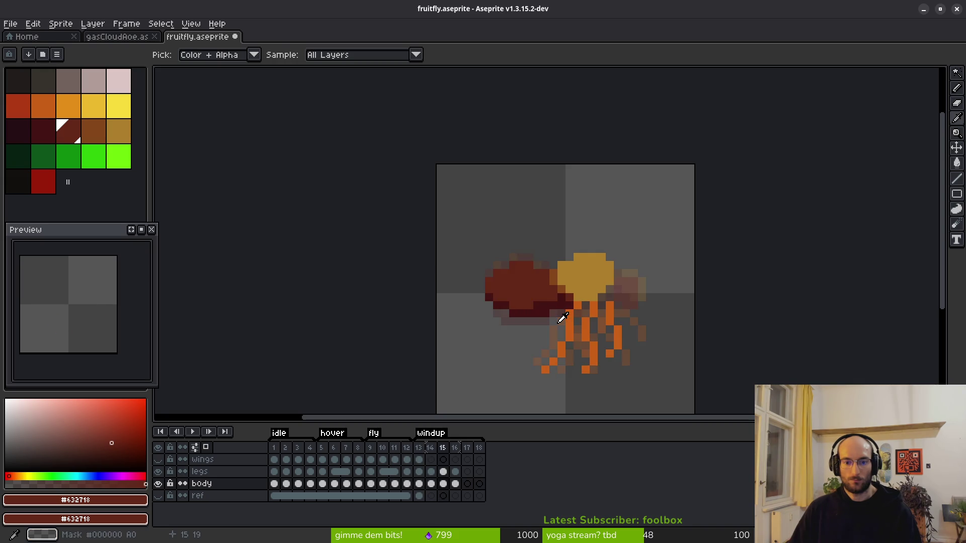
pyautogui.press('Left')
pyautogui.press('Right')
pyautogui.press('b')
pyautogui.scroll(4, 513, 304)
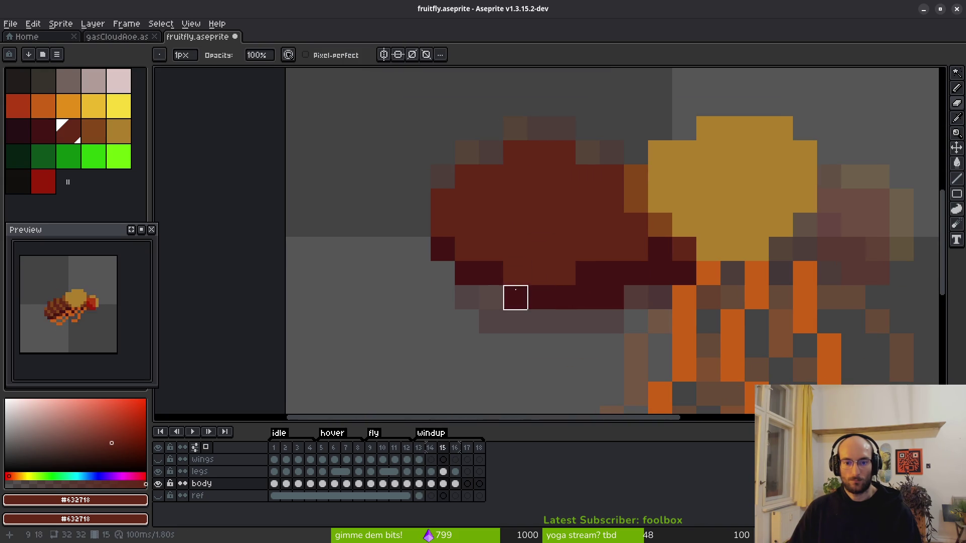
pyautogui.keyDown('alt'); pyautogui.click(515, 273); pyautogui.keyUp('alt')
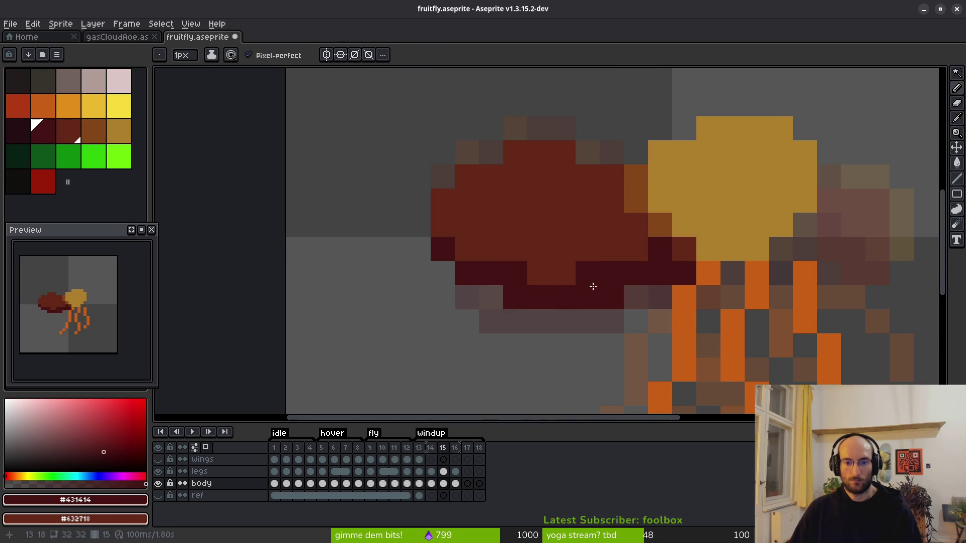
# - Sample the orange-brown stripe colour #854619 from frame 14's body
pyautogui.scroll(-2, 608, 279)
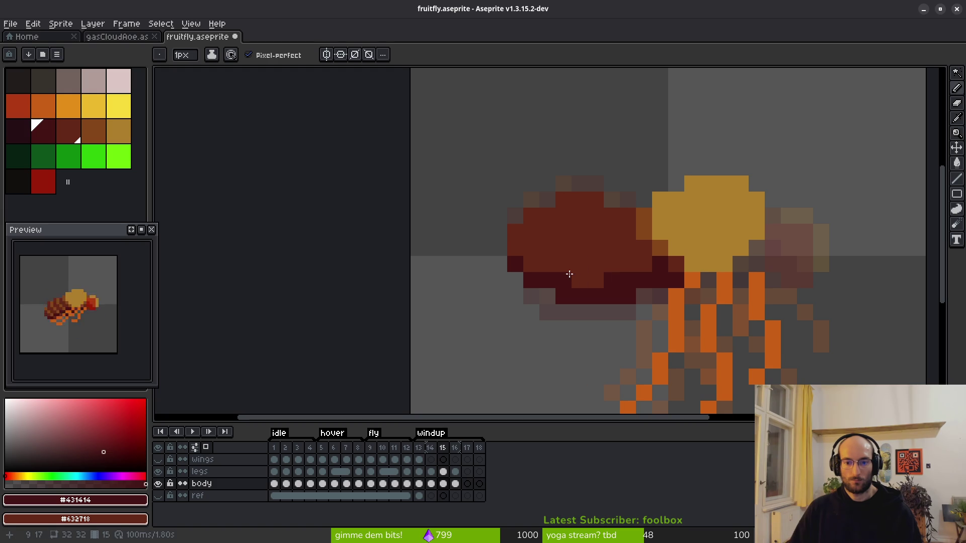
pyautogui.scroll(-3, 614, 276)
pyautogui.press('alt')
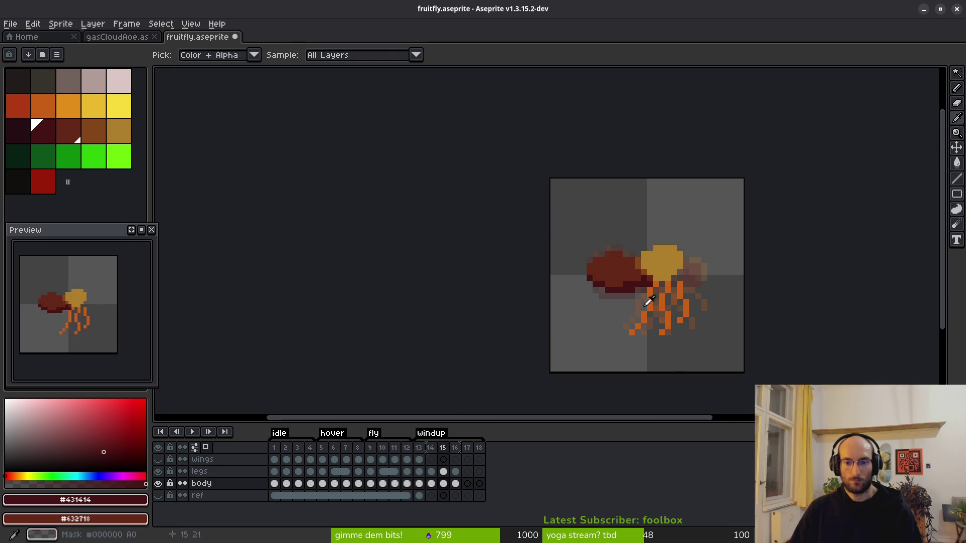
pyautogui.press('Left')
pyautogui.scroll(5, 640, 291)
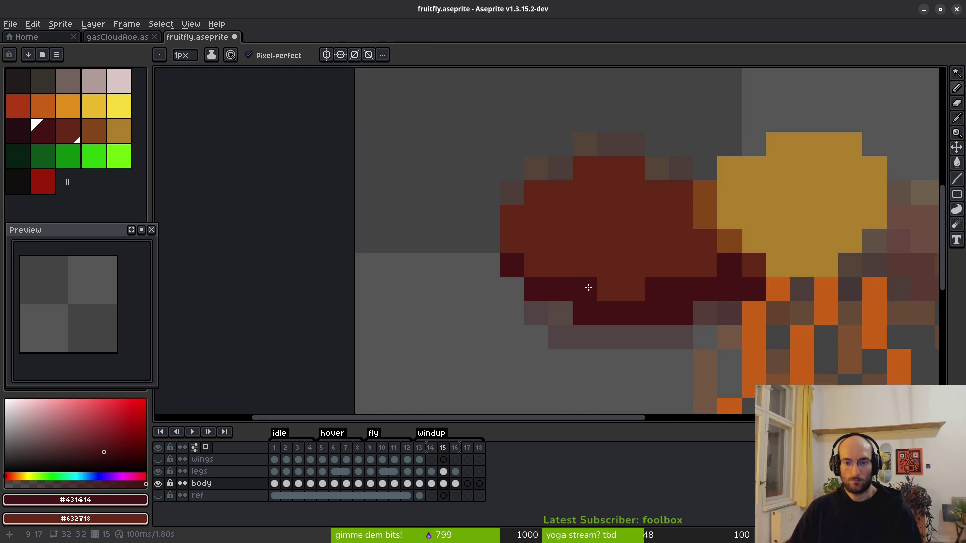
pyautogui.scroll(-6, 609, 297)
pyautogui.press('Right')
pyautogui.scroll(5, 624, 298)
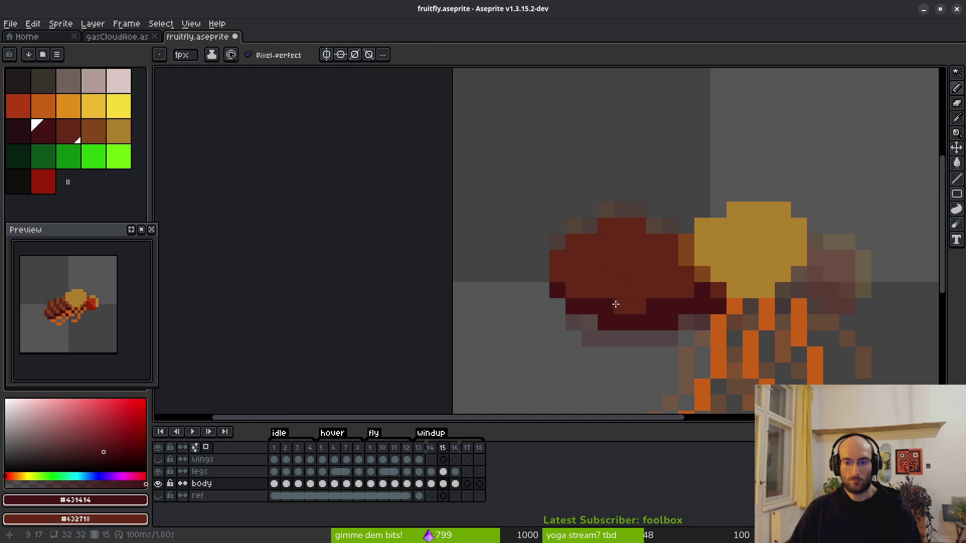
pyautogui.scroll(-5, 614, 302)
pyautogui.press('Left')
pyautogui.scroll(4, 644, 284)
pyautogui.keyDown('alt'); pyautogui.click(612, 263); pyautogui.keyUp('alt')
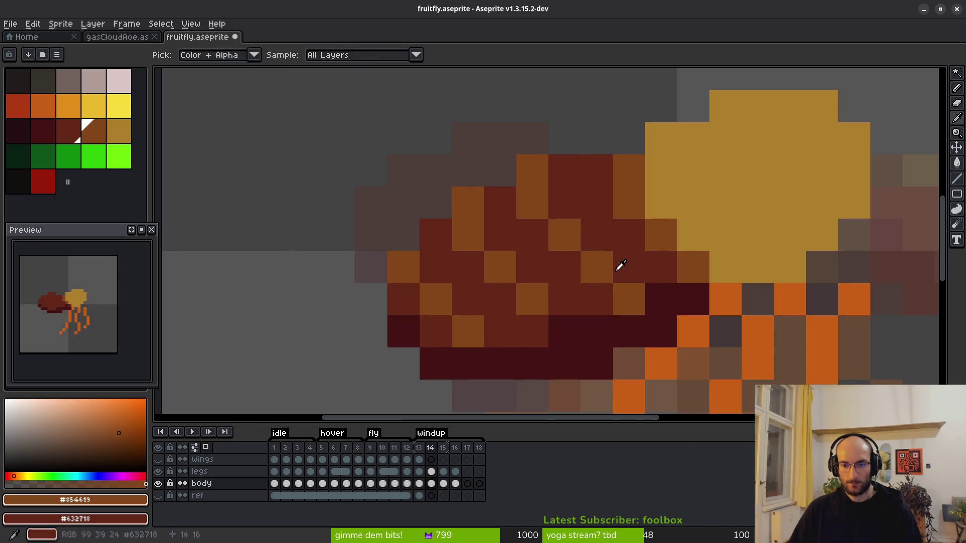
# - Paint diagonal orange-brown stripes across frame 15's body to match frame 14
pyautogui.press('Right')
pyautogui.press('Left')
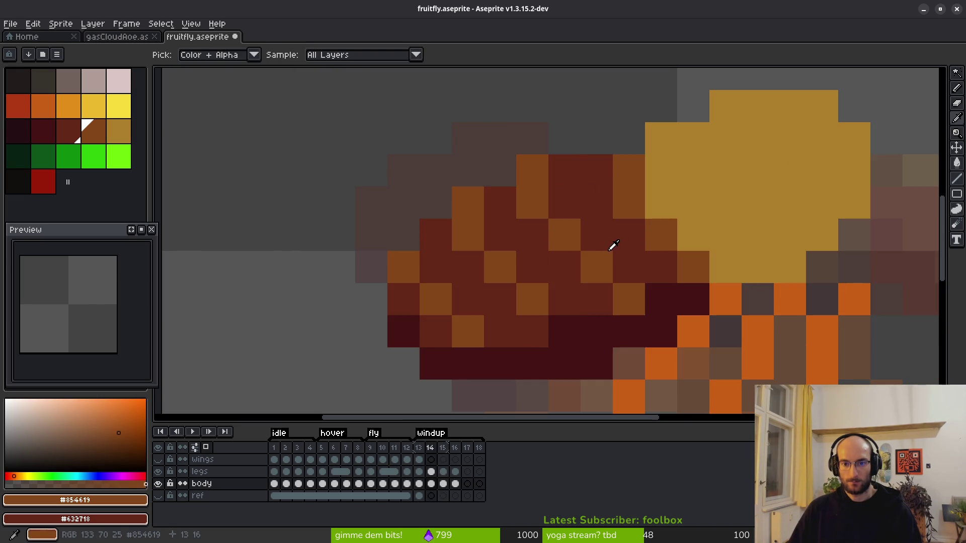
pyautogui.press('Right')
pyautogui.moveTo(535, 146)
pyautogui.mouseDown()
pyautogui.moveTo(558, 207)
pyautogui.moveTo(539, 209)
pyautogui.moveTo(565, 231)
pyautogui.moveTo(560, 209)
pyautogui.moveTo(531, 207)
pyautogui.moveTo(605, 265)
pyautogui.mouseUp()
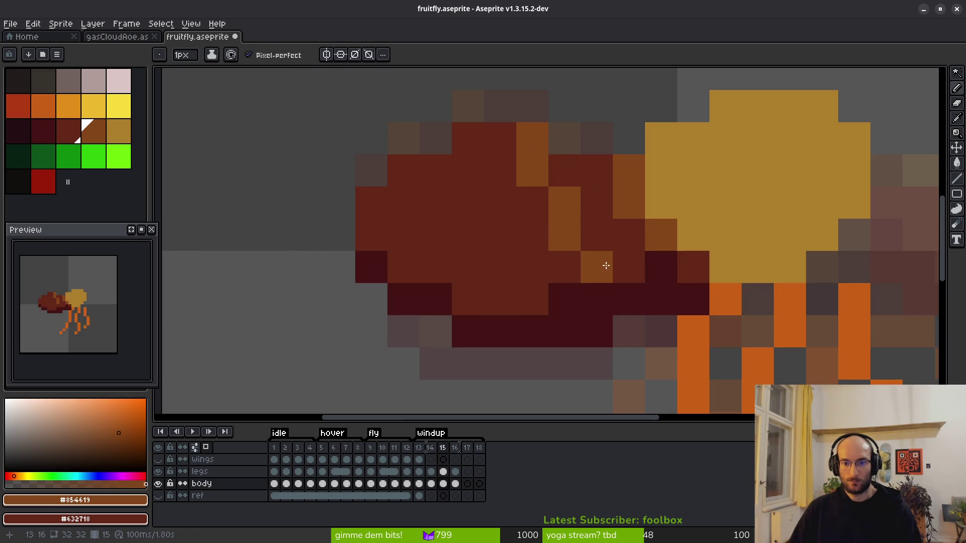
pyautogui.press('Left')
pyautogui.press('Right')
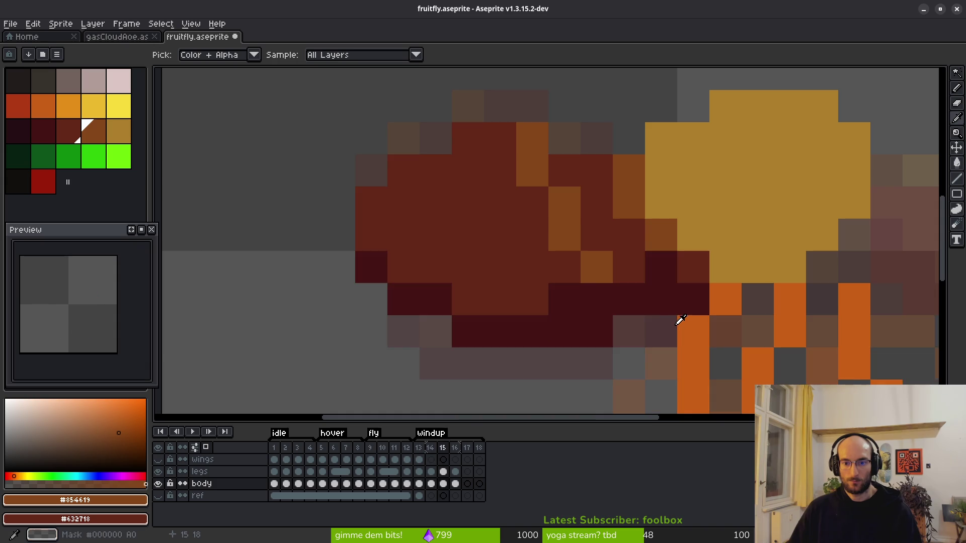
pyautogui.scroll(-4, 604, 282)
pyautogui.scroll(3, 546, 224)
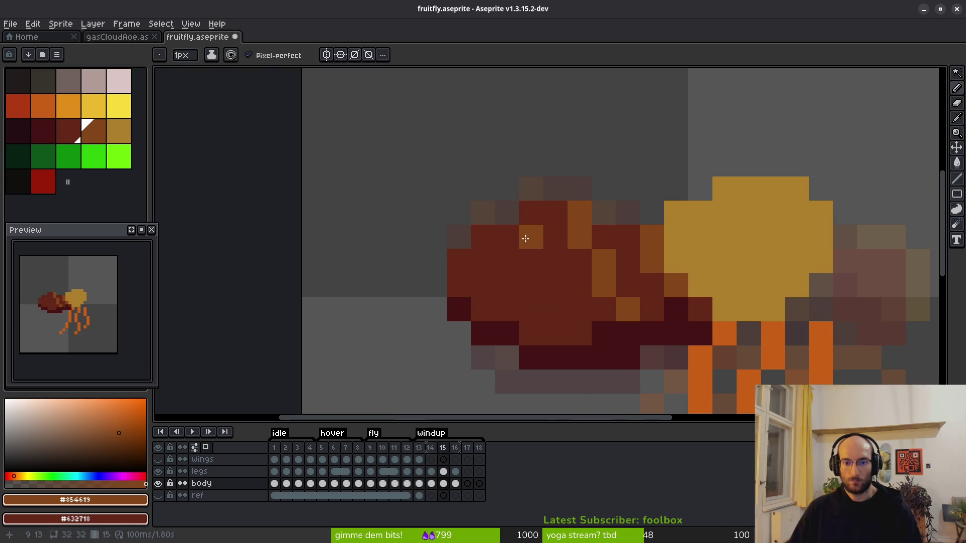
pyautogui.moveTo(540, 269); pyautogui.dragTo(558, 306)
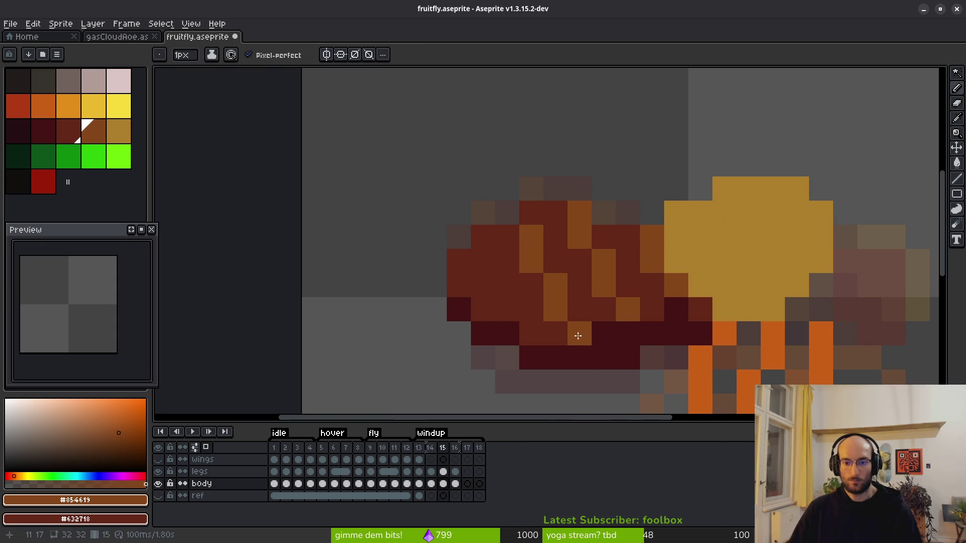
pyautogui.click(477, 265)
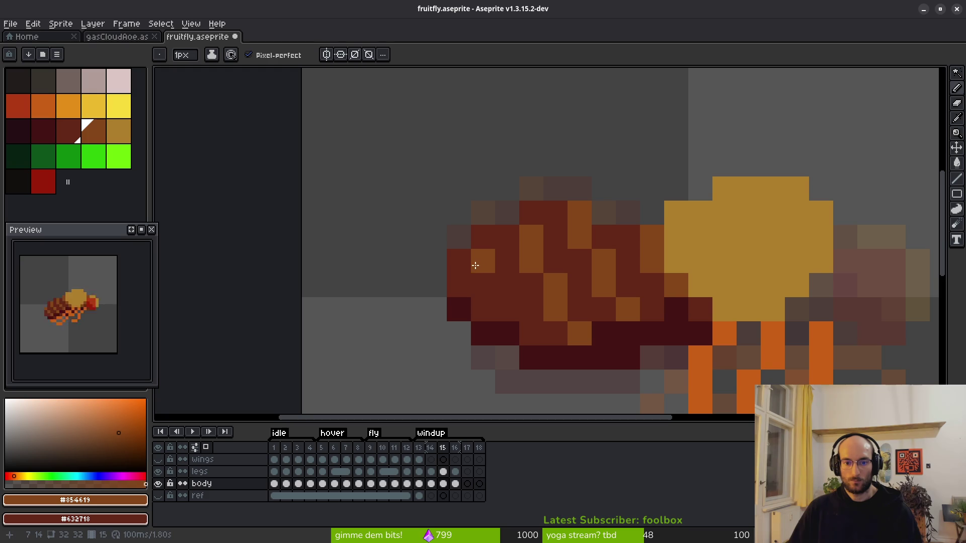
pyautogui.moveTo(472, 265); pyautogui.dragTo(508, 313)
pyautogui.moveTo(538, 351)
pyautogui.mouseDown()
pyautogui.moveTo(530, 332)
pyautogui.moveTo(511, 336)
pyautogui.mouseUp()
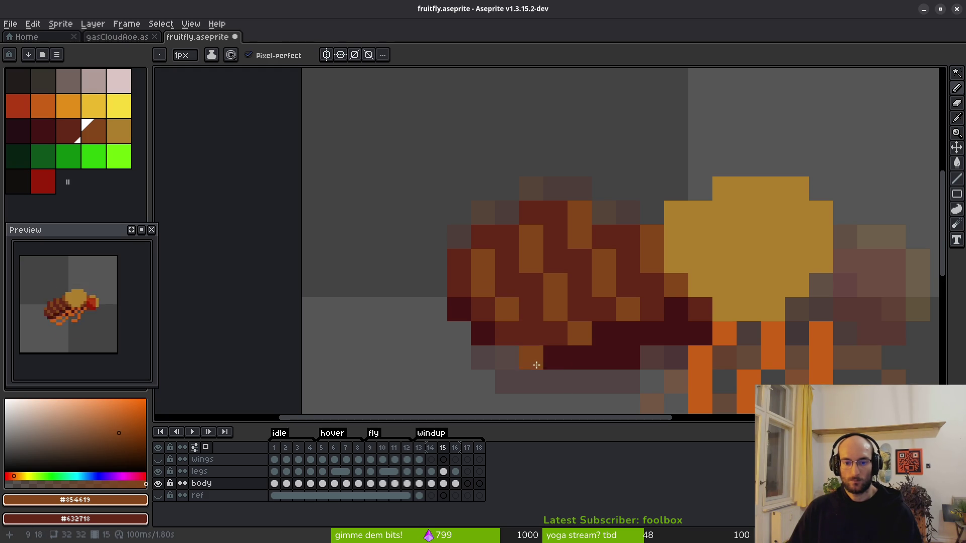
# - Pick the dark maroon #431414 from the underside again
pyautogui.keyDown('alt'); pyautogui.click(539, 366); pyautogui.keyUp('alt')
pyautogui.scroll(-2, 599, 359)
pyautogui.scroll(2, 599, 360)
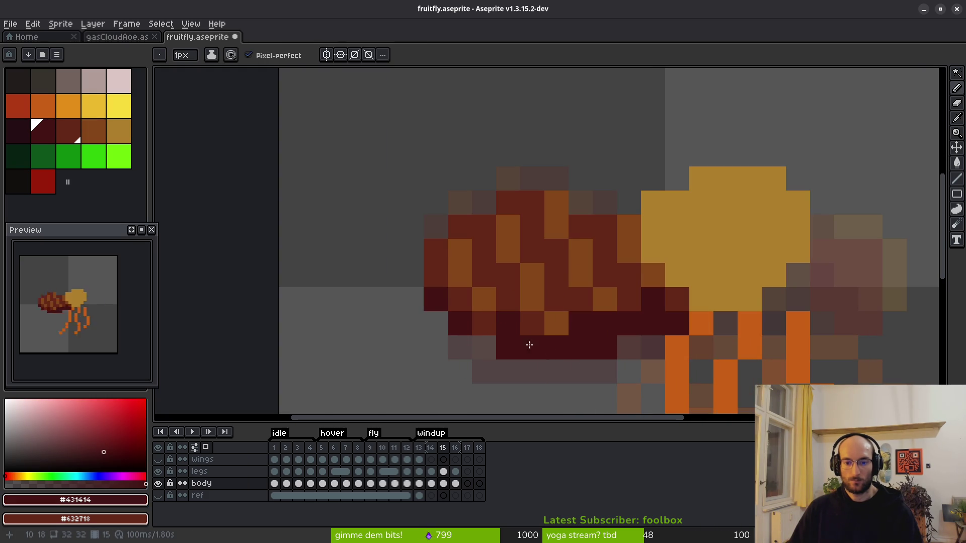
# - Zoom and pan to centre the fly's body on the canvas
pyautogui.scroll(-4, 519, 350)
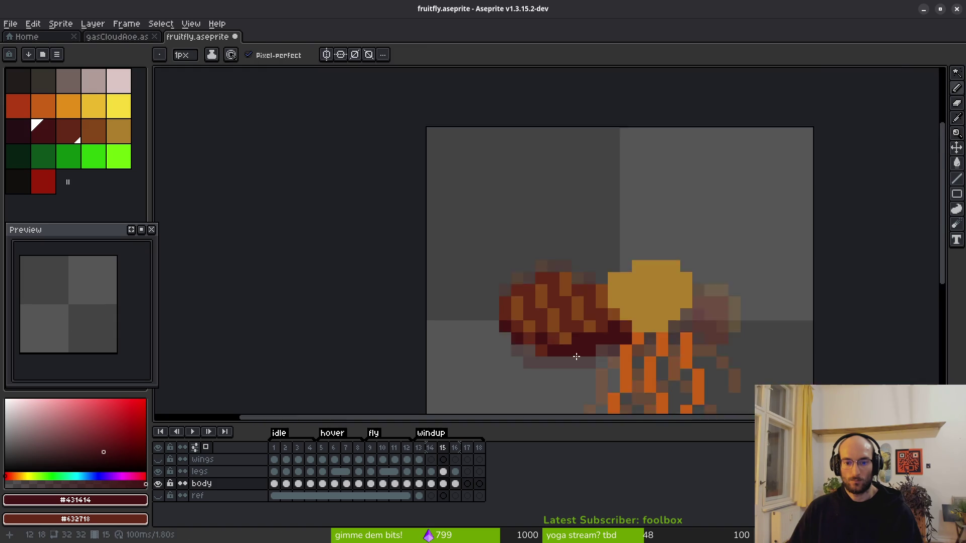
pyautogui.scroll(4, 497, 314)
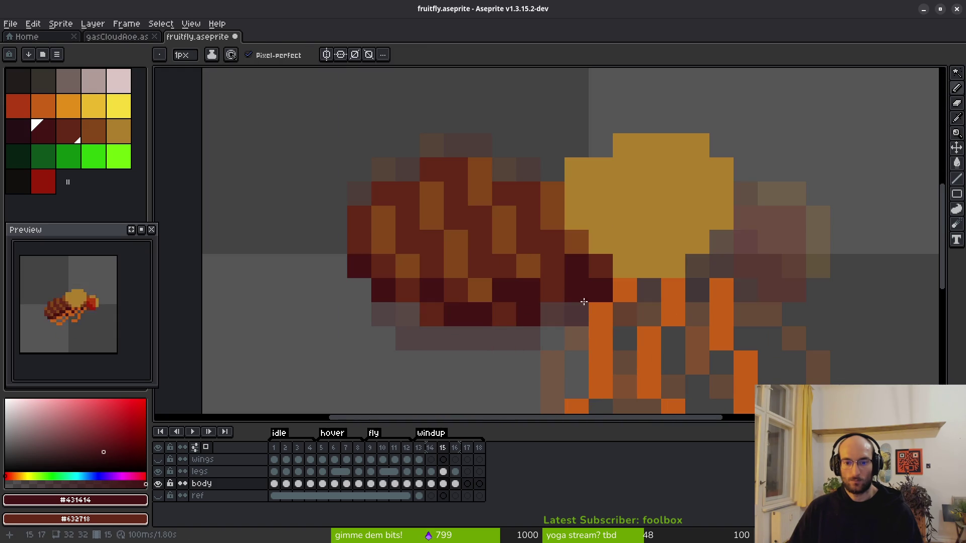
pyautogui.scroll(-5, 577, 298)
pyautogui.scroll(4, 575, 268)
pyautogui.scroll(-2, 574, 275)
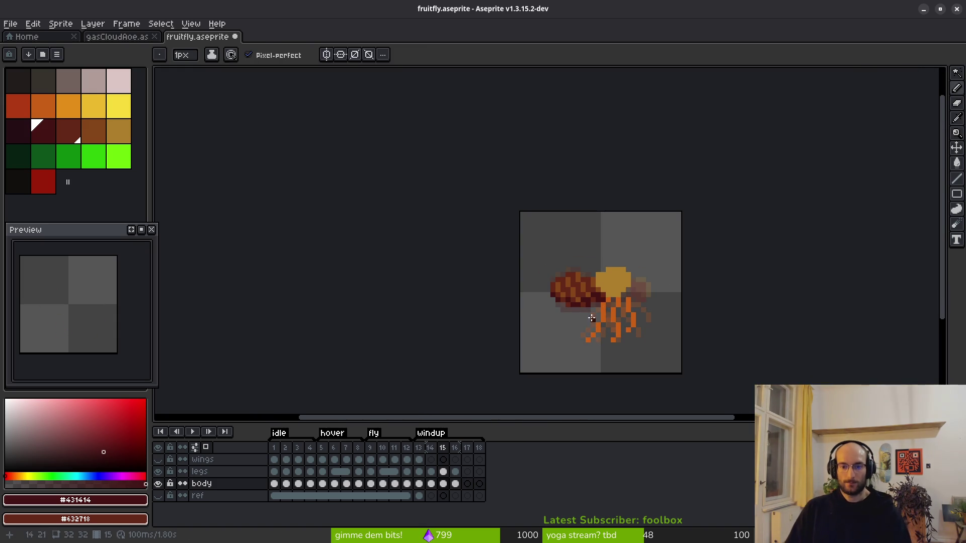
pyautogui.scroll(2, 586, 314)
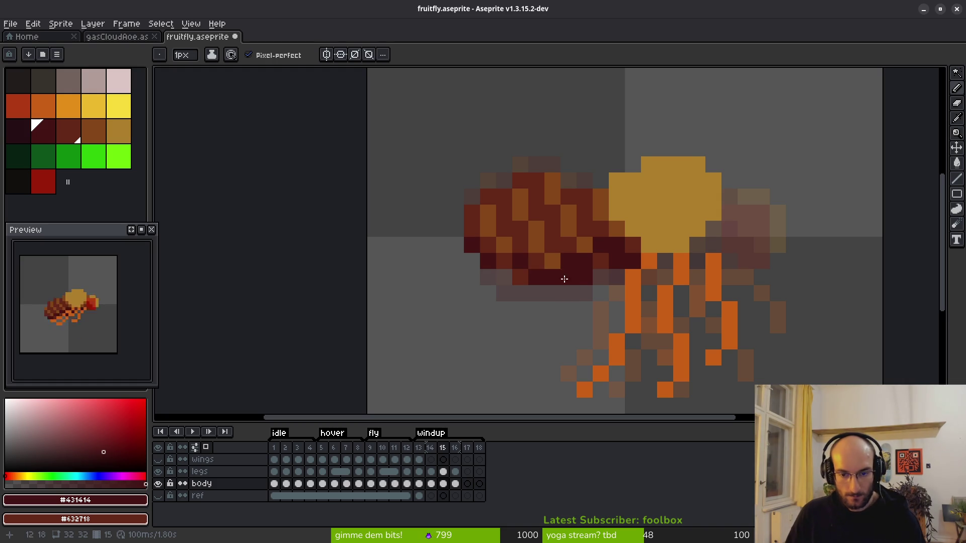
pyautogui.moveTo(565, 276); pyautogui.dragTo(593, 248)
pyautogui.scroll(-4, 586, 298)
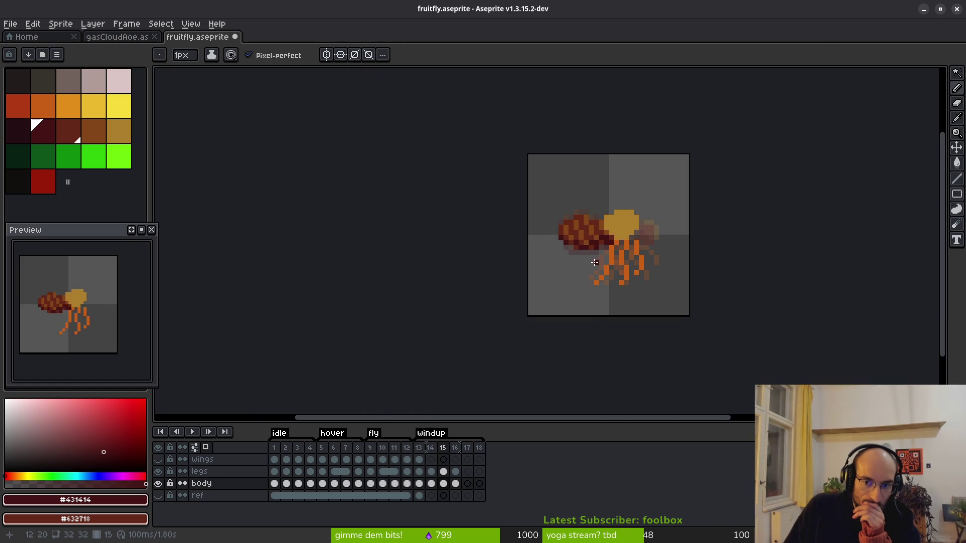
pyautogui.scroll(3, 606, 254)
# - Step through windup frames 12 to 16 and settle on frame 14 with the pencil
pyautogui.press('Right')
pyautogui.press('i')
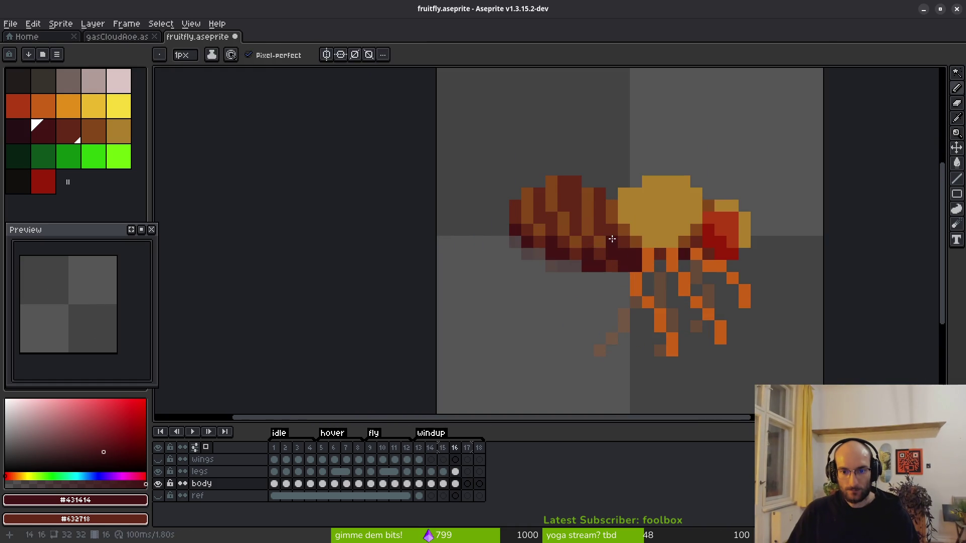
pyautogui.press('Left')
pyautogui.press('Left')
pyautogui.press('Left')
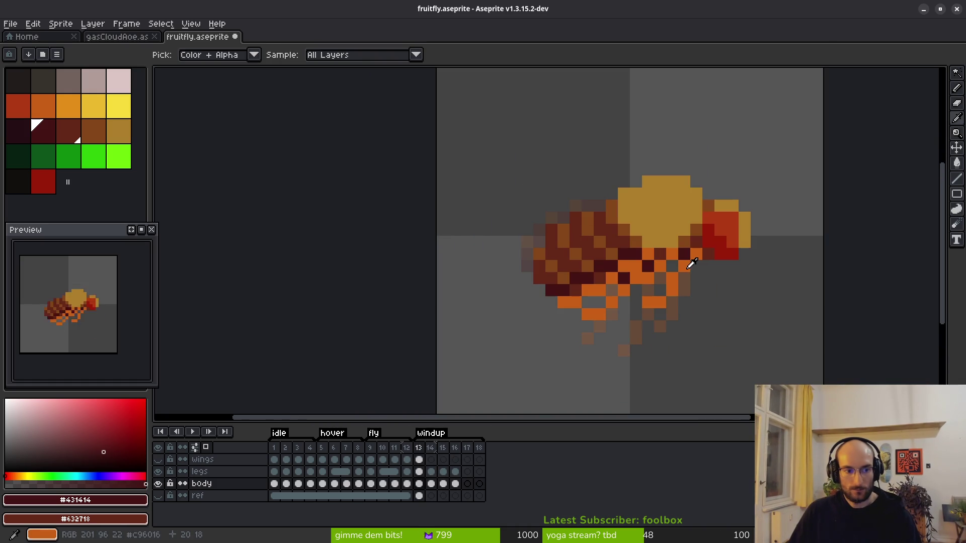
pyautogui.press('b')
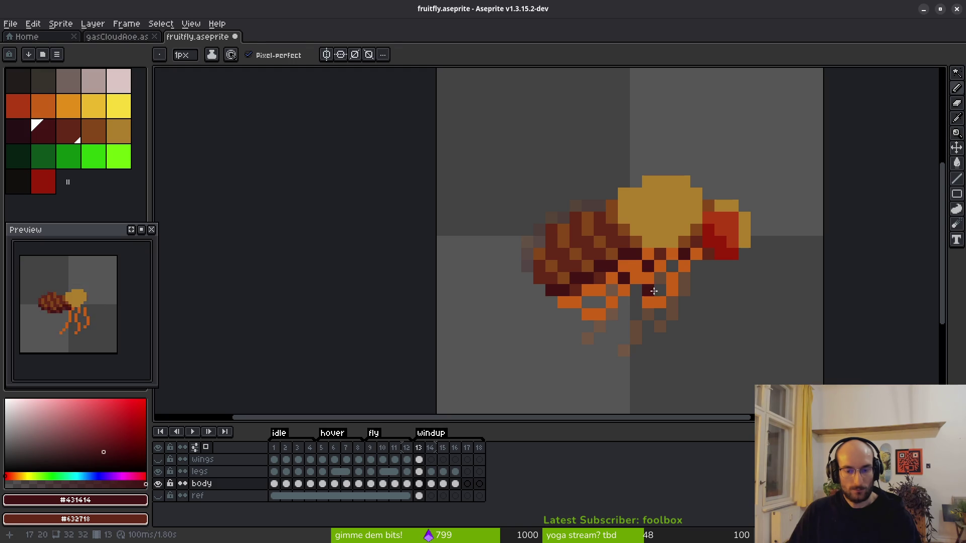
pyautogui.press('i')
pyautogui.press('Left')
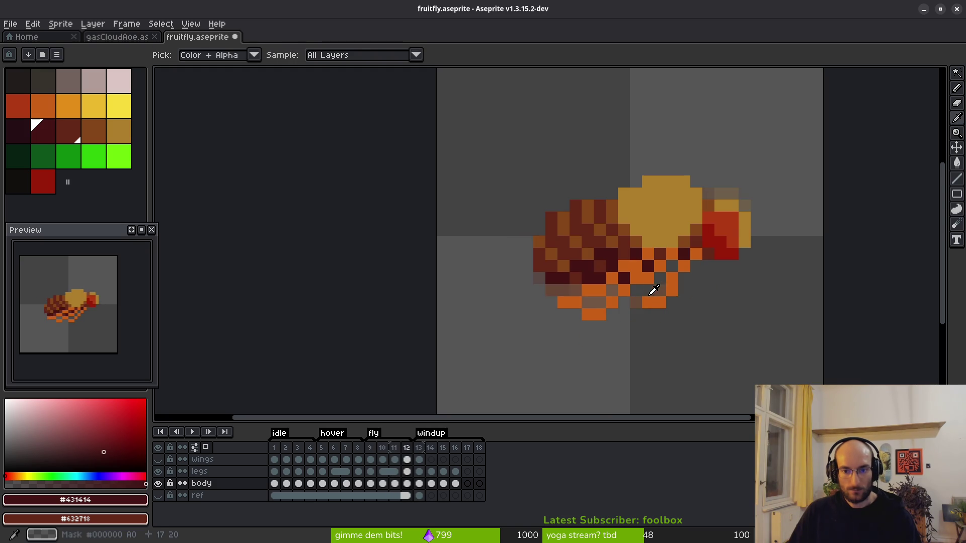
pyautogui.press('Right')
pyautogui.press('b')
pyautogui.press('Right')
pyautogui.scroll(5, 524, 251)
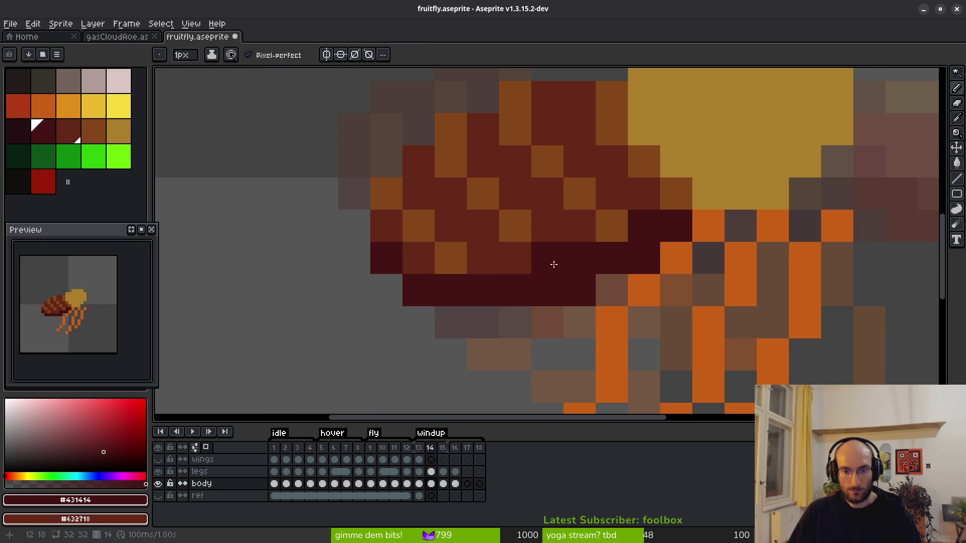
# - Swap a few lower-edge body pixels on frame 14 between dark maroon and red-brown
pyautogui.rightClick(576, 282)
pyautogui.click(521, 257)
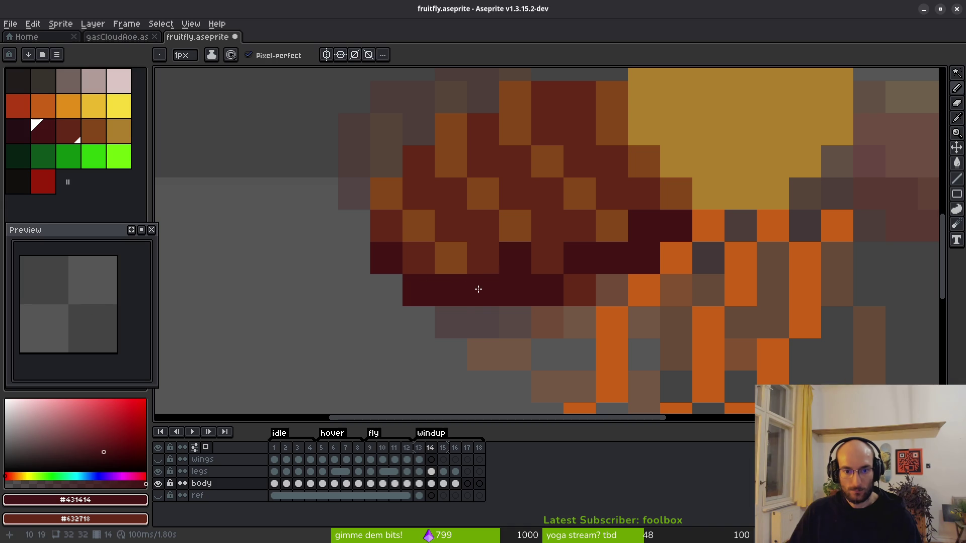
pyautogui.rightClick(451, 291)
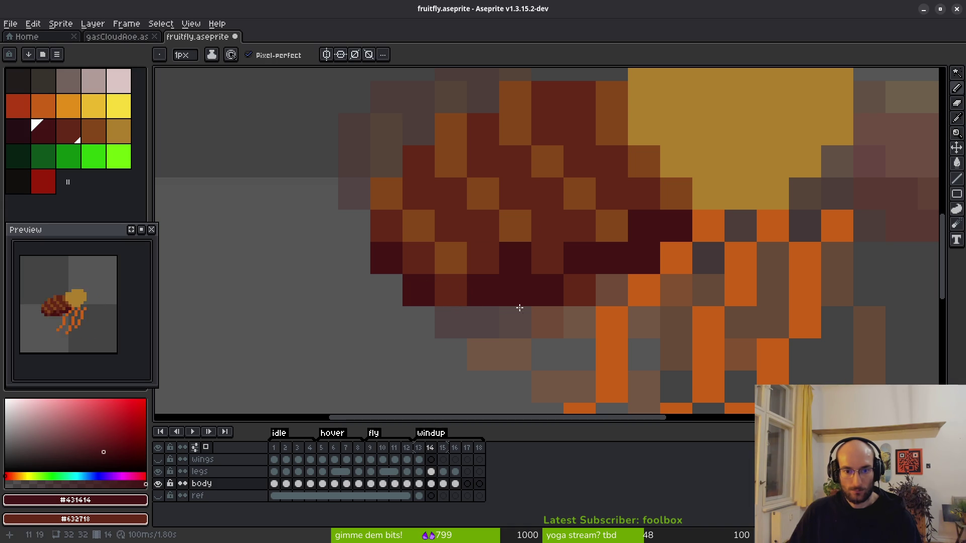
pyautogui.scroll(-3, 524, 348)
pyautogui.scroll(3, 520, 341)
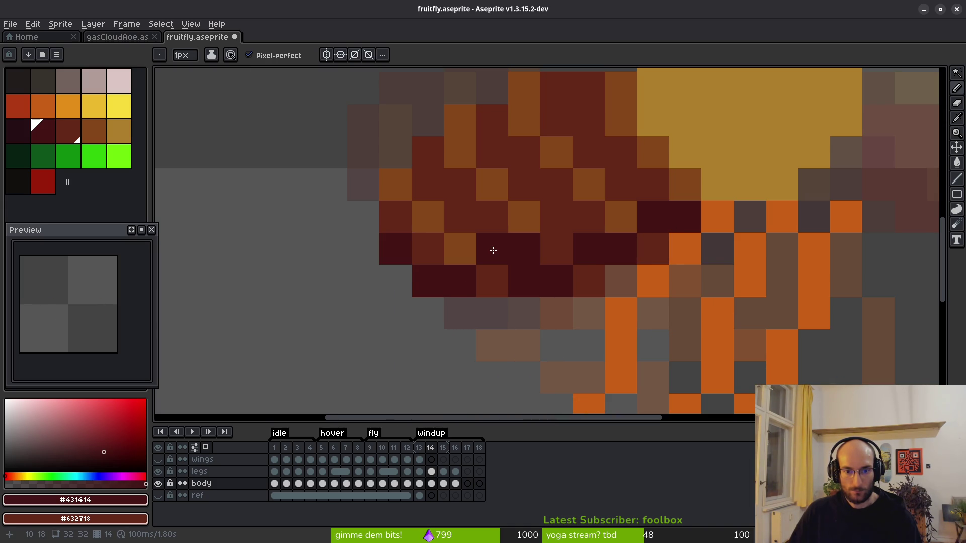
pyautogui.scroll(-5, 577, 315)
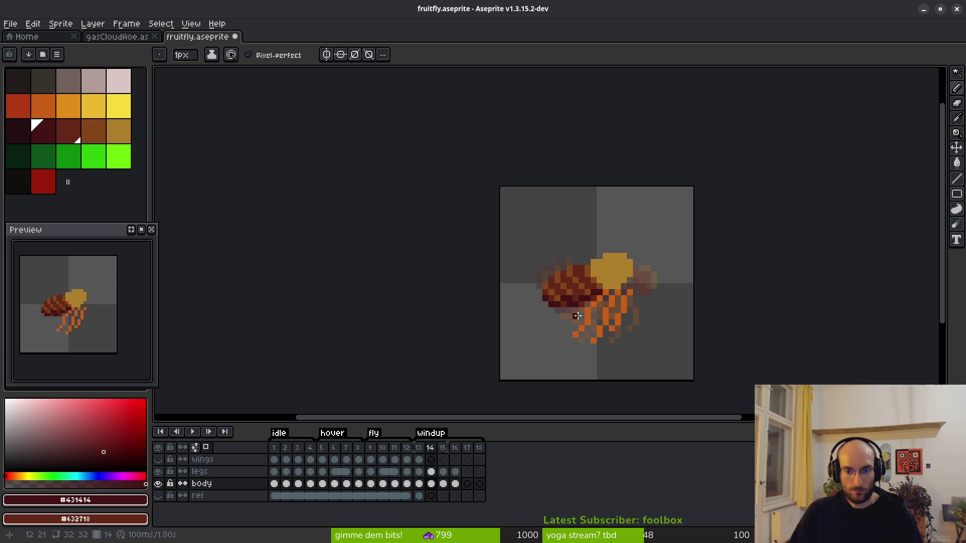
# - Flip through windup frames 10 to 14 to compare the fly's poses
pyautogui.scroll(4, 577, 289)
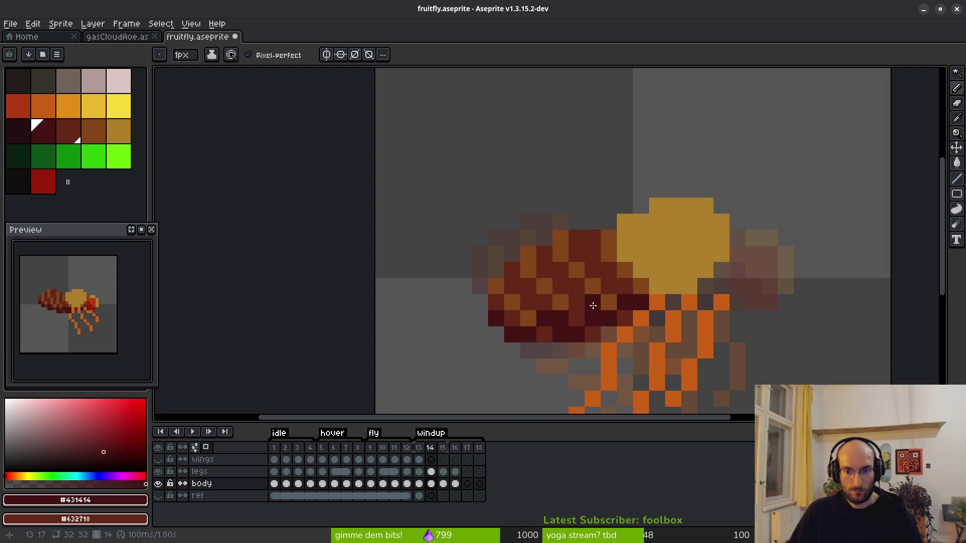
pyautogui.scroll(-4, 594, 316)
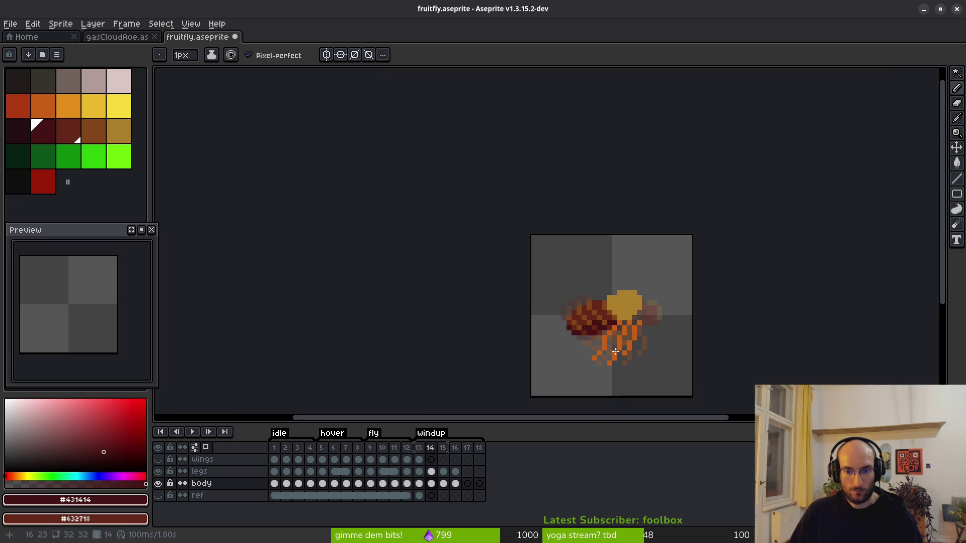
pyautogui.press(',')
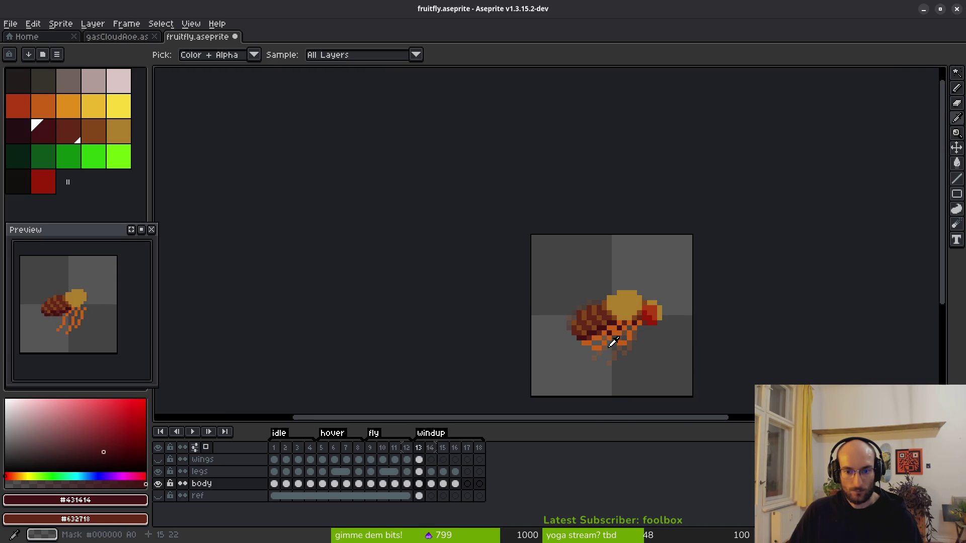
pyautogui.press(',')
pyautogui.press(',')
pyautogui.press(',')
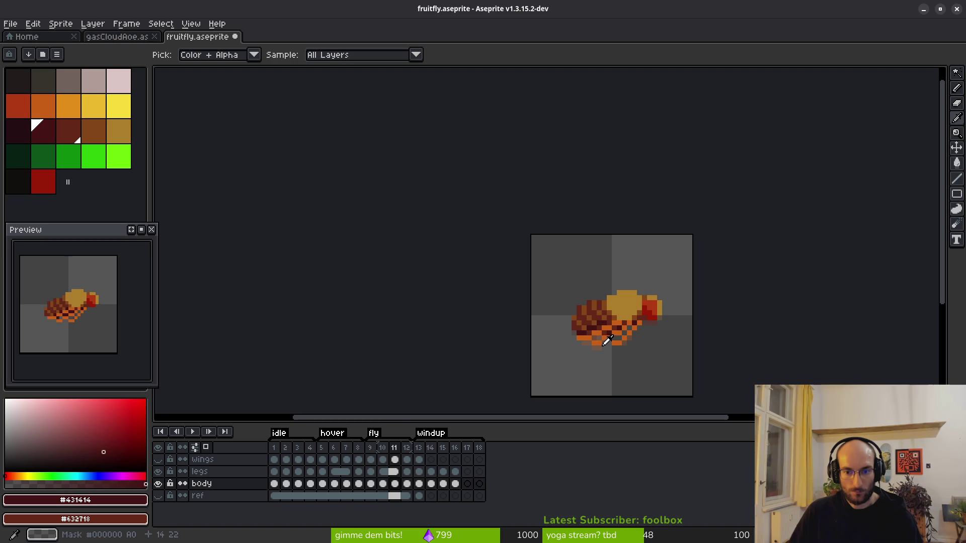
pyautogui.press('.')
pyautogui.press('.')
pyautogui.press('.')
pyautogui.press('.')
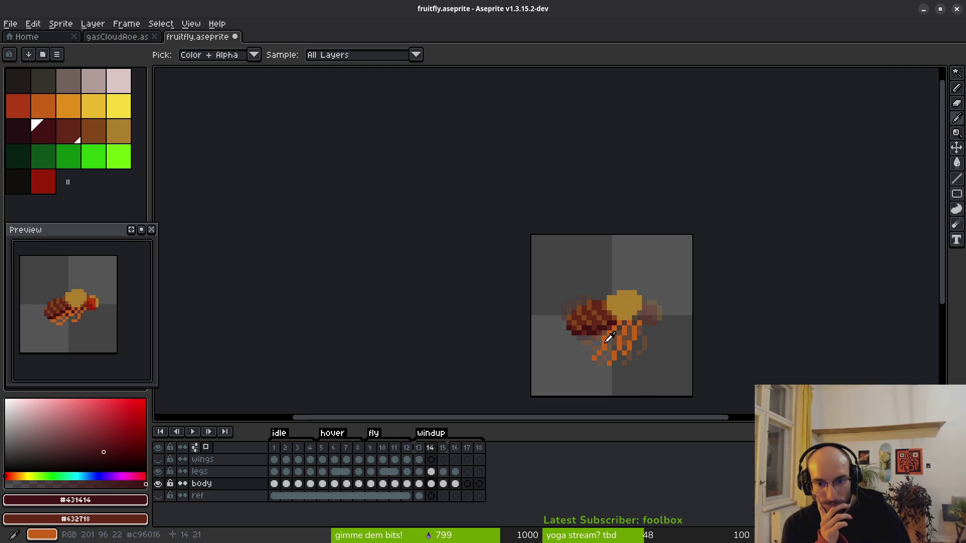
pyautogui.press(',')
pyautogui.press('.')
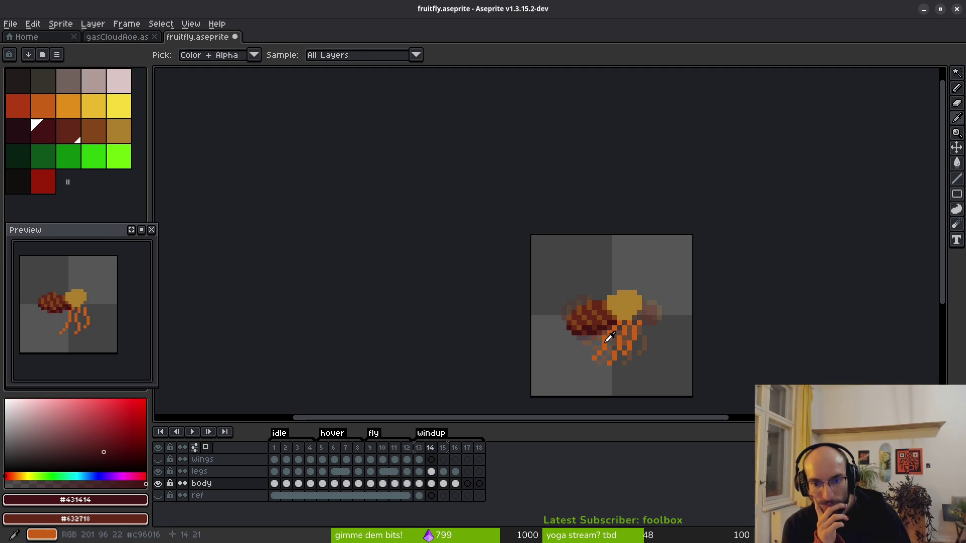
# - Undo a stray body pixel on frame 14 and draw dark maroon shading along the lower edge
pyautogui.press('b')
pyautogui.scroll(5, 605, 344)
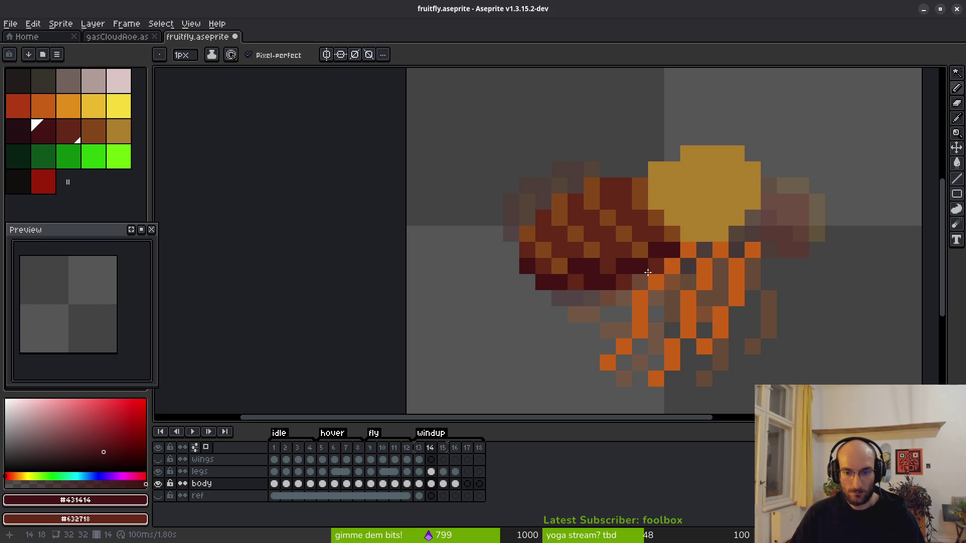
pyautogui.hotkey('ctrl', 'z')
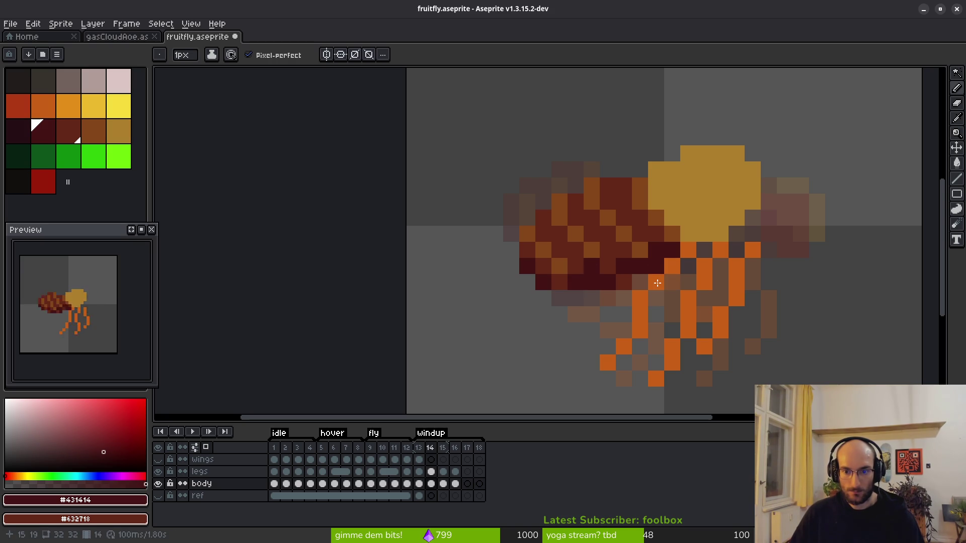
pyautogui.moveTo(559, 282); pyautogui.dragTo(607, 264)
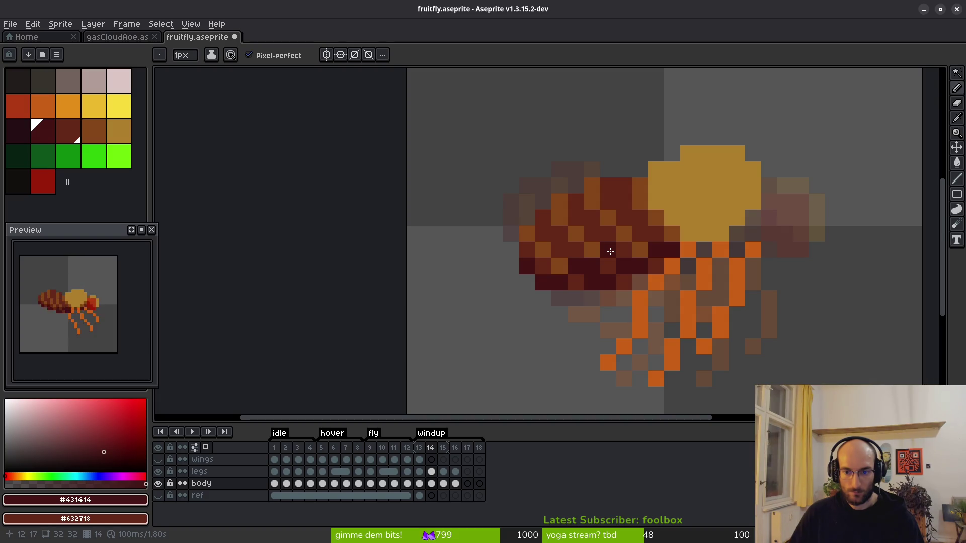
pyautogui.scroll(-3, 636, 298)
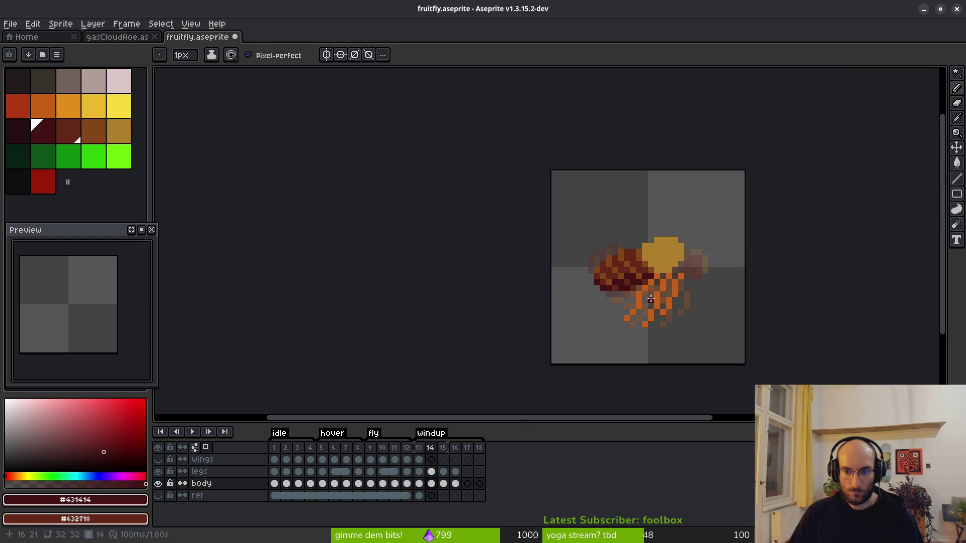
# - Alternate between eyedropper and pencil to sample body colours on frame 14
pyautogui.press('i')
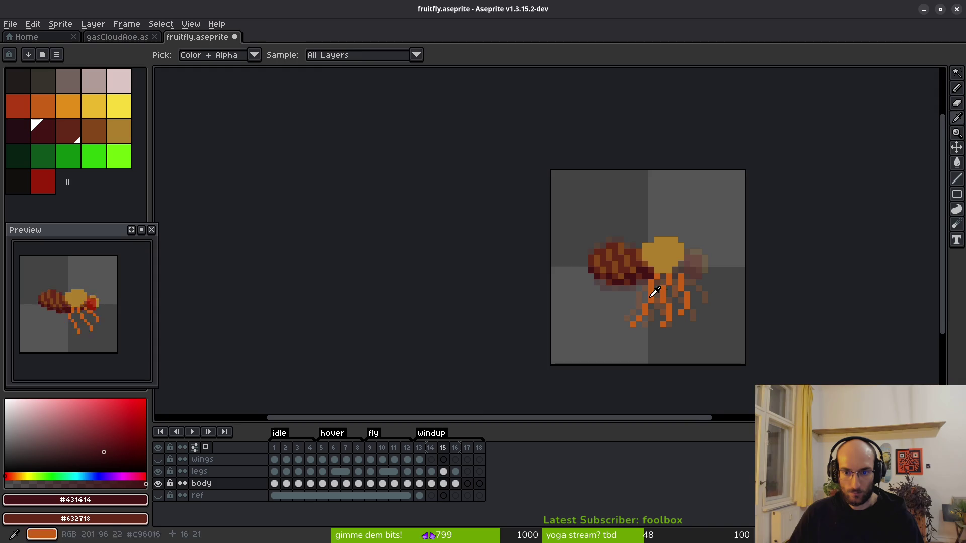
pyautogui.press('b')
pyautogui.scroll(3, 614, 275)
pyautogui.scroll(-3, 618, 263)
pyautogui.press('i')
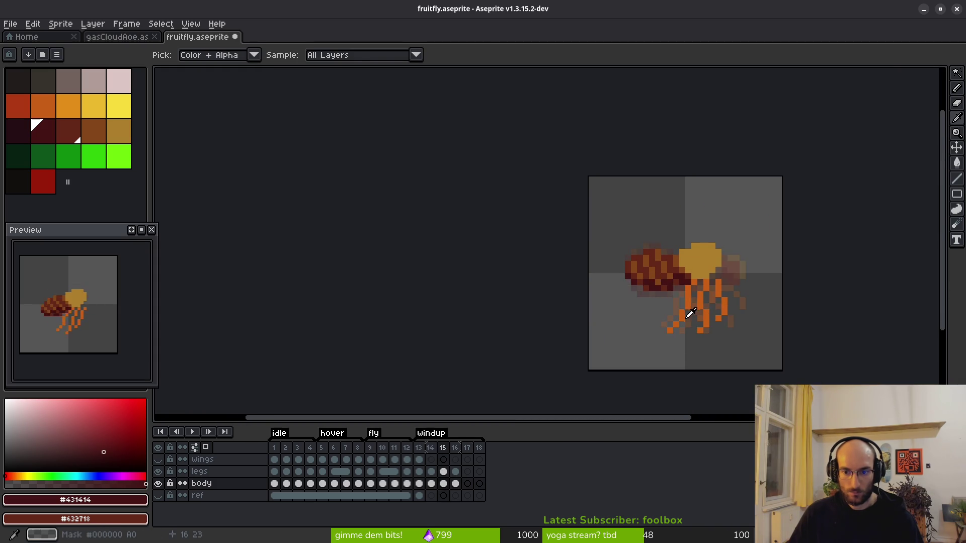
pyautogui.press('b')
pyautogui.scroll(3, 674, 282)
pyautogui.scroll(-3, 613, 262)
pyautogui.press('i')
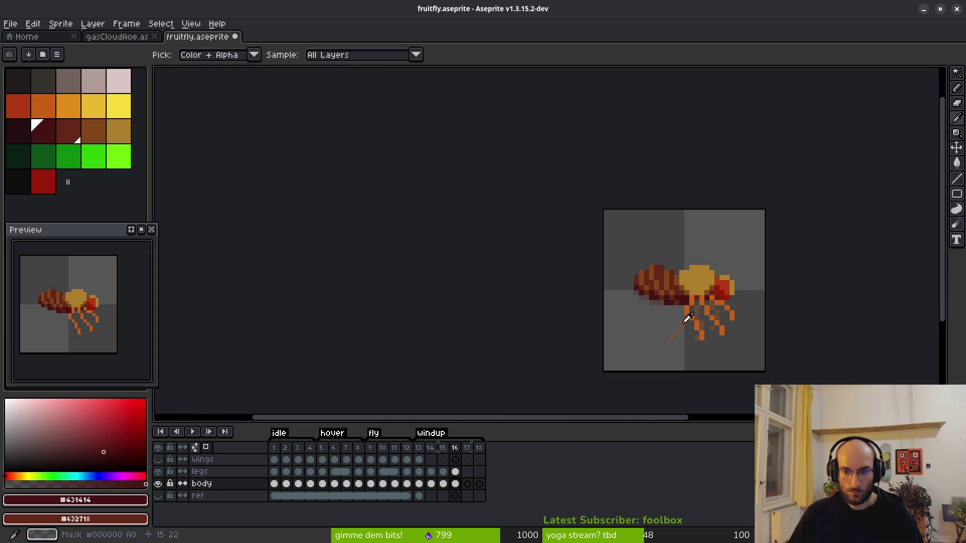
pyautogui.press('b')
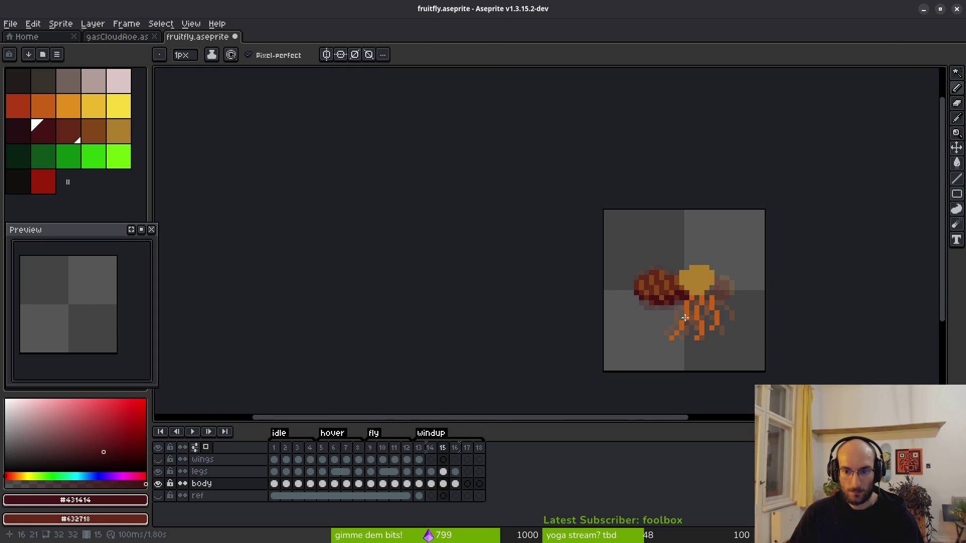
# - Compare frames 14, 15 and 16, ending on frame 15 with the pencil ready
pyautogui.press('Left')
pyautogui.scroll(-2, 688, 315)
pyautogui.press('i')
pyautogui.press('Right')
pyautogui.press('Right')
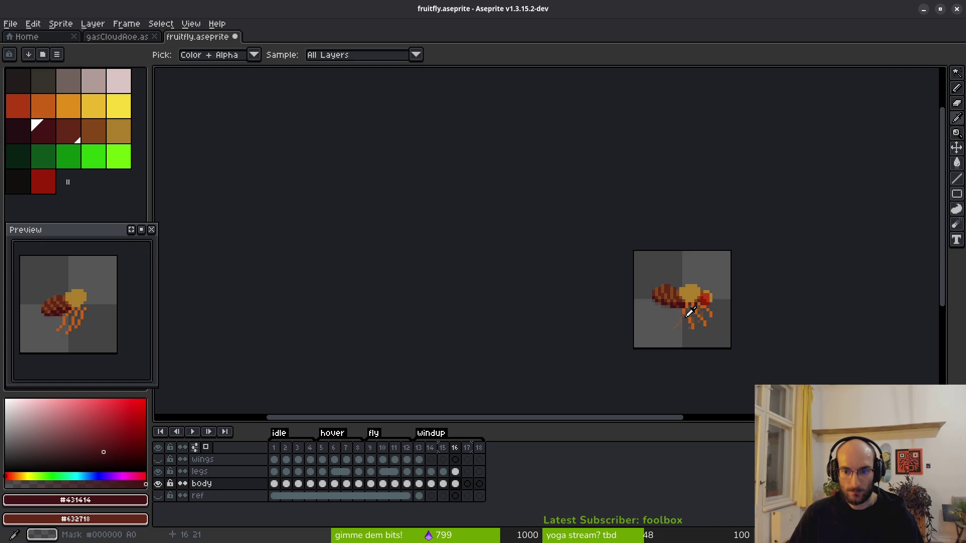
pyautogui.press('Left')
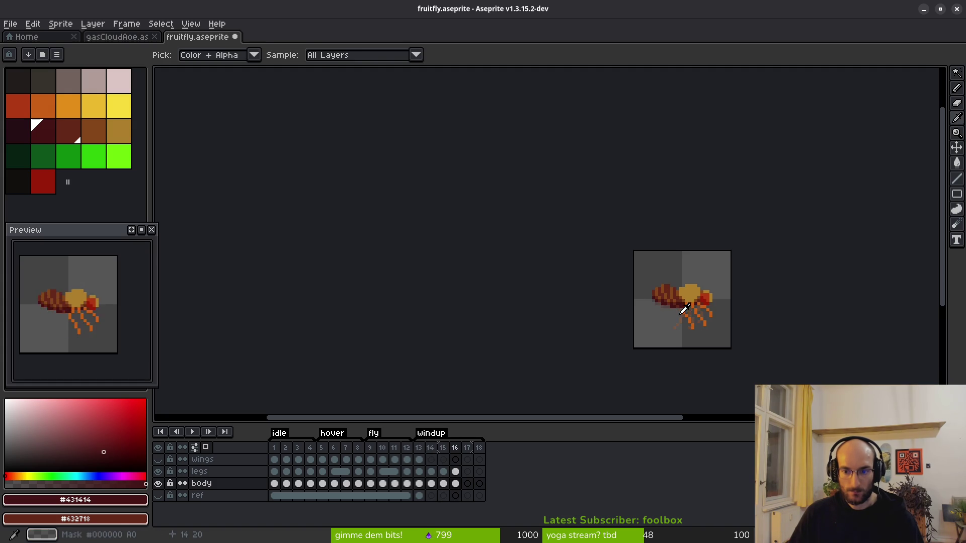
pyautogui.press('b')
pyautogui.scroll(3, 715, 317)
pyautogui.press('i')
pyautogui.press('b')
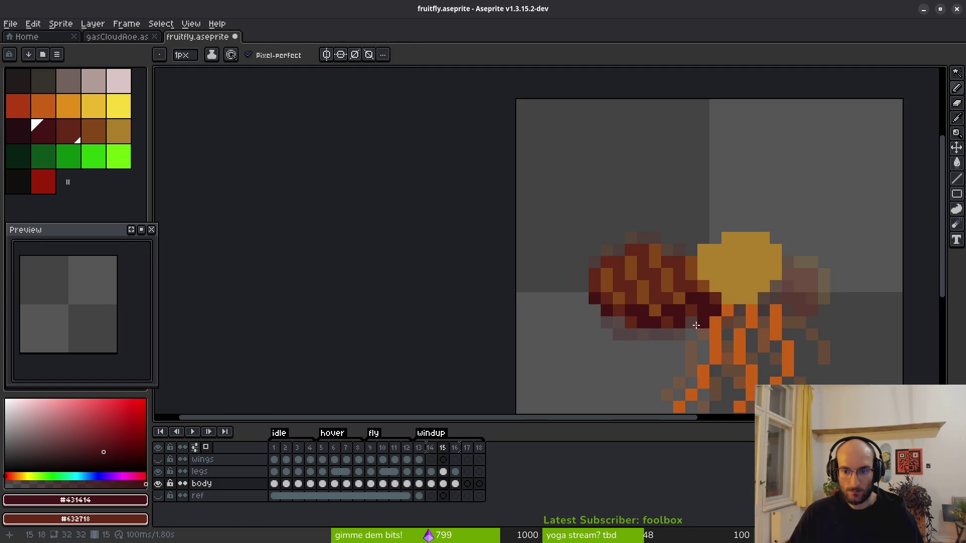
pyautogui.scroll(3, 690, 321)
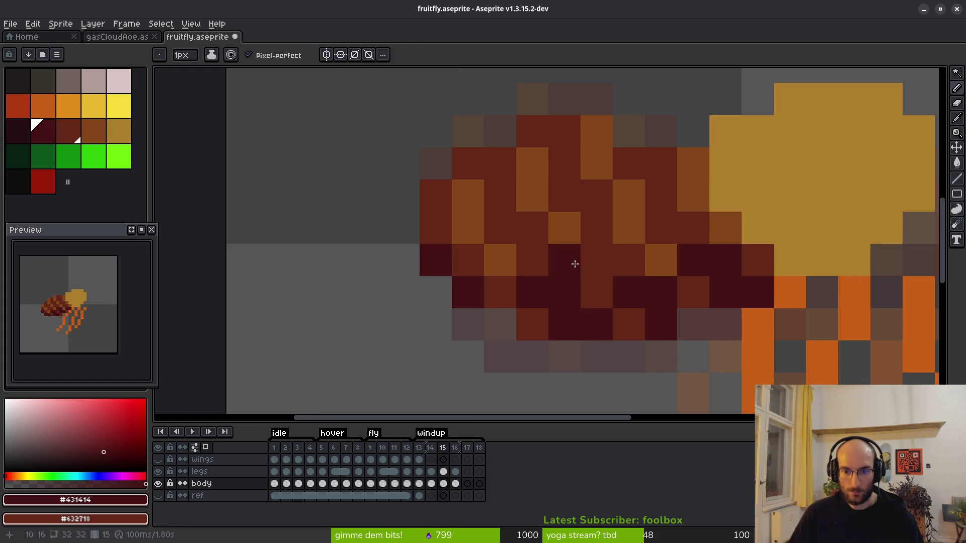
pyautogui.scroll(-5, 669, 322)
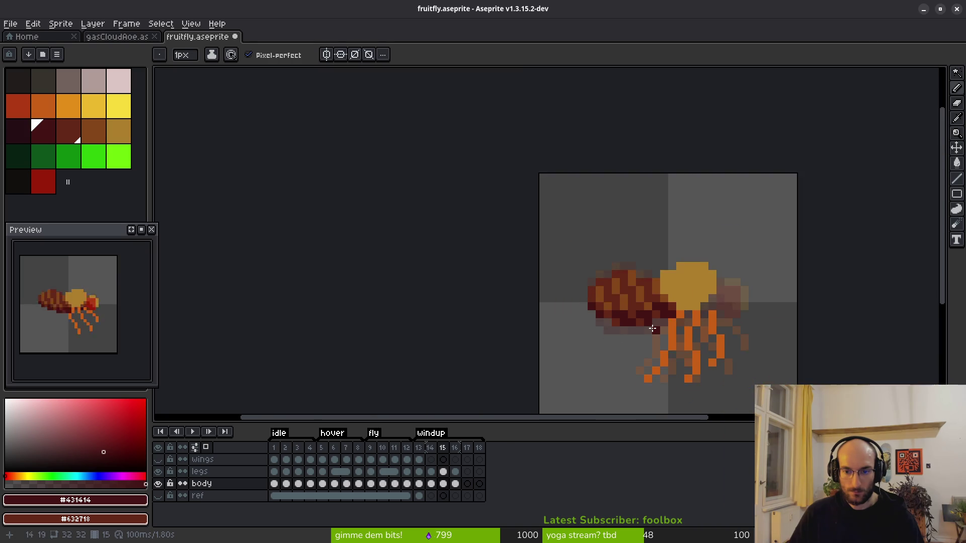
pyautogui.scroll(4, 676, 336)
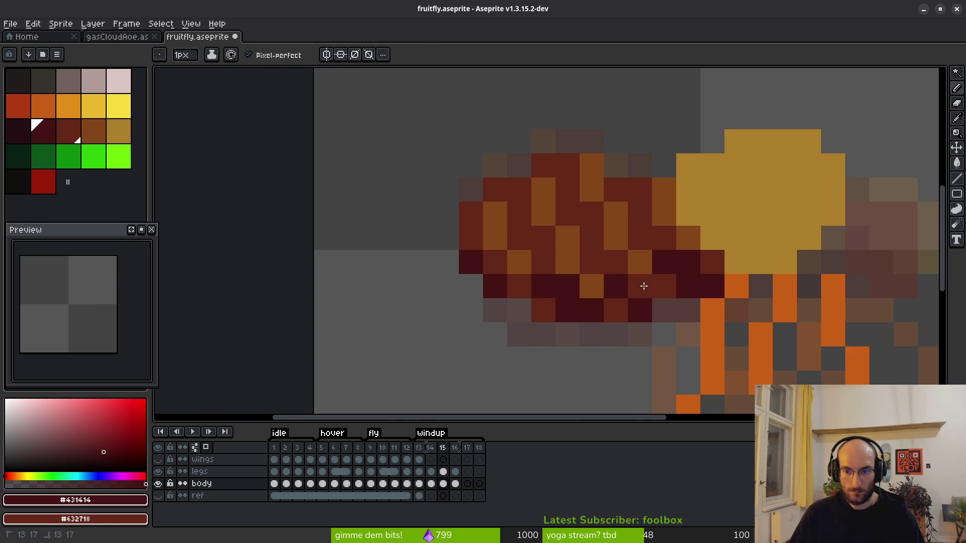
# - Darken a pixel on the lower edge of frame 15's body
pyautogui.click(664, 287)
pyautogui.scroll(-4, 743, 332)
pyautogui.scroll(5, 647, 280)
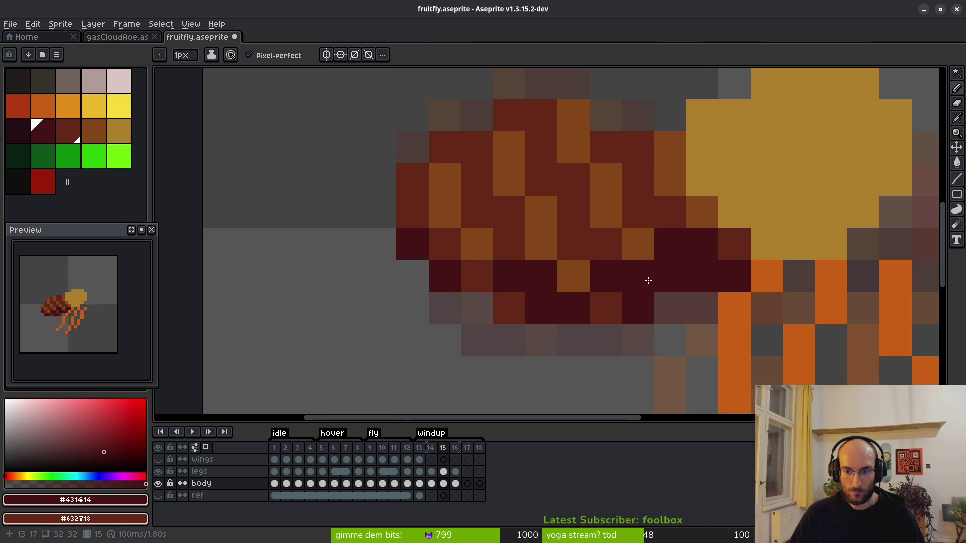
pyautogui.scroll(-3, 681, 340)
pyautogui.scroll(-2, 639, 299)
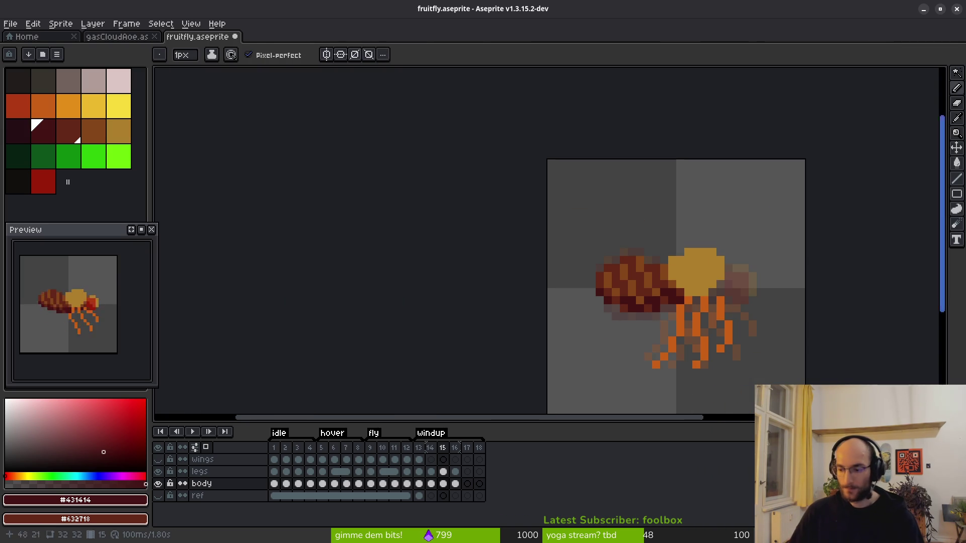
pyautogui.moveTo(672, 299); pyautogui.dragTo(664, 295)
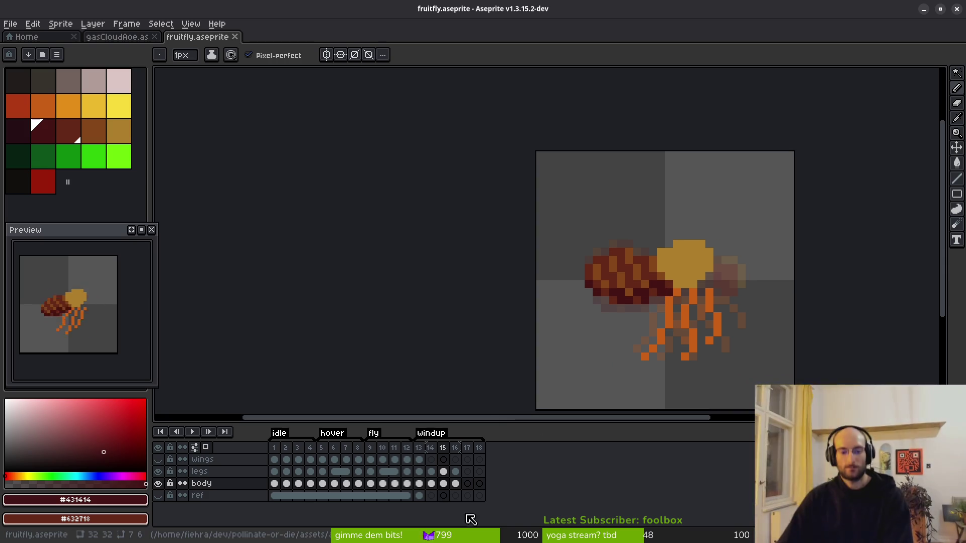
# - On frame 13, marquee-select the fly's head and wing-tip area
pyautogui.click(419, 484)
pyautogui.moveTo(761, 300); pyautogui.dragTo(718, 304)
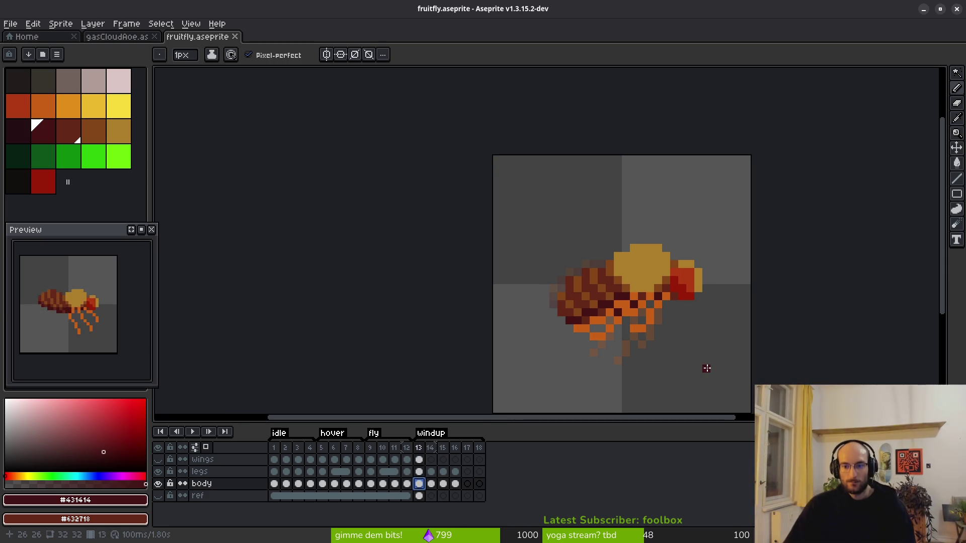
pyautogui.scroll(2, 645, 282)
pyautogui.press('m')
pyautogui.moveTo(583, 200); pyautogui.dragTo(731, 316)
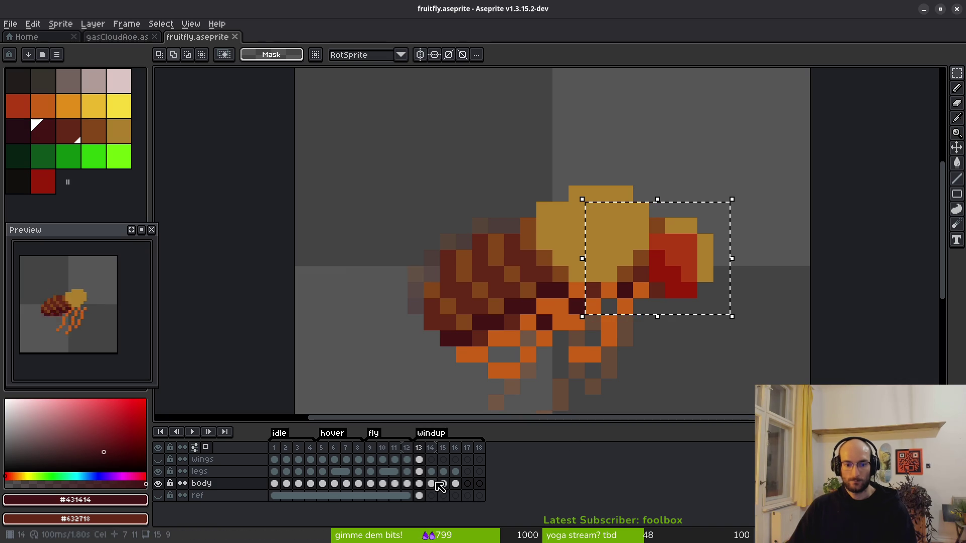
# - Paste the copied head into frames 14 and 16 and save the file
pyautogui.click(440, 484)
pyautogui.hotkey('ctrl', 'v')
pyautogui.press('Return')
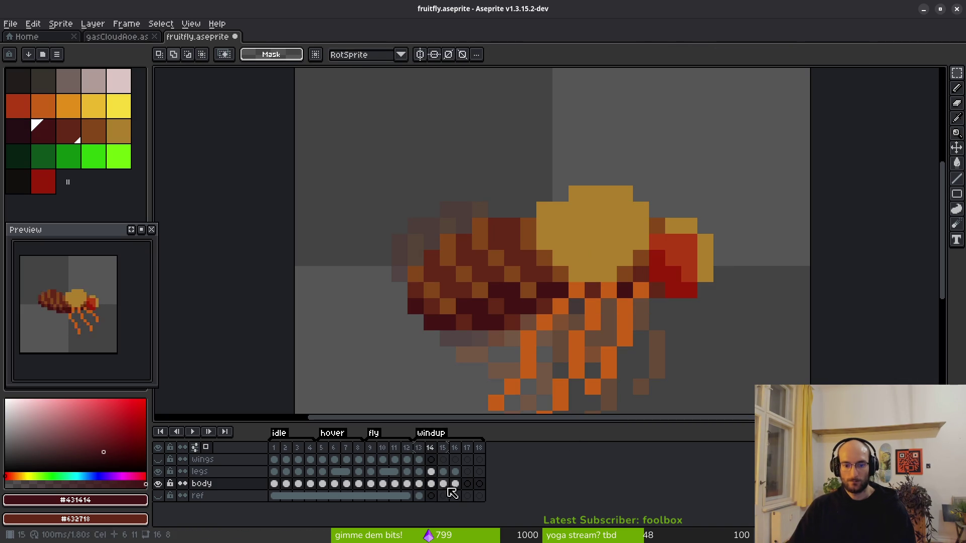
pyautogui.click(455, 485)
pyautogui.hotkey('ctrl', 'v')
pyautogui.press('Return')
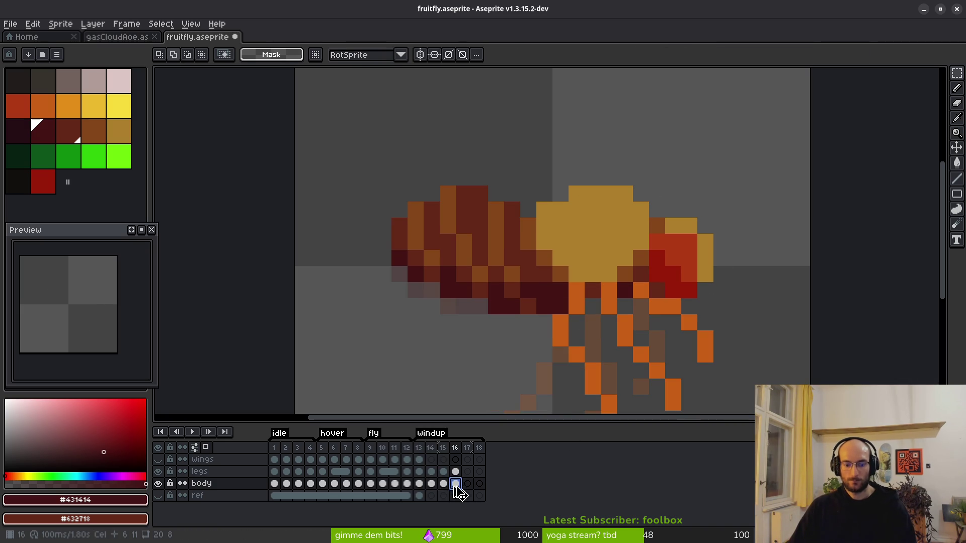
pyautogui.hotkey('ctrl', 's')
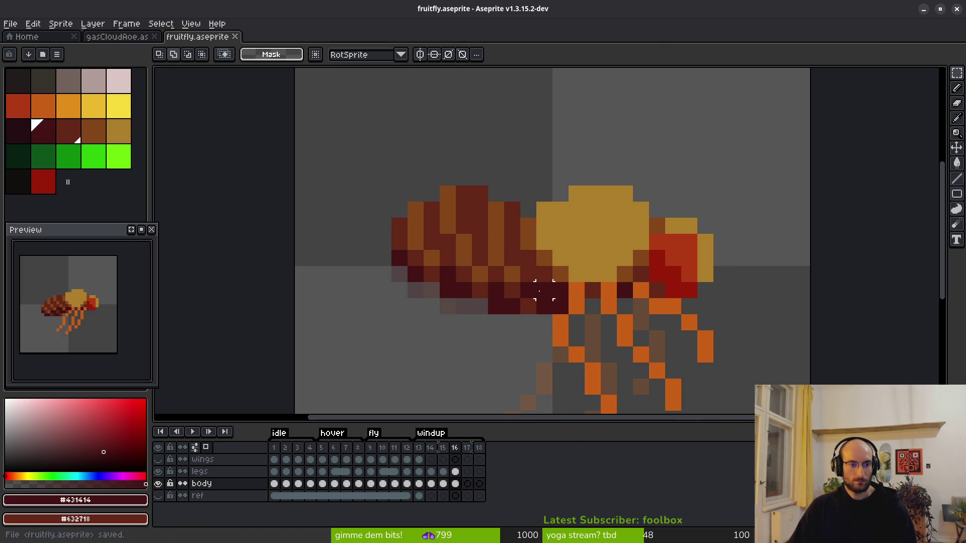
# - Nudge the head on frame 14 down one pixel and deselect
pyautogui.moveTo(544, 290); pyautogui.dragTo(522, 271)
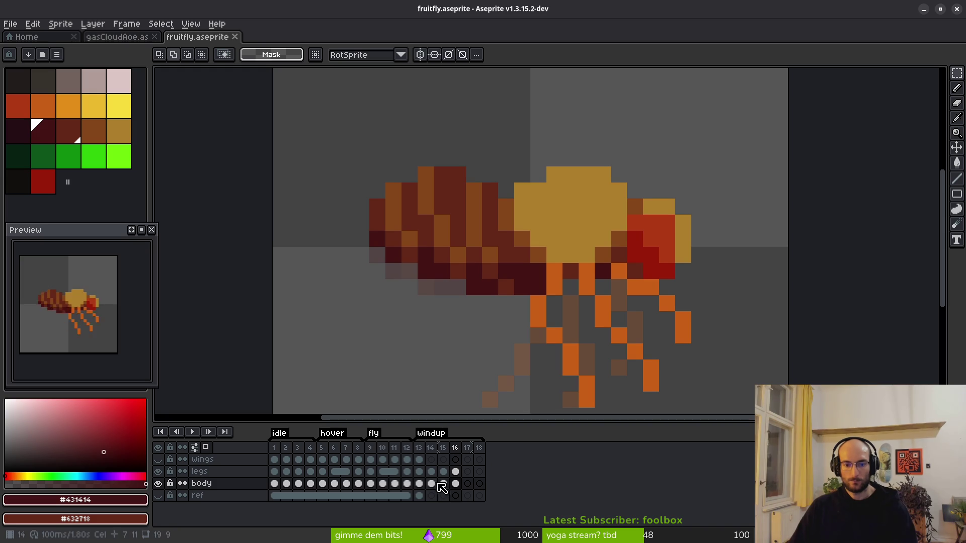
pyautogui.press('Left')
pyautogui.press('Left')
pyautogui.moveTo(629, 189)
pyautogui.mouseDown()
pyautogui.moveTo(659, 267)
pyautogui.moveTo(711, 283)
pyautogui.moveTo(707, 293)
pyautogui.moveTo(714, 287)
pyautogui.mouseUp()
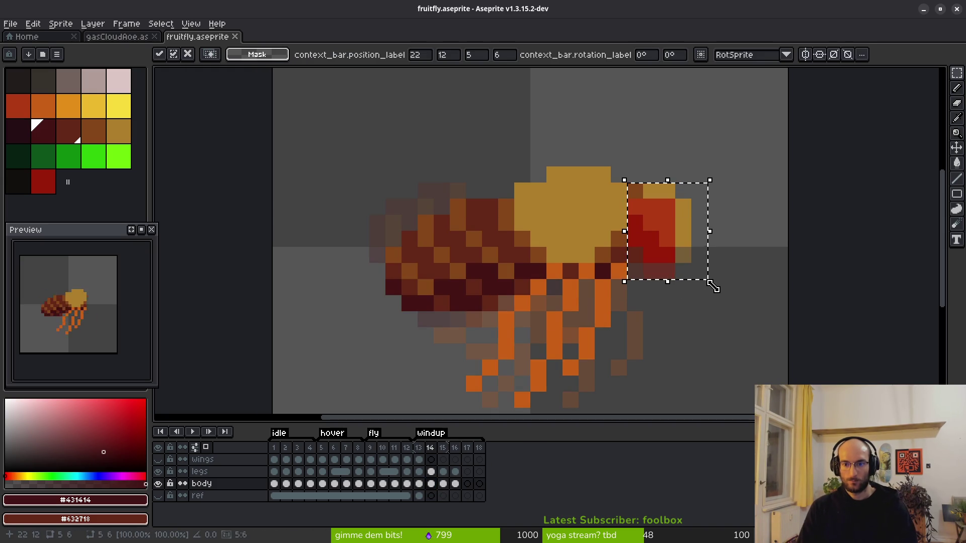
pyautogui.press('Down')
pyautogui.hotkey('ctrl', 'd')
pyautogui.press('Down')
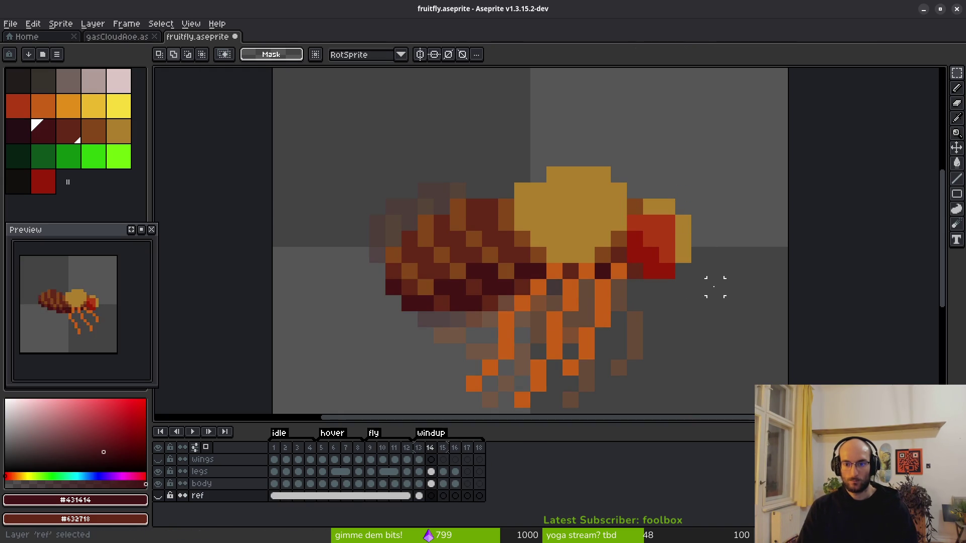
# - Compare against frame 2 and preview the animation playback
pyautogui.click(285, 484)
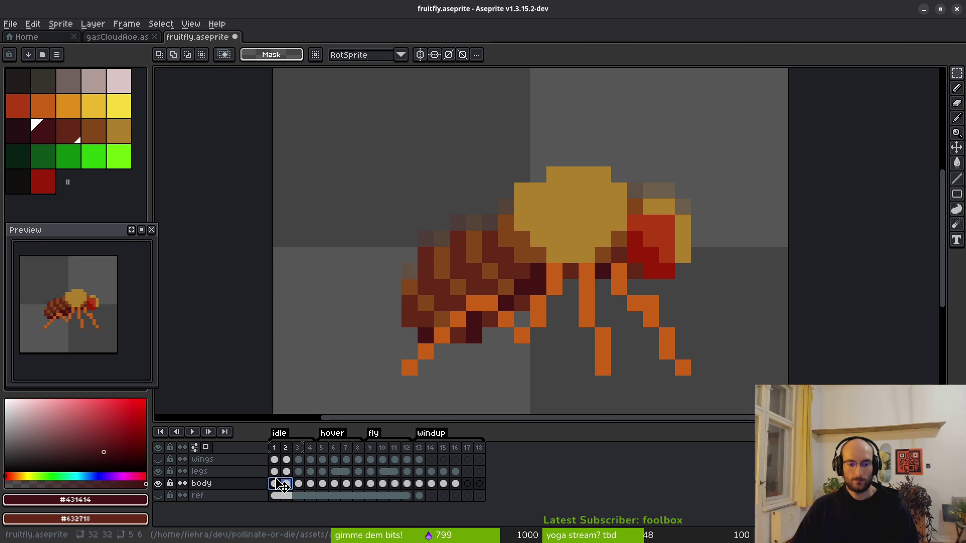
pyautogui.press('Up')
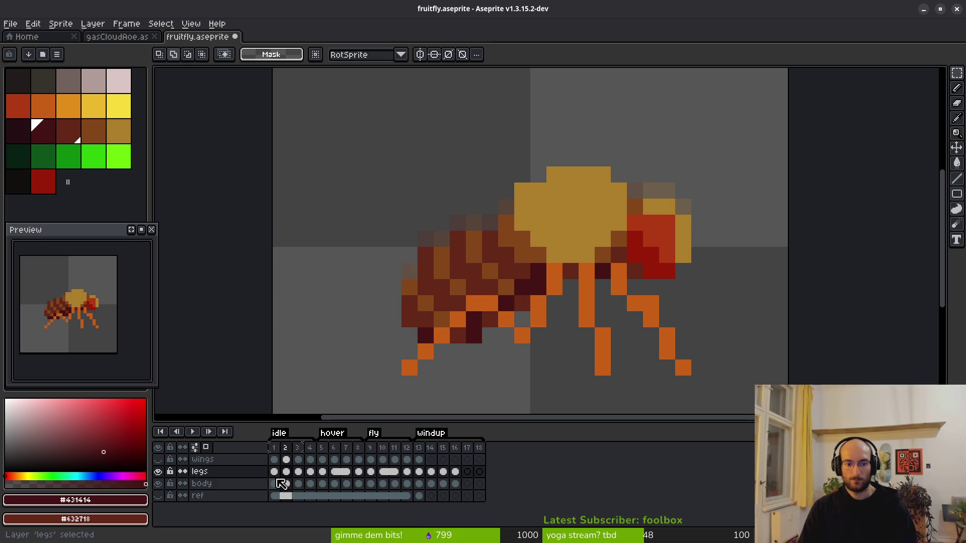
pyautogui.press('Down')
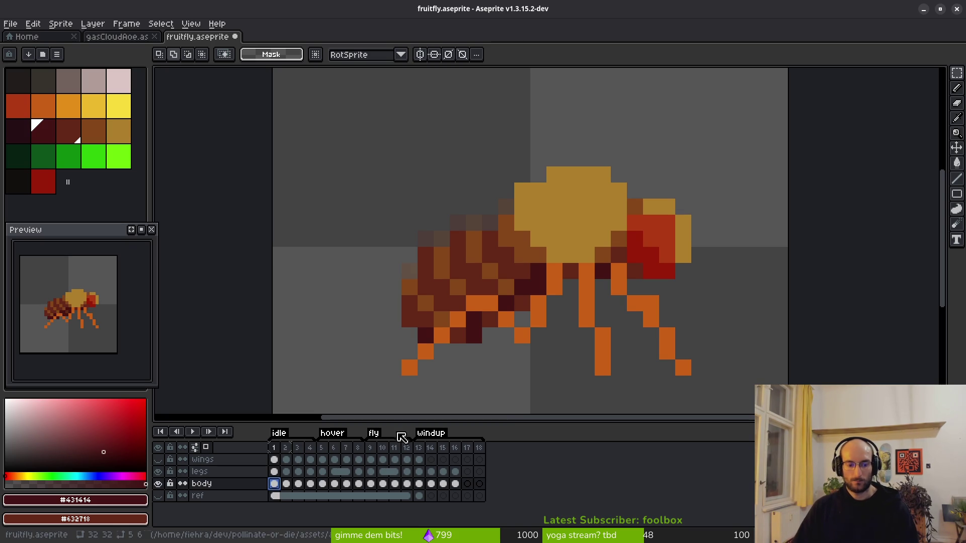
pyautogui.press('i')
pyautogui.press('Return')
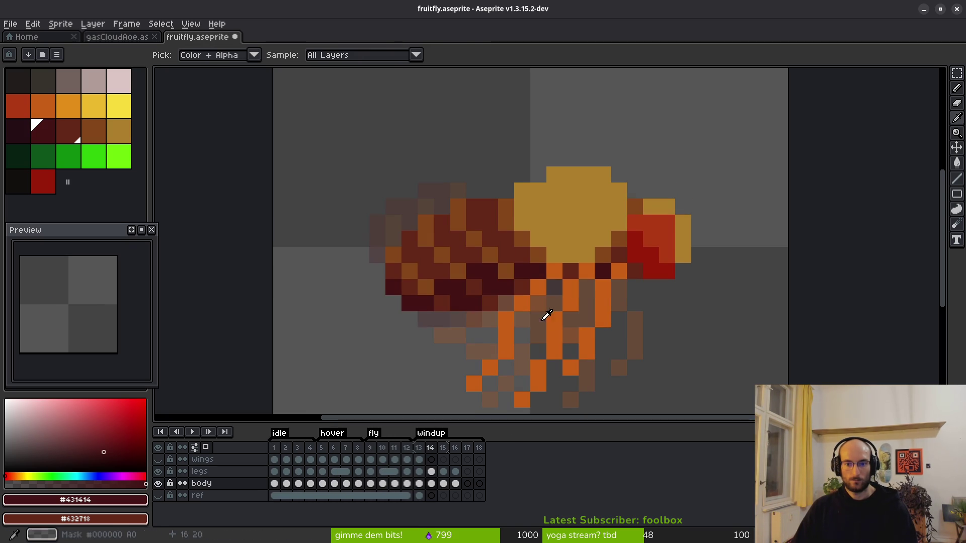
# - Nudge the wing-tip pixels up one pixel, repeat on frame 15, and save
pyautogui.press('m')
pyautogui.moveTo(628, 199); pyautogui.dragTo(719, 284)
pyautogui.press('Up')
pyautogui.press('.')
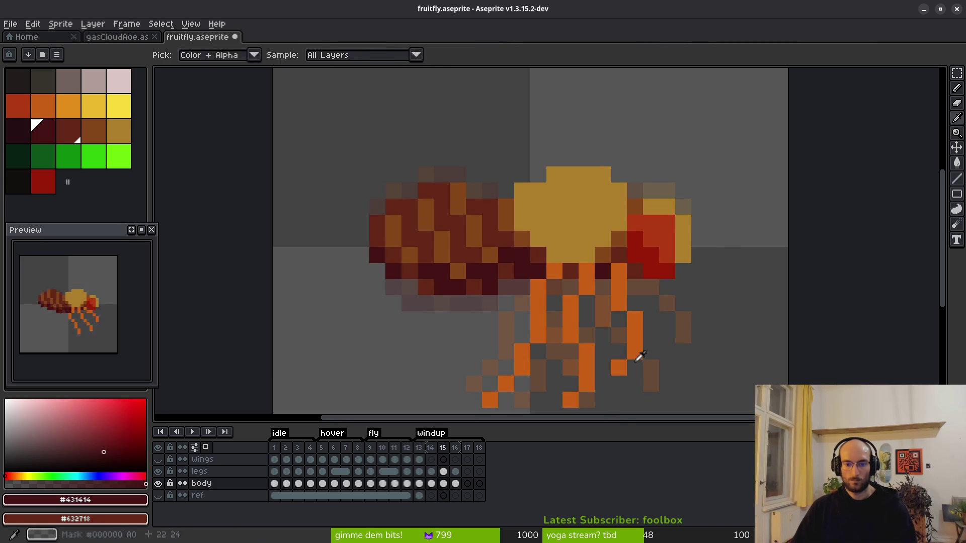
pyautogui.moveTo(630, 186); pyautogui.dragTo(740, 280)
pyautogui.press('Up')
pyautogui.hotkey('ctrl', 'd')
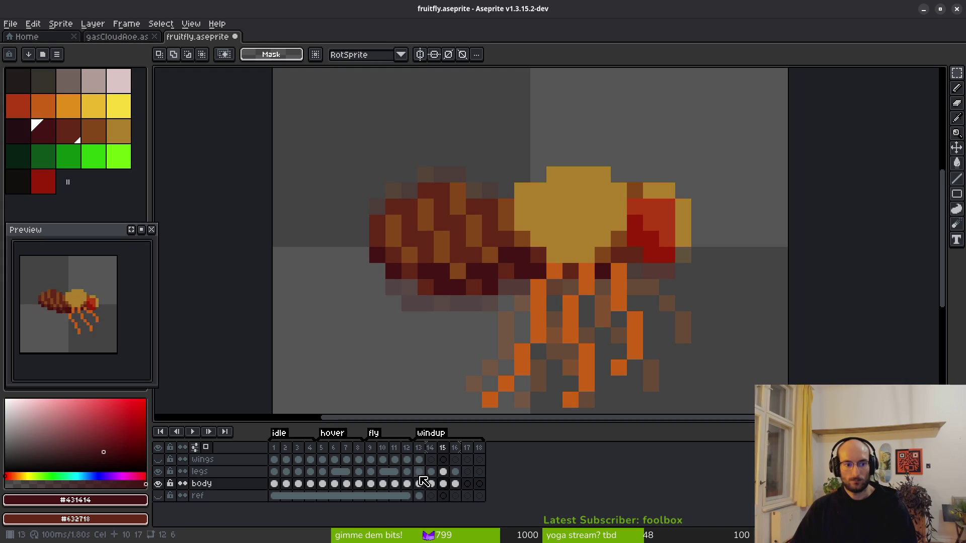
pyautogui.hotkey('ctrl', 's')
# - Compare the wings across frames 9, 12 and 14, then delete frame 13
pyautogui.scroll(-2, 503, 171)
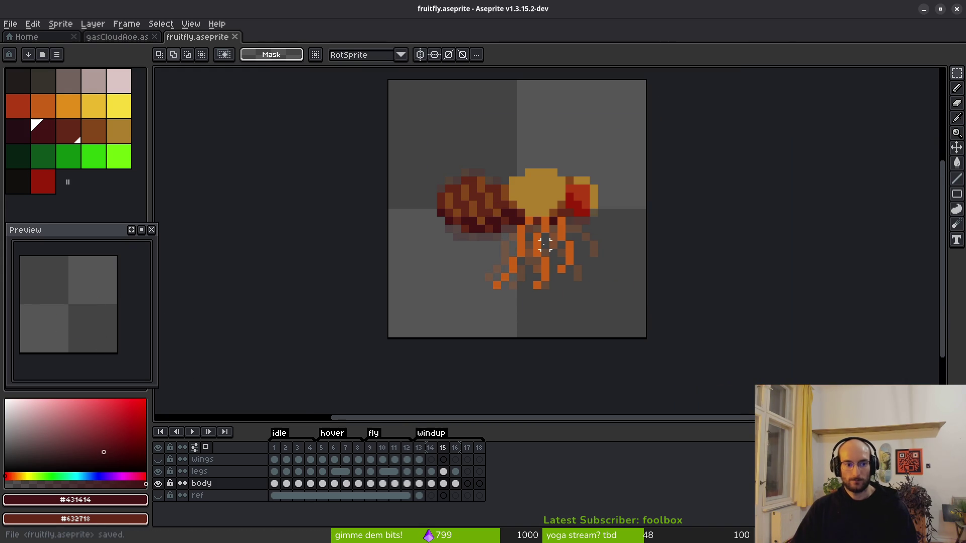
pyautogui.click(407, 460)
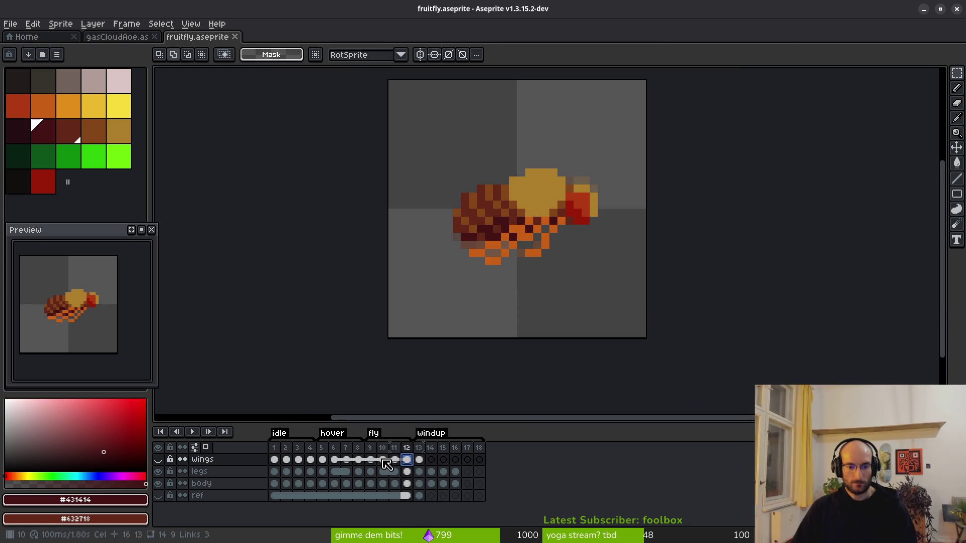
pyautogui.click(372, 460)
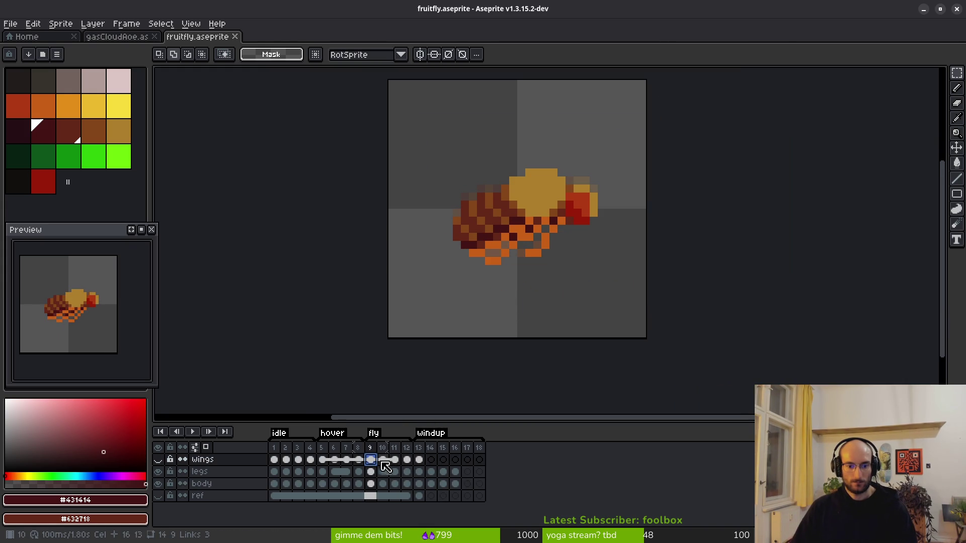
pyautogui.click(432, 460)
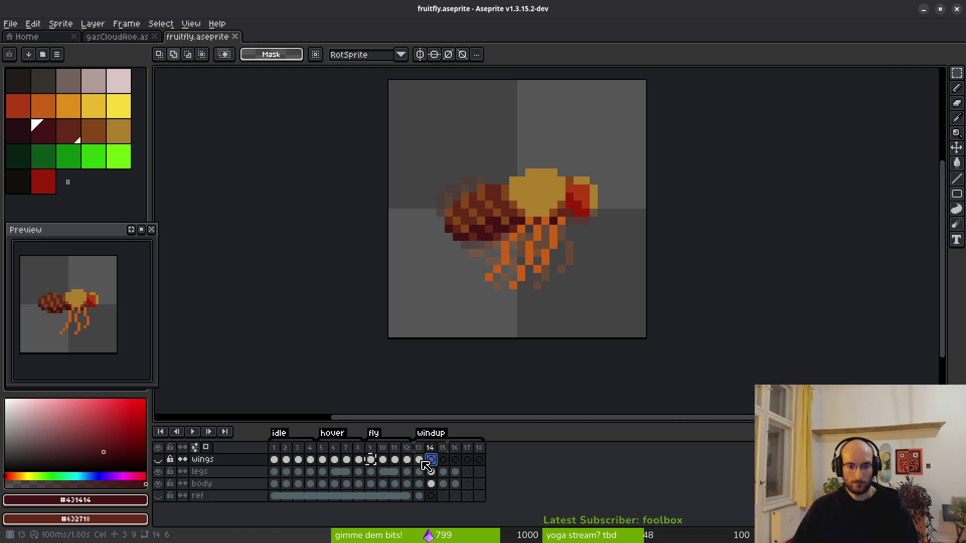
pyautogui.click(419, 460)
pyautogui.click(425, 449)
pyautogui.press('Delete')
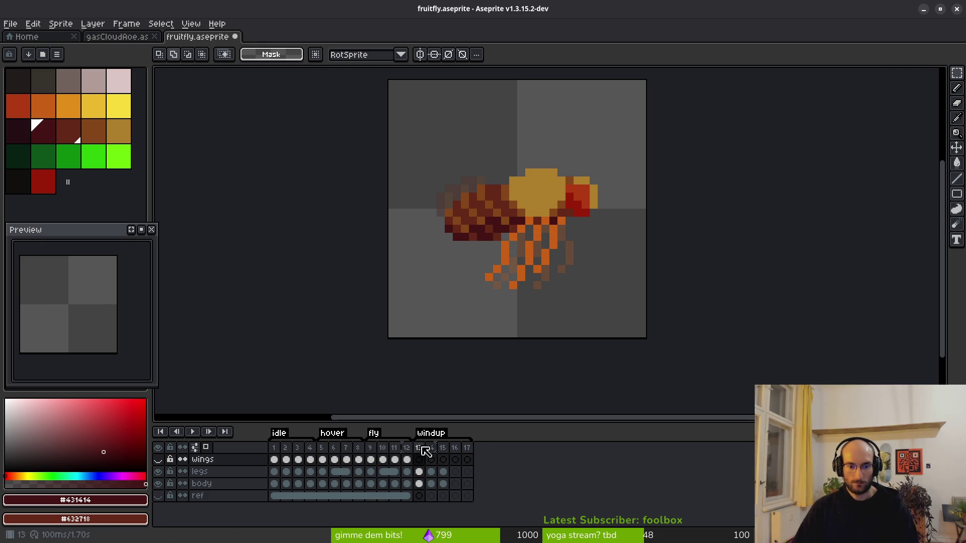
# - Paste the copied legs into frame 16 and the copied body into frame 17
pyautogui.click(433, 472)
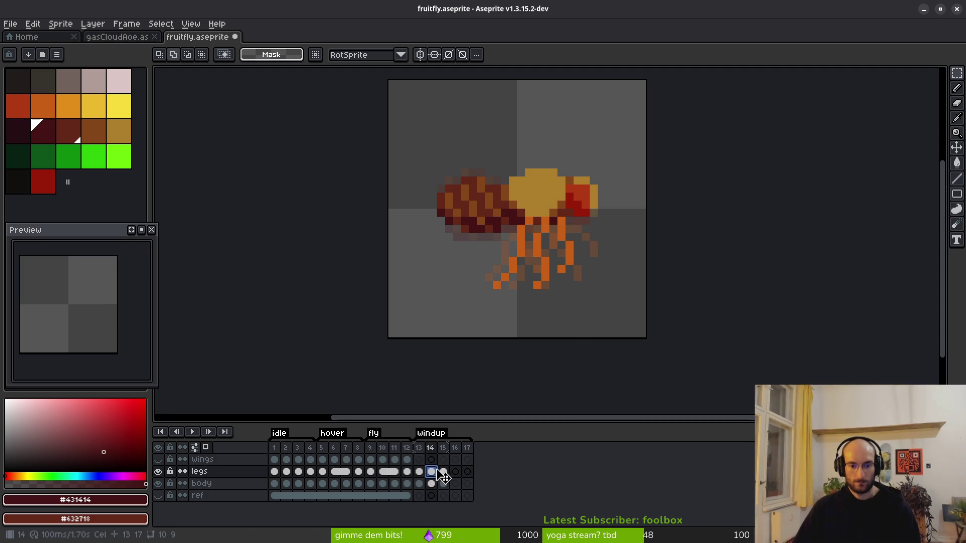
pyautogui.click(444, 472)
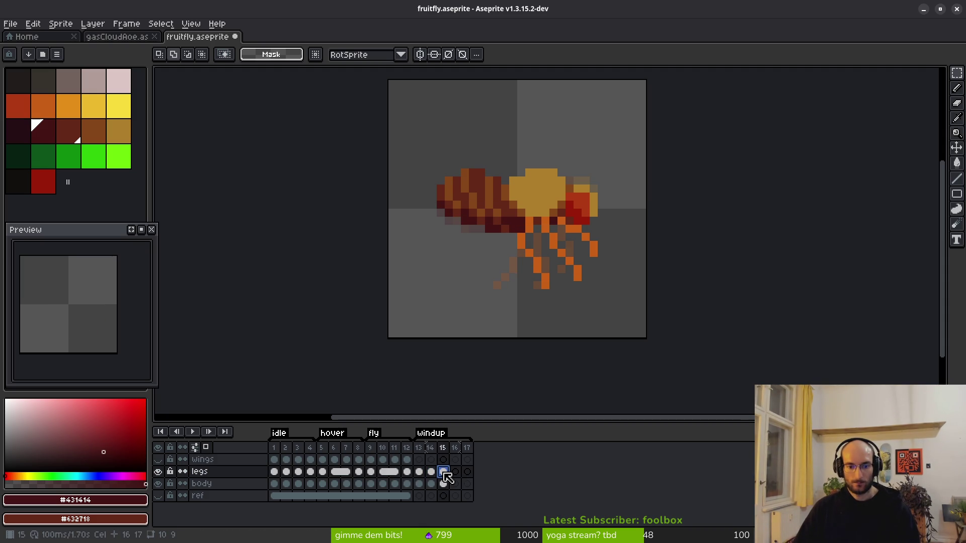
pyautogui.click(456, 472)
pyautogui.hotkey('ctrl', 'v')
pyautogui.click(456, 484)
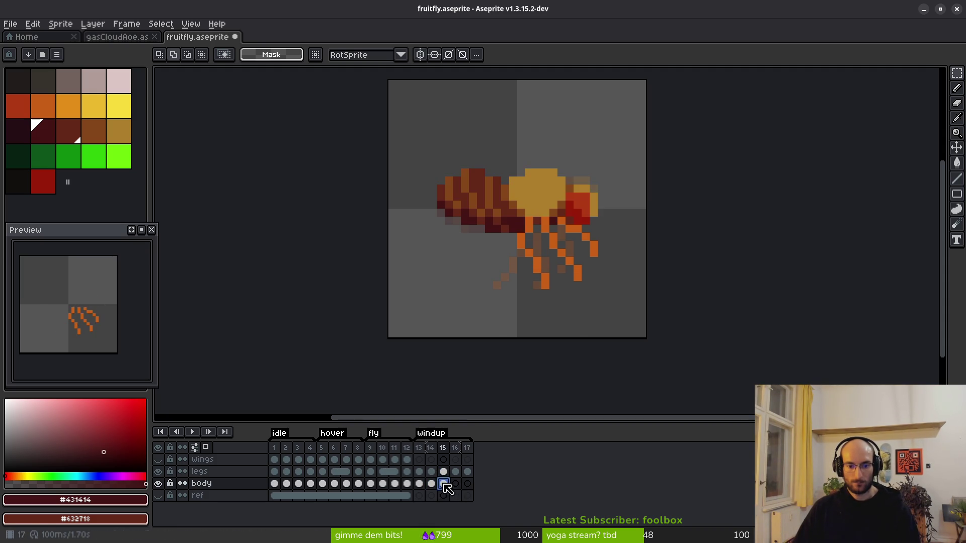
pyautogui.click(470, 488)
pyautogui.hotkey('ctrl', 'v')
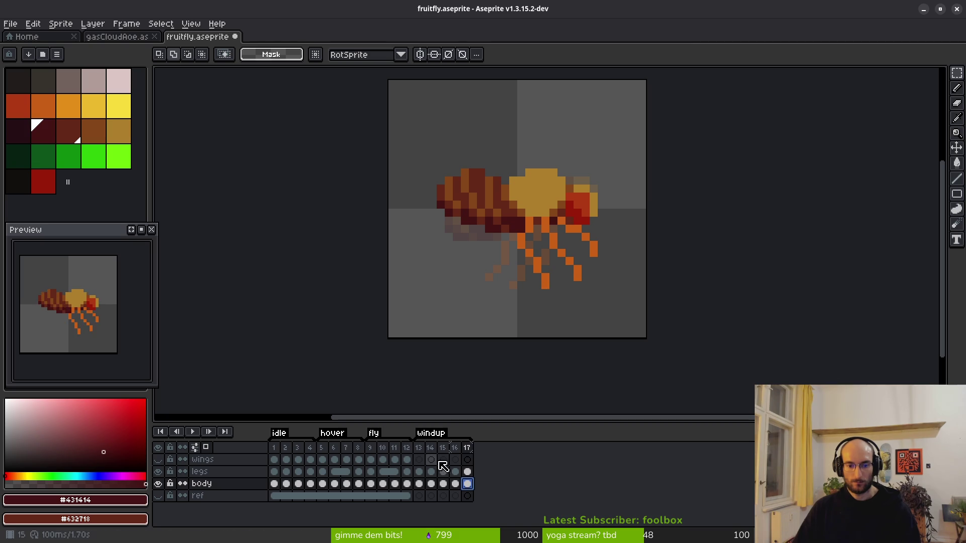
pyautogui.click(455, 484)
pyautogui.scroll(3, 533, 276)
# - Pick the leg orange and redraw leg pixels, erasing the lower leg pixels
pyautogui.moveTo(548, 267); pyautogui.dragTo(584, 320)
pyautogui.hotkey('ctrl', 'd')
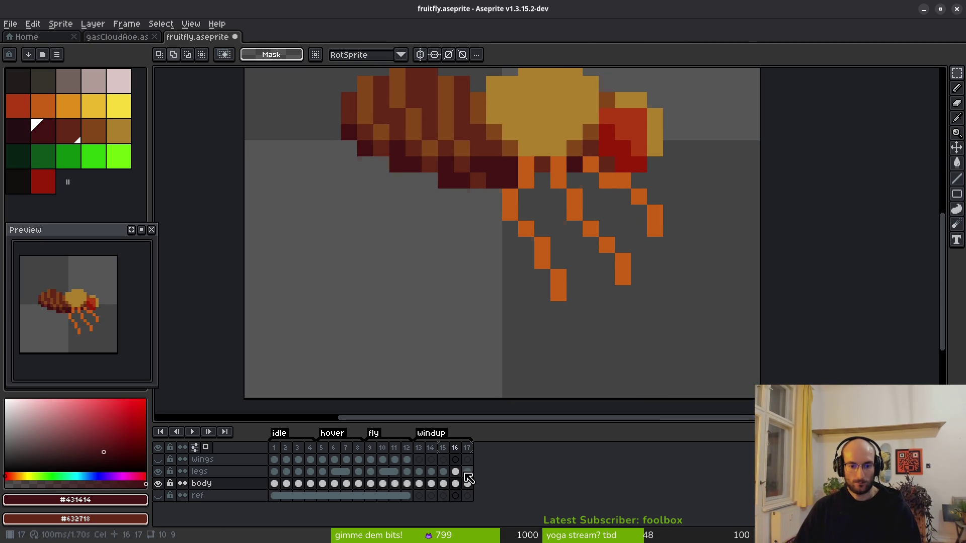
pyautogui.click(456, 472)
pyautogui.keyDown('alt'); pyautogui.click(558, 284); pyautogui.keyUp('alt')
pyautogui.press('b')
pyautogui.click(540, 274)
pyautogui.click(546, 292)
pyautogui.press('e')
pyautogui.moveTo(562, 289); pyautogui.dragTo(559, 277)
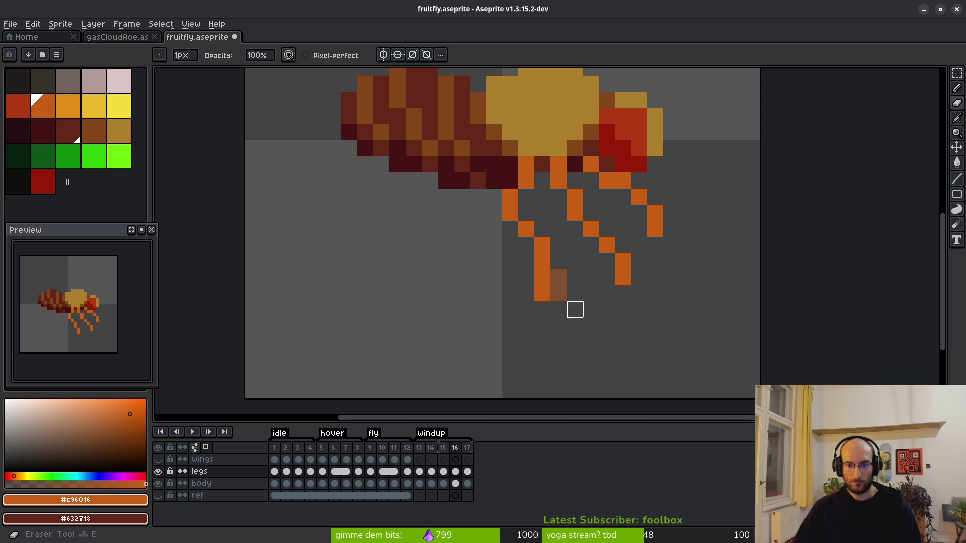
# - Extend the right leg with new orange pixels and tidy stray leg pixels
pyautogui.press('b')
pyautogui.click(526, 245)
pyautogui.press('e')
pyautogui.click(543, 245)
pyautogui.press('b')
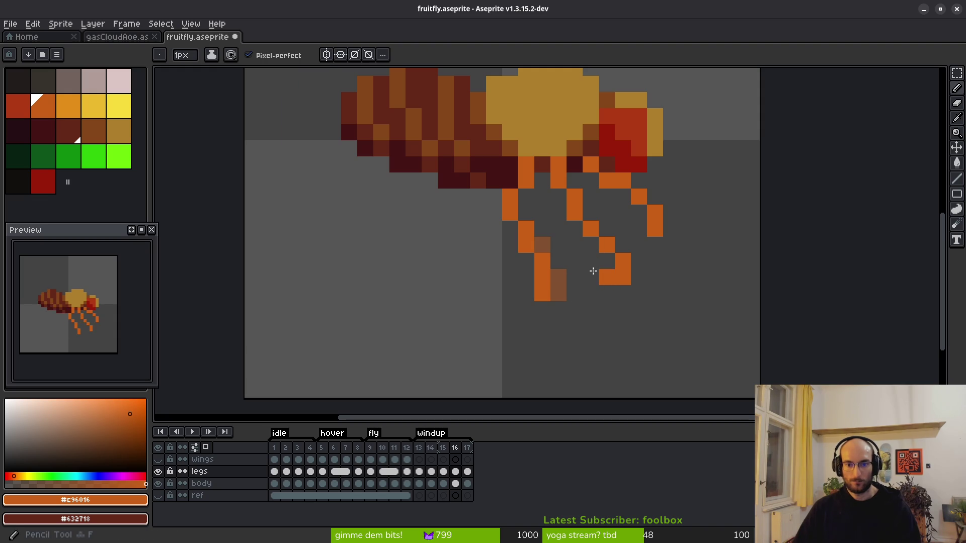
pyautogui.moveTo(591, 245)
pyautogui.mouseDown()
pyautogui.moveTo(607, 277)
pyautogui.moveTo(623, 277)
pyautogui.mouseUp()
pyautogui.press('e')
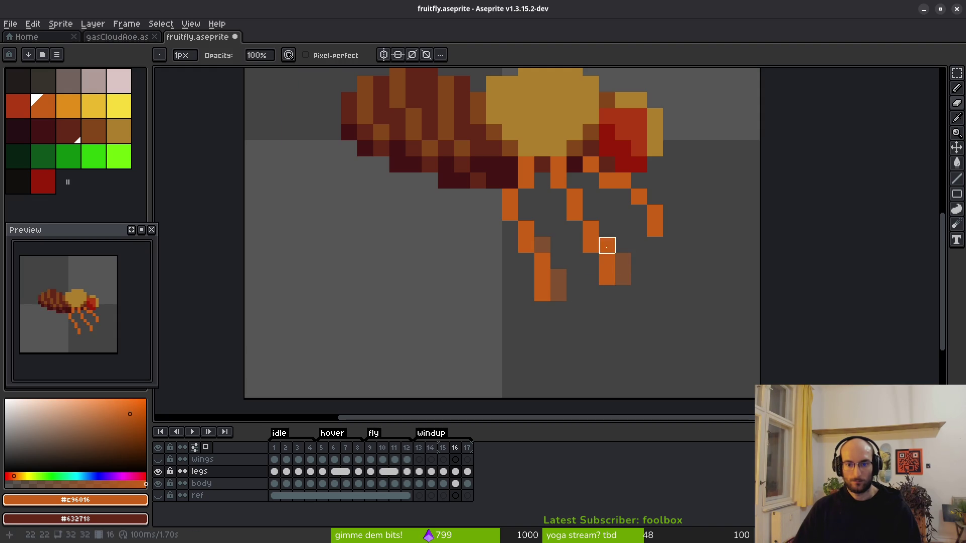
pyautogui.press('b')
pyautogui.click(664, 243)
pyautogui.press('e')
# - Move to windup frame 17 and pan the canvas to centre the fly
pyautogui.scroll(-5, 671, 297)
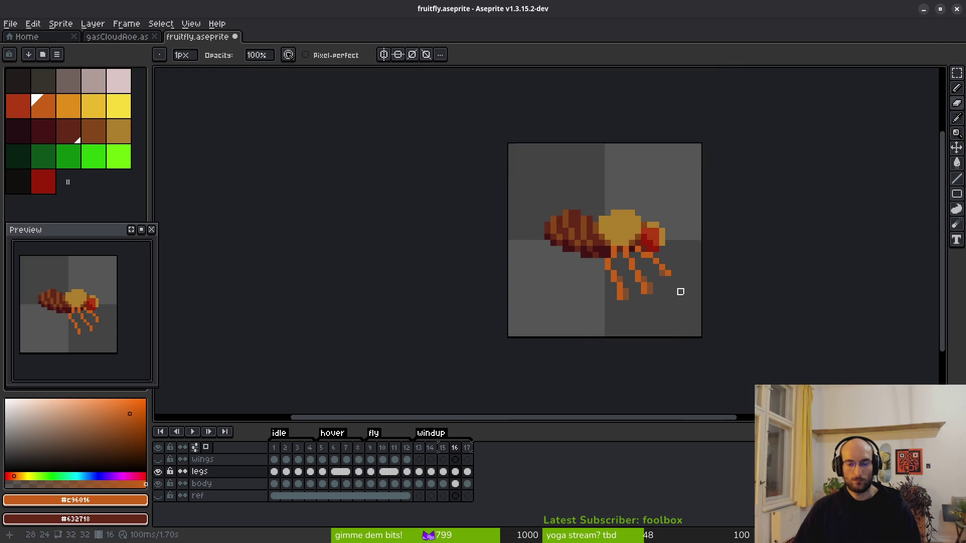
pyautogui.scroll(7, 680, 292)
pyautogui.scroll(-6, 689, 267)
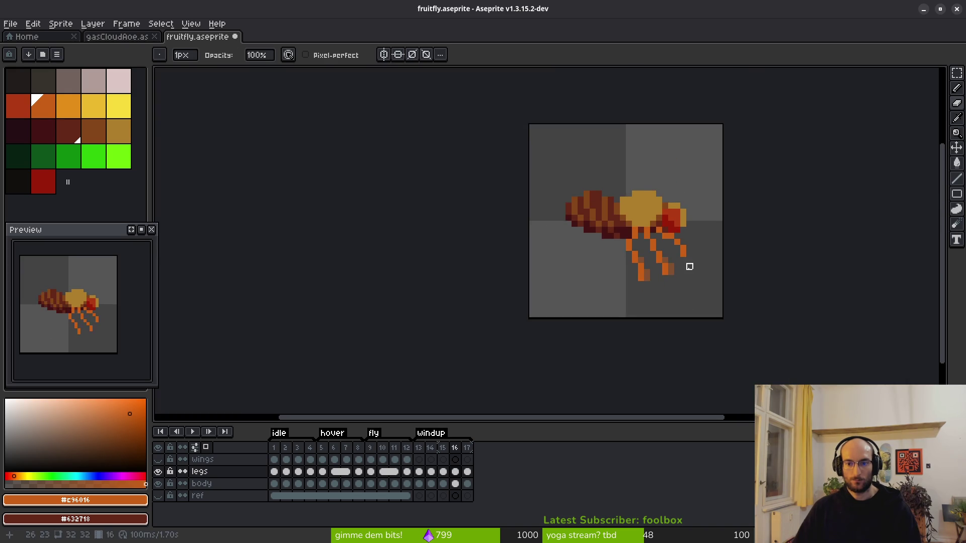
pyautogui.scroll(6, 689, 267)
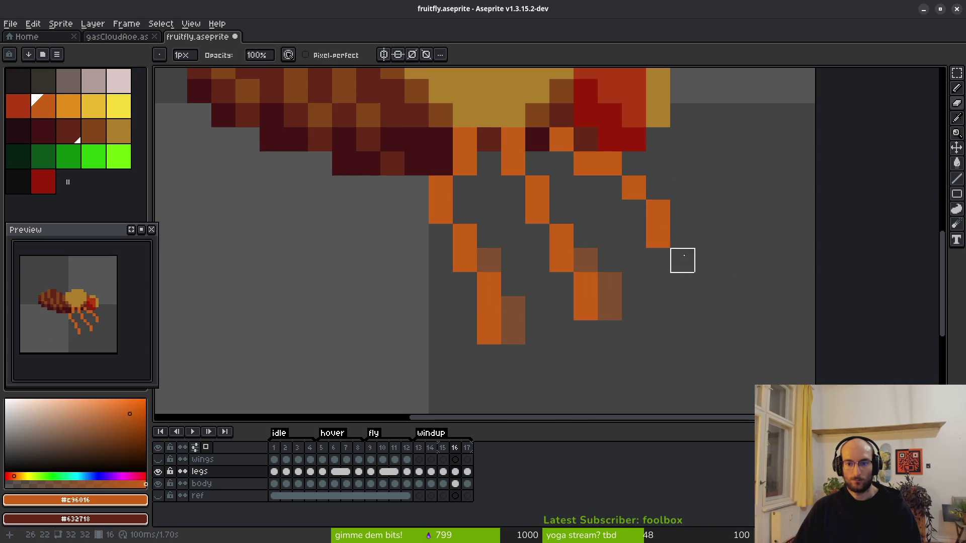
pyautogui.click(468, 478)
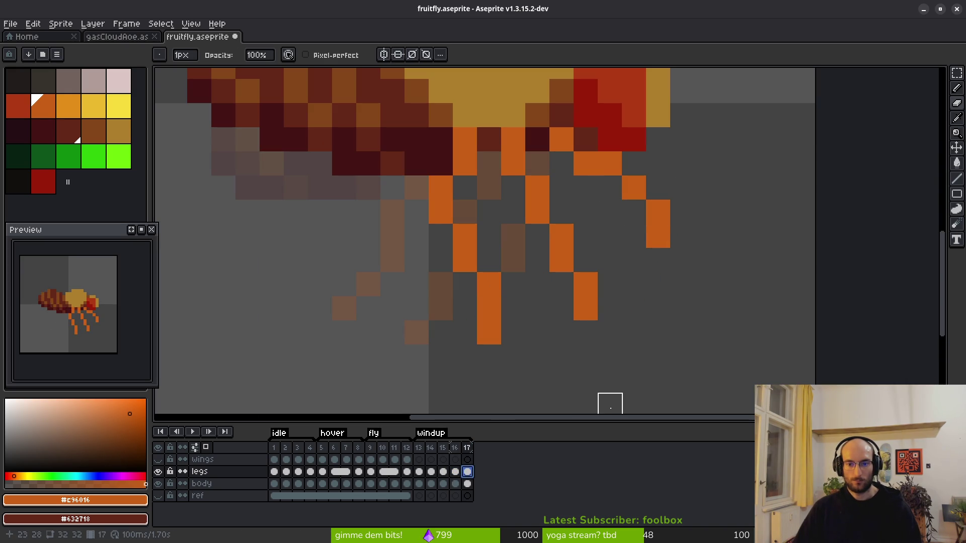
pyautogui.scroll(-4, 593, 293)
pyautogui.moveTo(593, 293); pyautogui.dragTo(572, 291)
pyautogui.scroll(3, 578, 302)
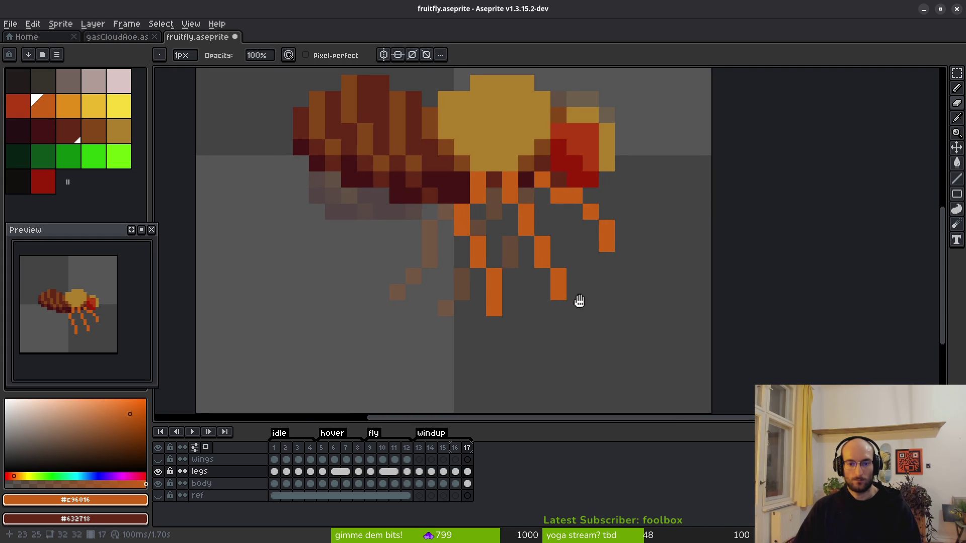
# - Save the sprite and flip between frames 16 and 17 to compare the poses
pyautogui.scroll(-2, 556, 278)
pyautogui.hotkey('ctrl', 's')
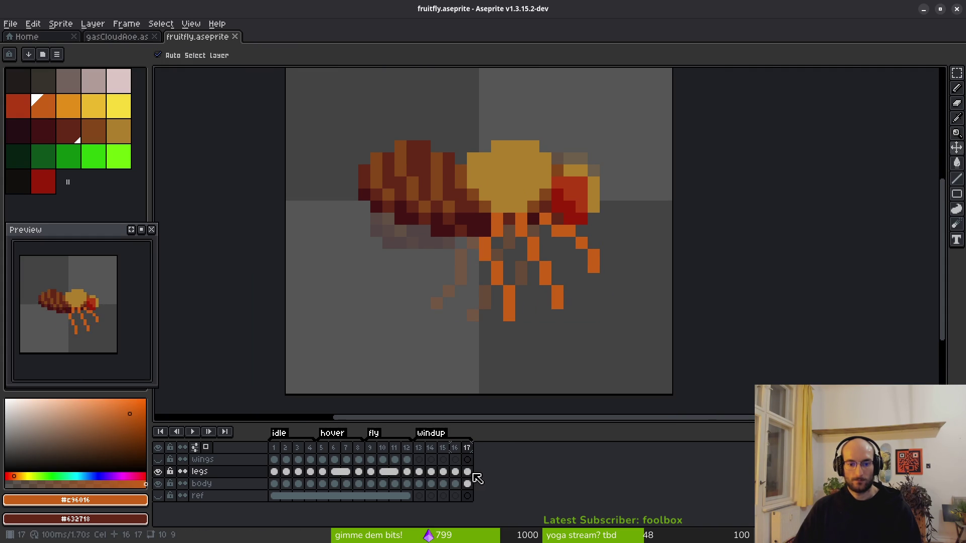
pyautogui.press('Left')
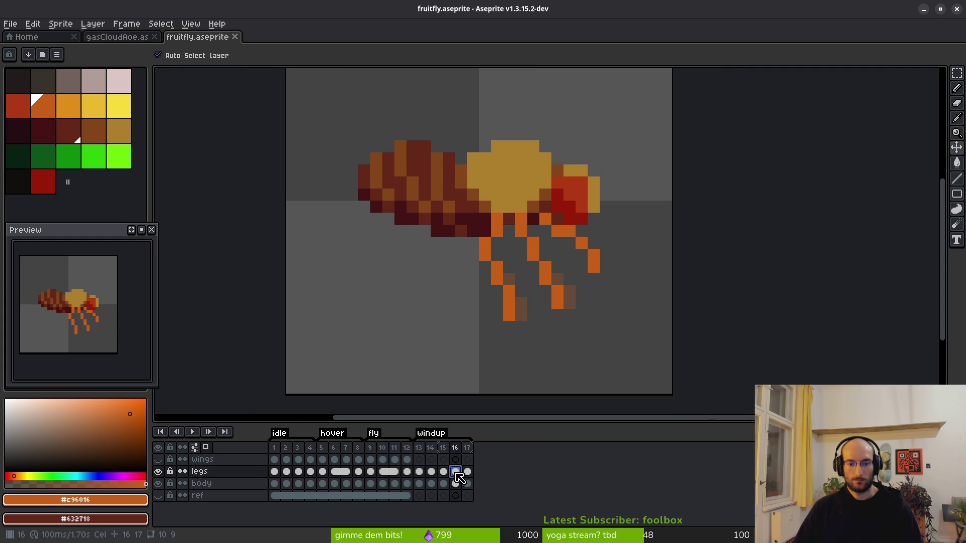
pyautogui.press('Right')
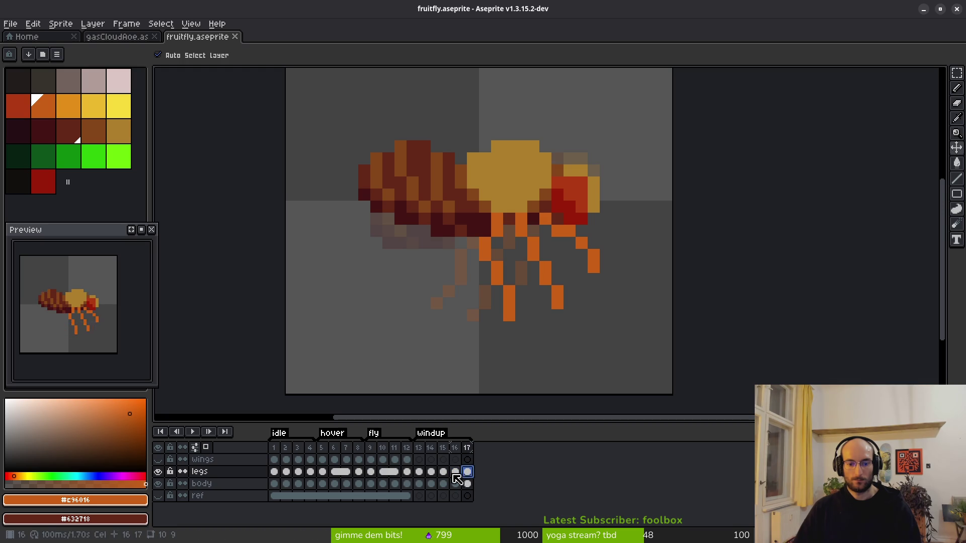
pyautogui.press('Left')
pyautogui.press('Right')
pyautogui.press('Left')
pyautogui.press('Right')
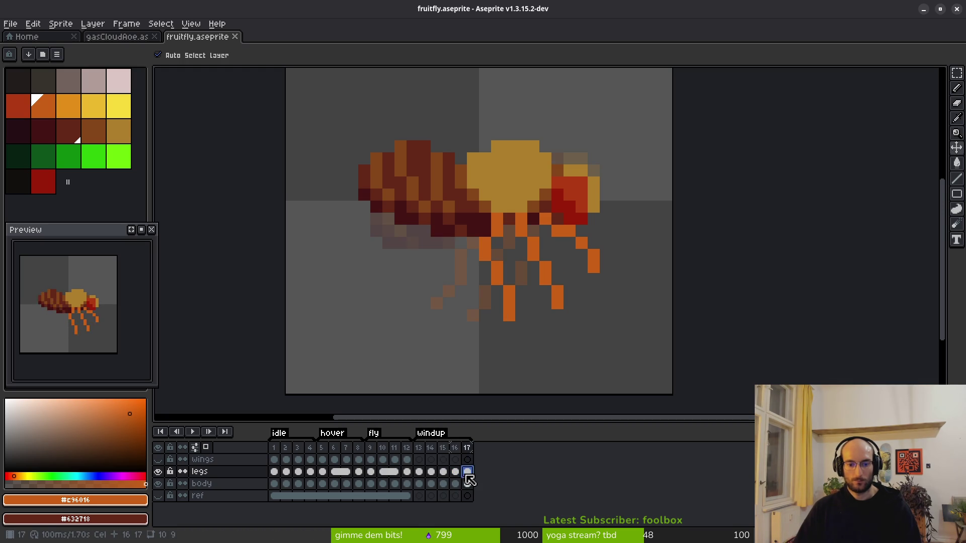
pyautogui.press('Left')
pyautogui.press('Up')
pyautogui.hotkey('ctrl', 'v')
pyautogui.press('Down')
pyautogui.press('Right')
pyautogui.press('Left')
# - Review the legs at frames 15–17 and add a new empty frame 18
pyautogui.click(455, 460)
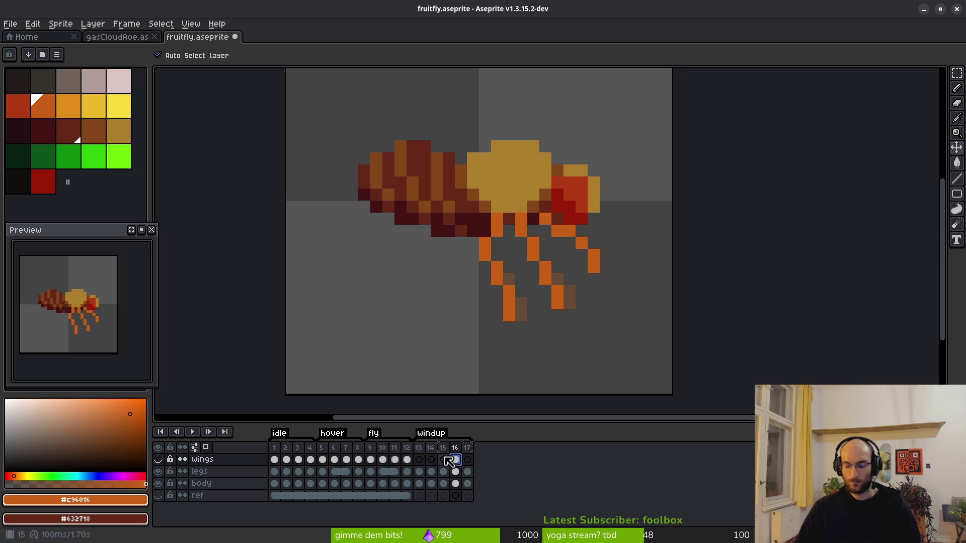
pyautogui.click(447, 472)
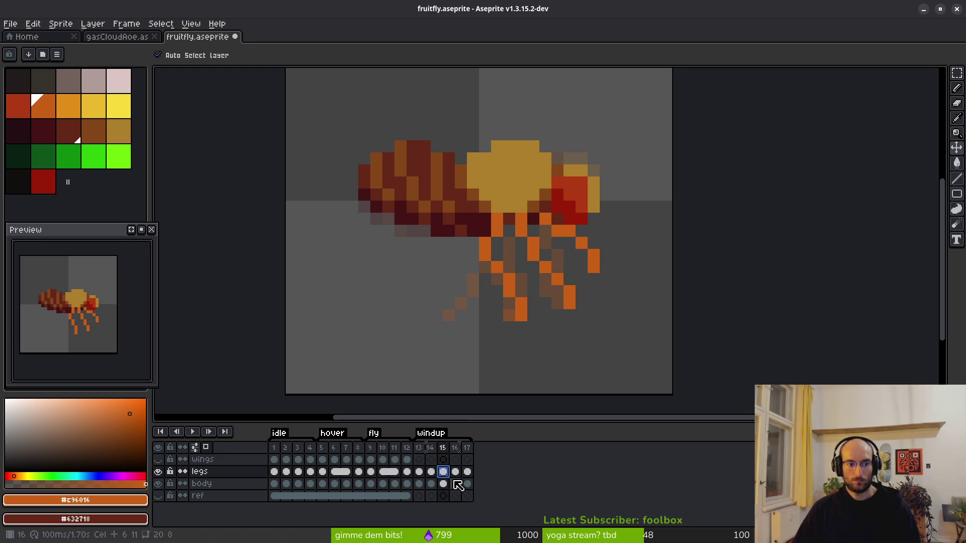
pyautogui.press('b')
pyautogui.click(468, 472)
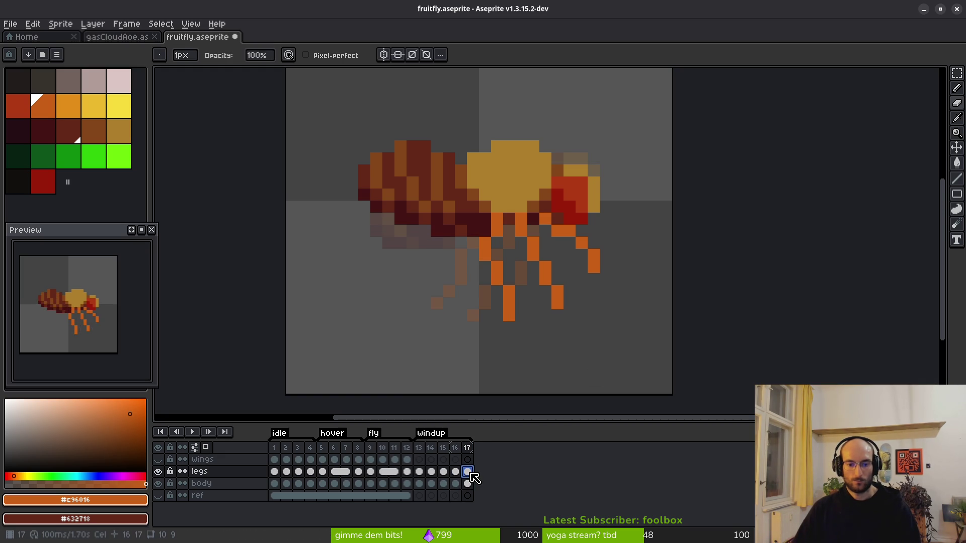
pyautogui.hotkey('alt', 'n')
pyautogui.click(456, 472)
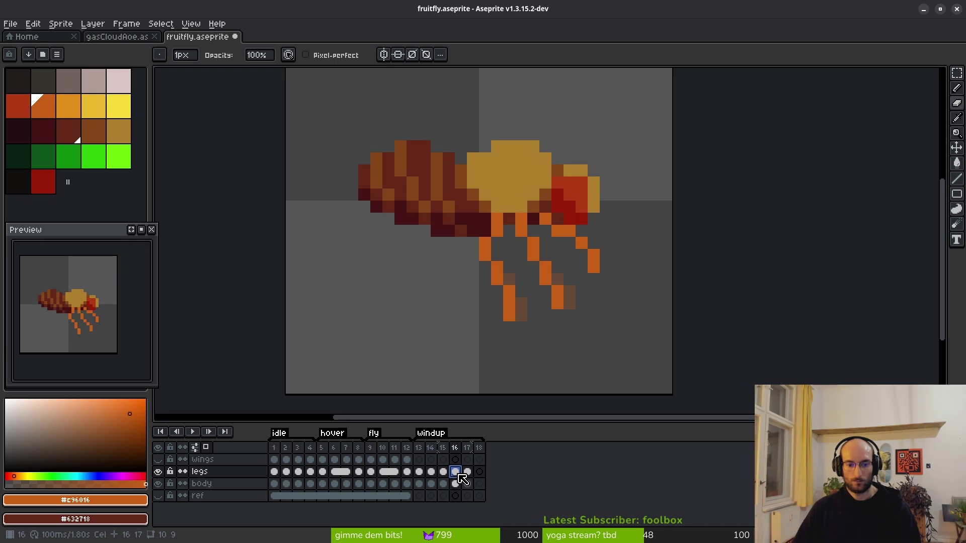
pyautogui.click(480, 473)
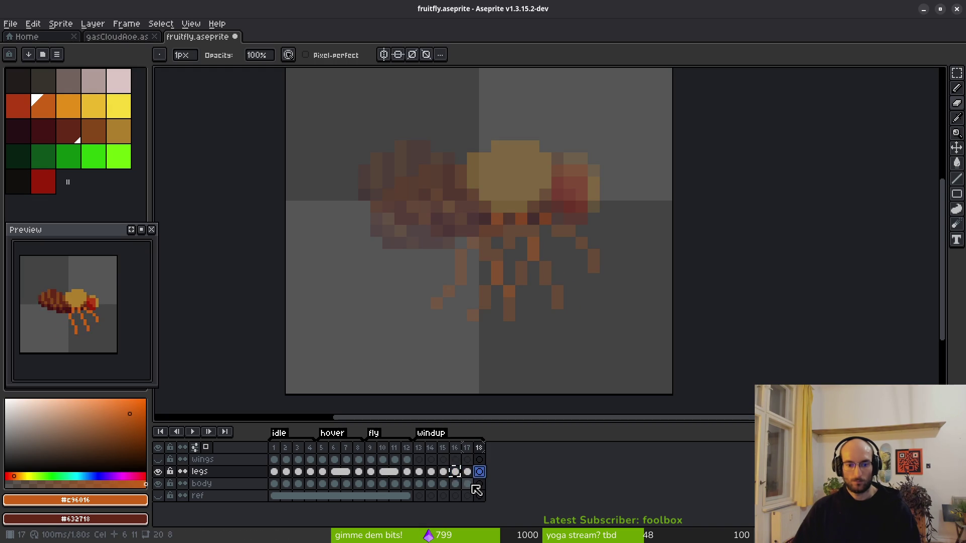
# - Copy the frame 17 body cel into frame 18
pyautogui.press('Left')
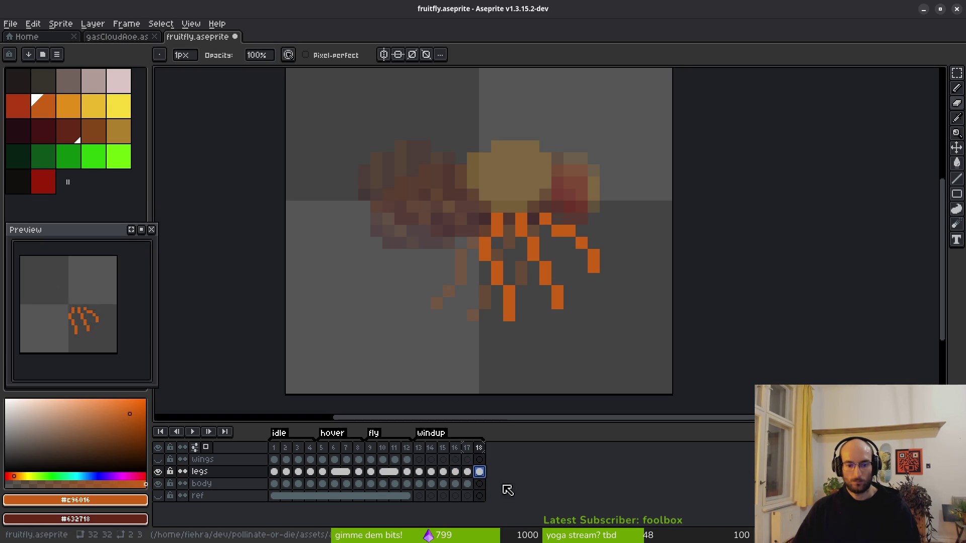
pyautogui.click(467, 483)
pyautogui.hotkey('ctrl', 'c')
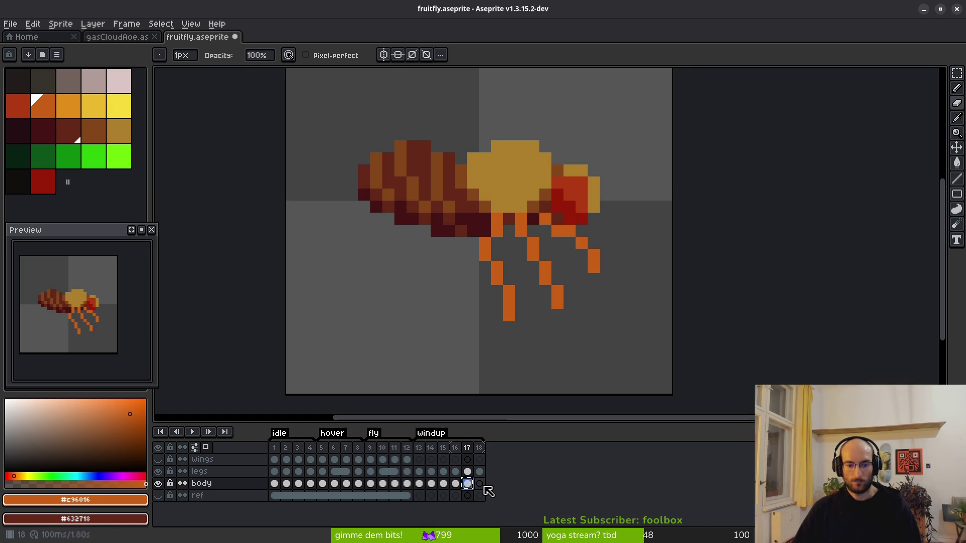
pyautogui.click(482, 485)
pyautogui.hotkey('ctrl', 'v')
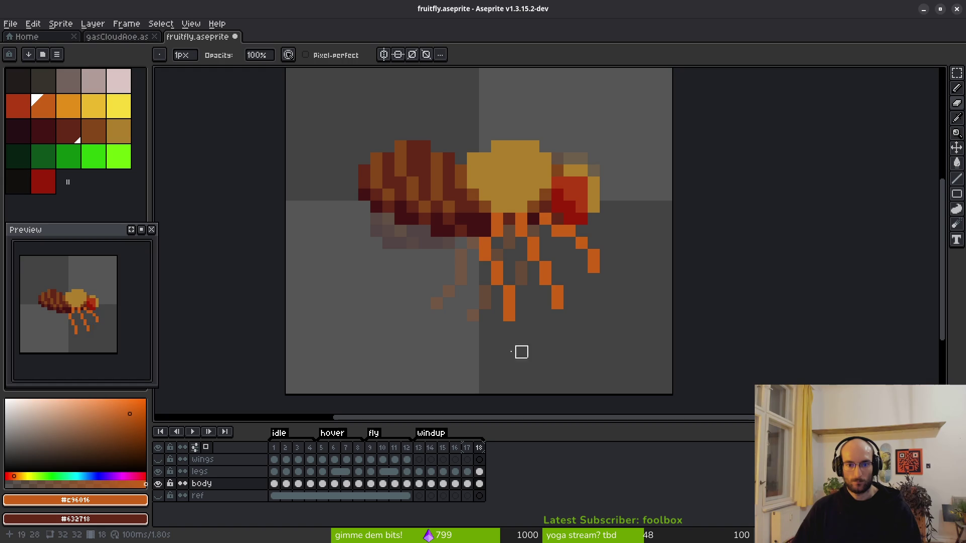
pyautogui.scroll(1, 557, 243)
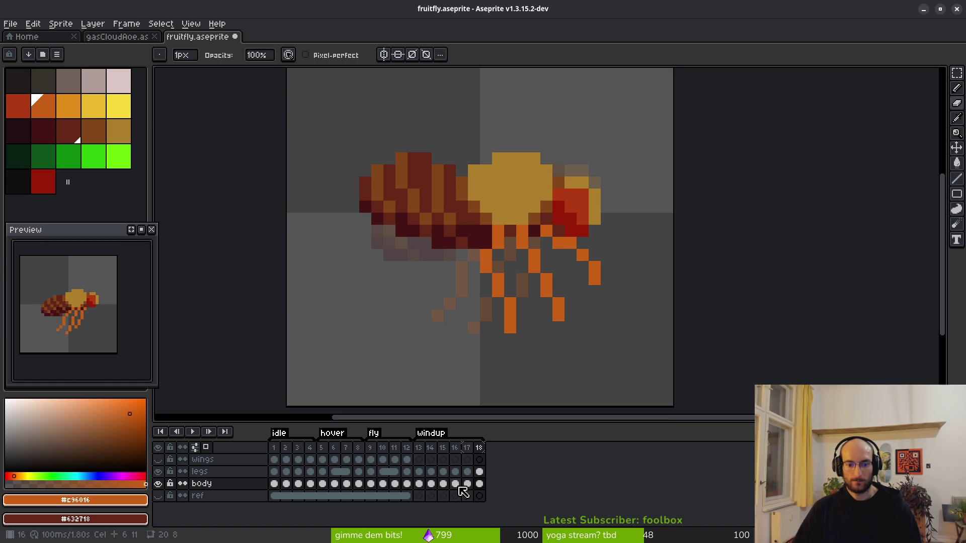
# - Step through the body cels of windup frames 13 to 17
pyautogui.click(444, 484)
pyautogui.click(419, 484)
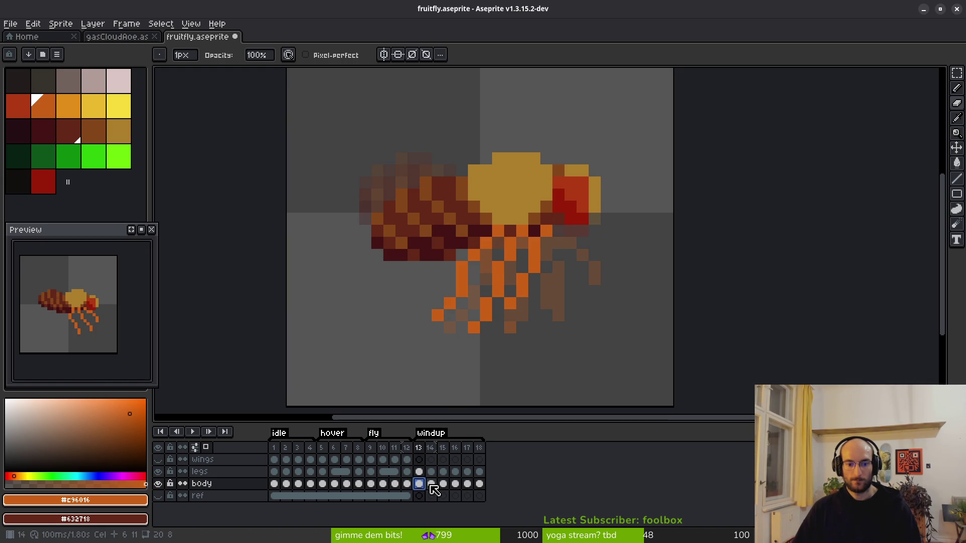
pyautogui.click(431, 485)
pyautogui.click(445, 486)
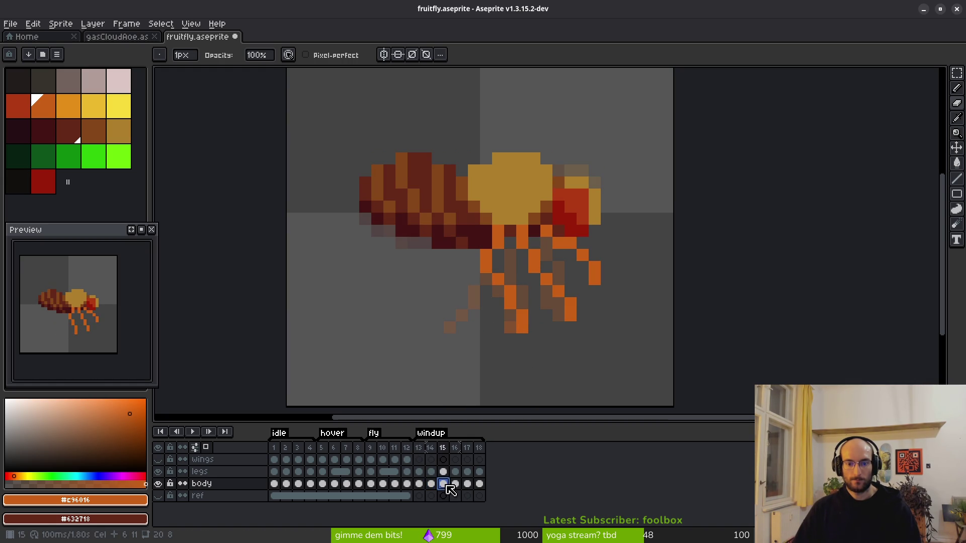
pyautogui.click(455, 485)
pyautogui.click(468, 485)
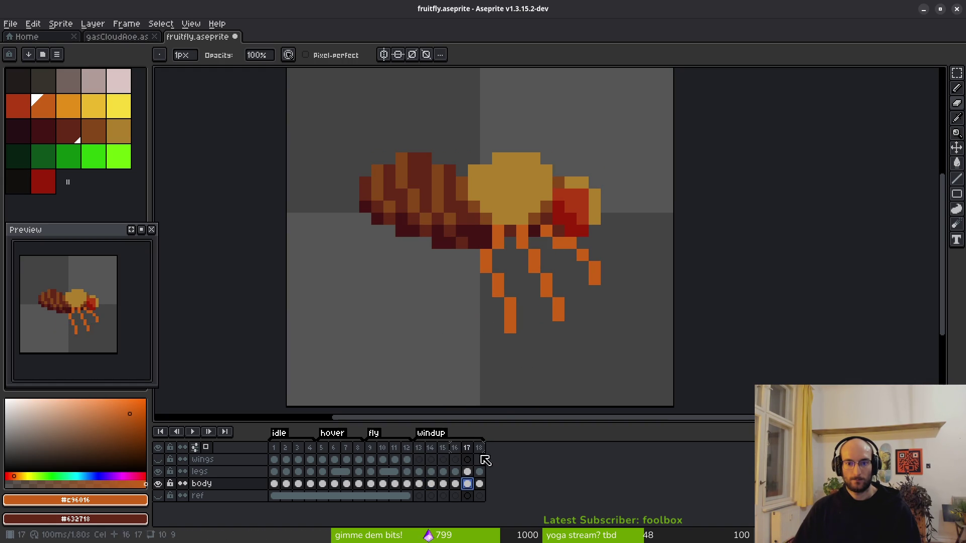
# - Marquee-select the fly's head in frame 17 and raise it one pixel
pyautogui.press('m')
pyautogui.moveTo(550, 174)
pyautogui.mouseDown()
pyautogui.moveTo(615, 251)
pyautogui.moveTo(597, 239)
pyautogui.mouseUp()
pyautogui.click(557, 345)
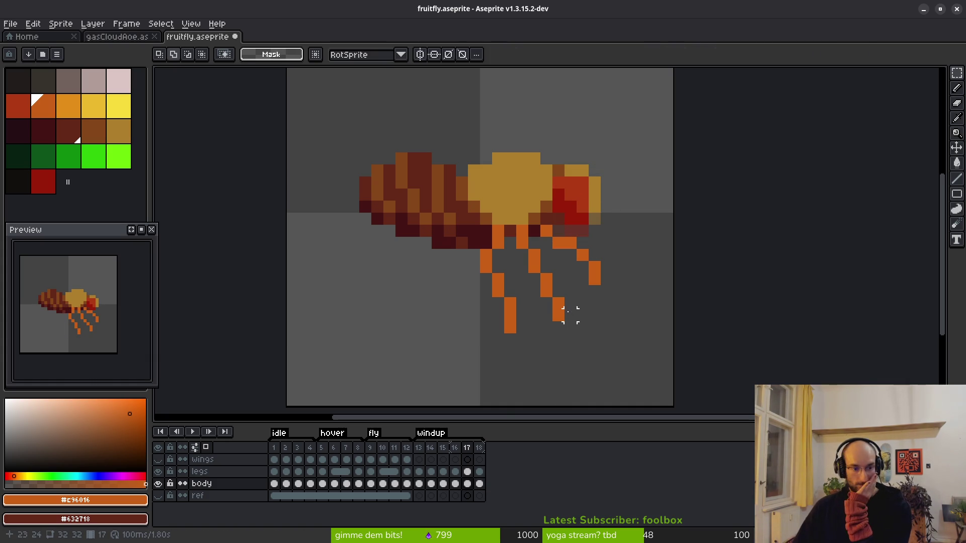
pyautogui.click(455, 484)
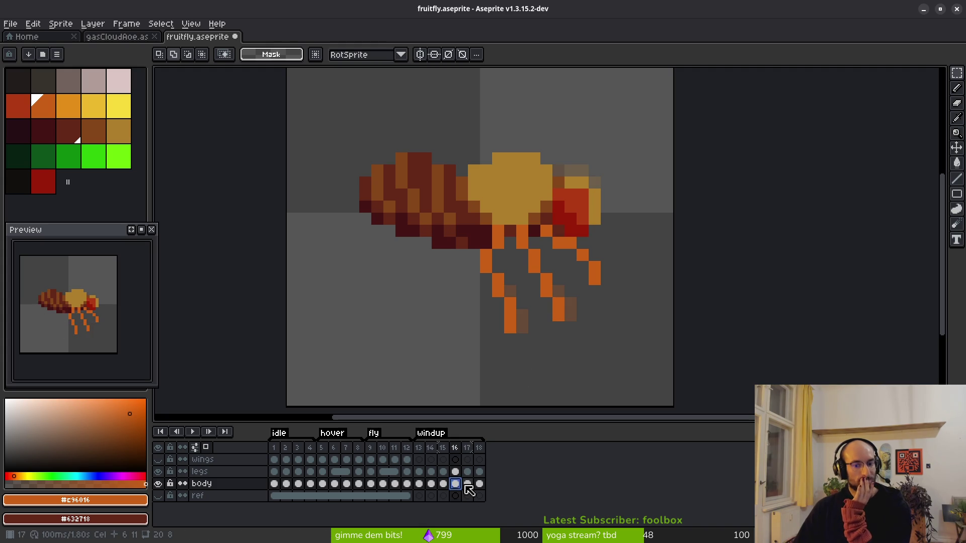
pyautogui.click(480, 484)
# - Compare frames 15–18 and select the legs cel at frame 17
pyautogui.press('i')
pyautogui.press('Left')
pyautogui.press('Left')
pyautogui.press('Right')
pyautogui.press('Right')
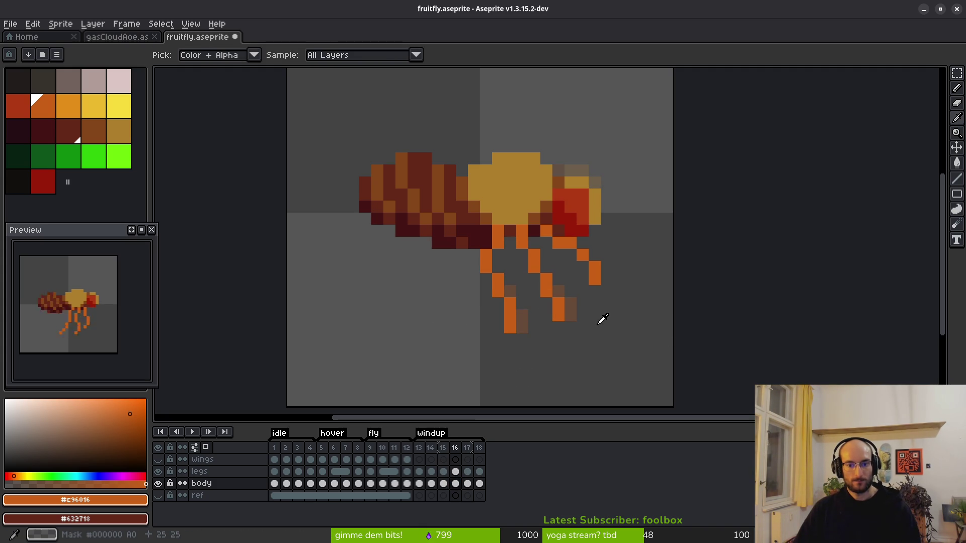
pyautogui.press('Left')
pyautogui.press('Left')
pyautogui.press('Left')
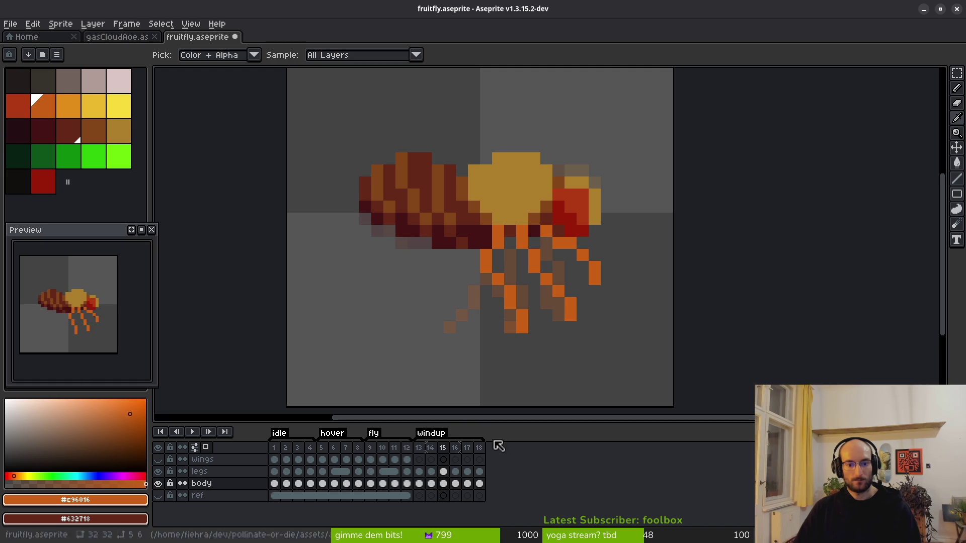
pyautogui.click(443, 471)
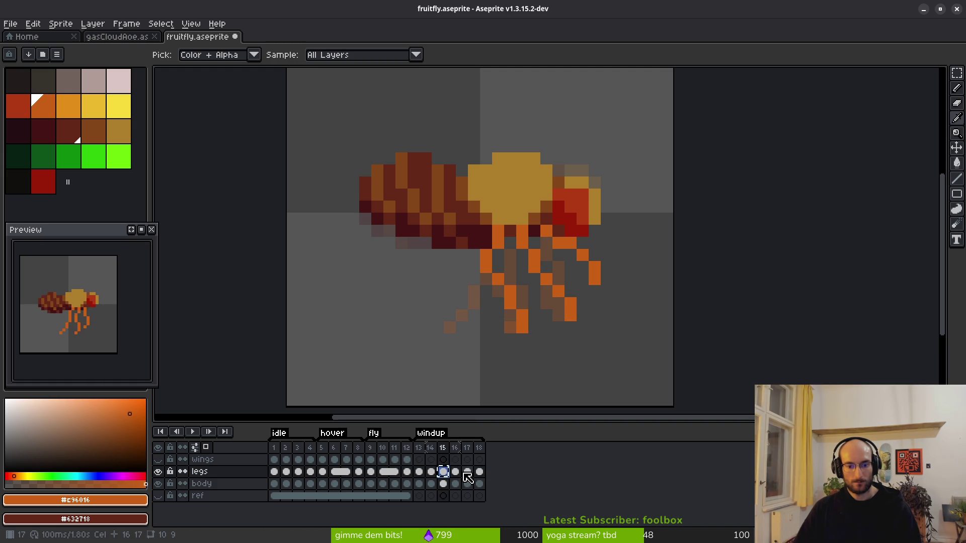
pyautogui.click(464, 474)
# - Zoom in on the legs, add an orange pixel, erase strays and shift one pixel right
pyautogui.press('m')
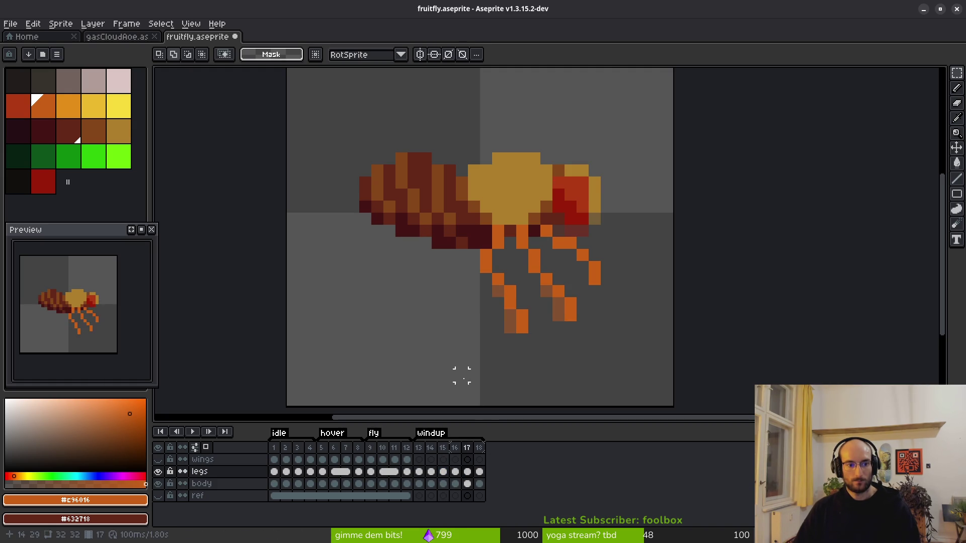
pyautogui.scroll(3, 551, 285)
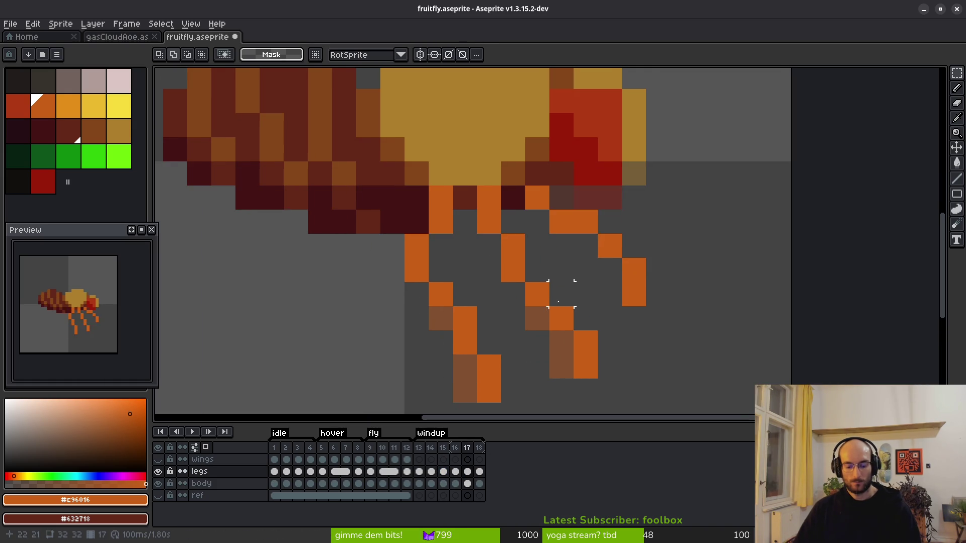
pyautogui.press('f')
pyautogui.click(558, 274)
pyautogui.hotkey('ctrl', 'z')
pyautogui.click(537, 270)
pyautogui.press('e')
pyautogui.click(514, 270)
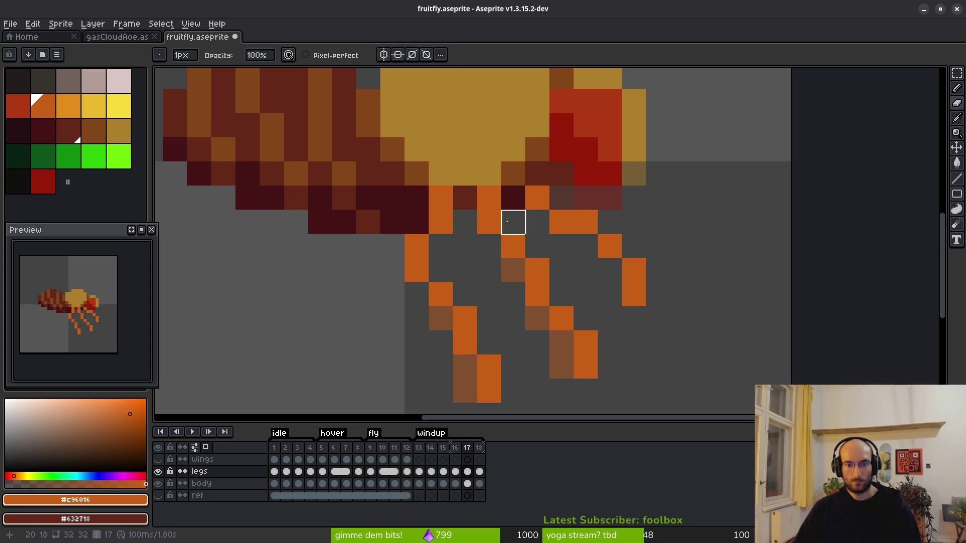
pyautogui.moveTo(489, 222); pyautogui.dragTo(513, 222)
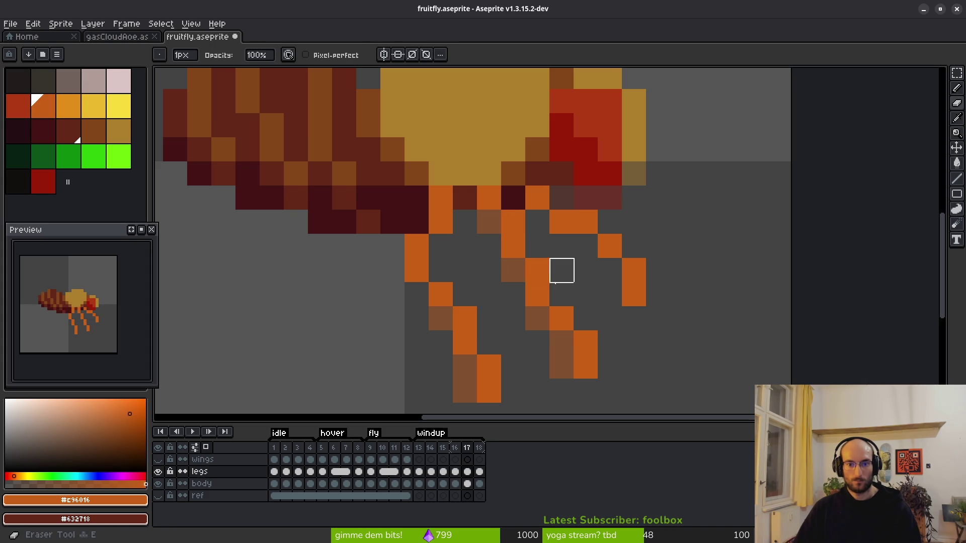
# - Redraw a leg segment in orange, erase old leg pixels, then view frame 15's legs
pyautogui.press('f')
pyautogui.moveTo(440, 246)
pyautogui.mouseDown()
pyautogui.moveTo(440, 270)
pyautogui.moveTo(417, 246)
pyautogui.mouseUp()
pyautogui.press('e')
pyautogui.press('f')
pyautogui.click(489, 295)
pyautogui.scroll(-2, 492, 301)
pyautogui.press('e')
pyautogui.scroll(-1, 517, 342)
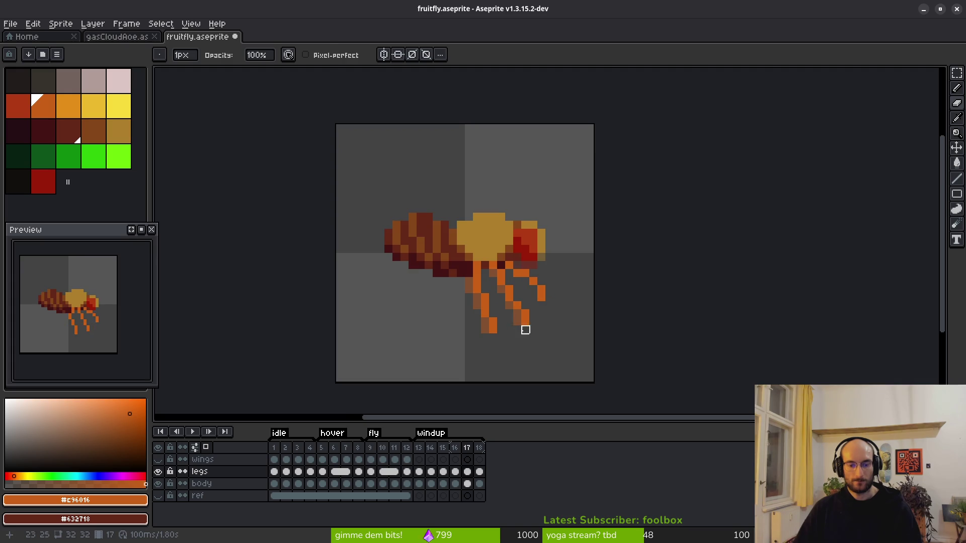
pyautogui.press('b')
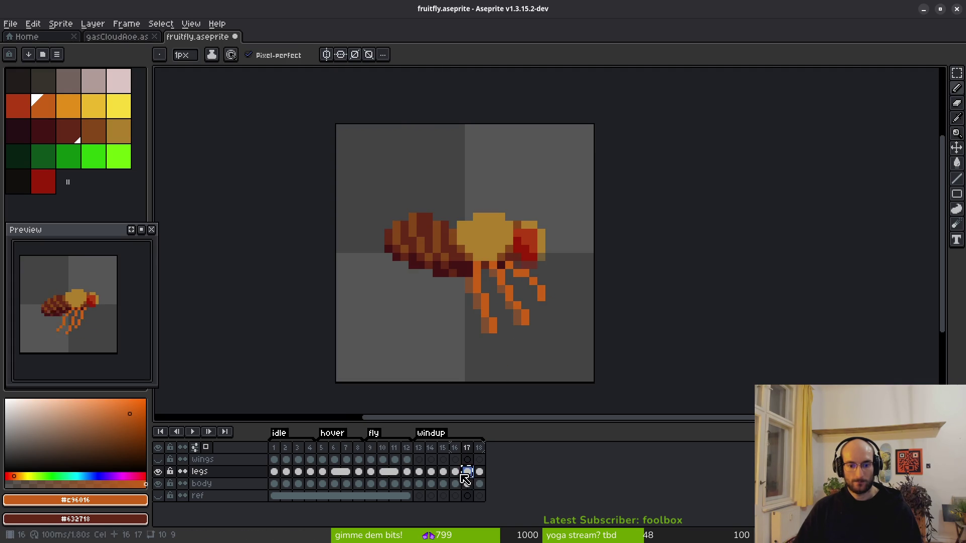
pyautogui.click(443, 472)
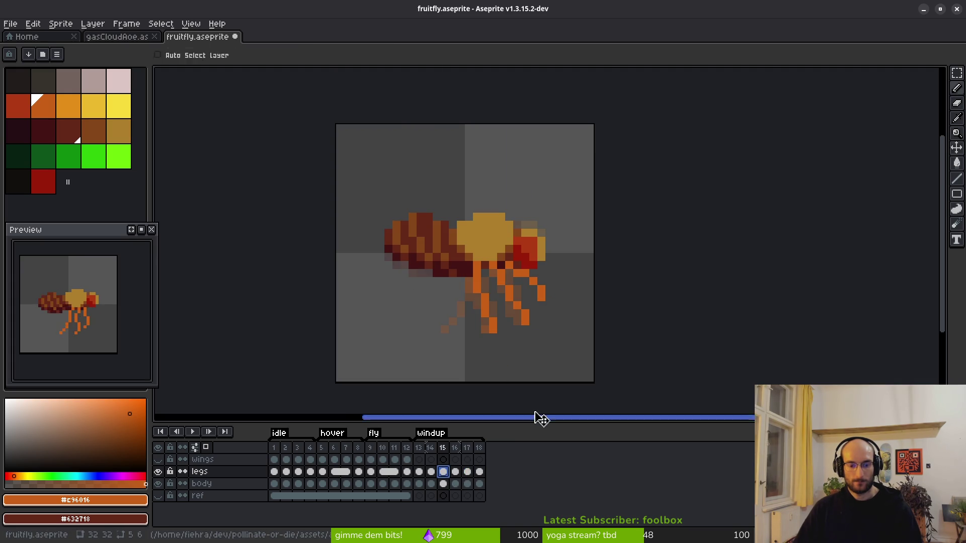
pyautogui.scroll(2, 517, 304)
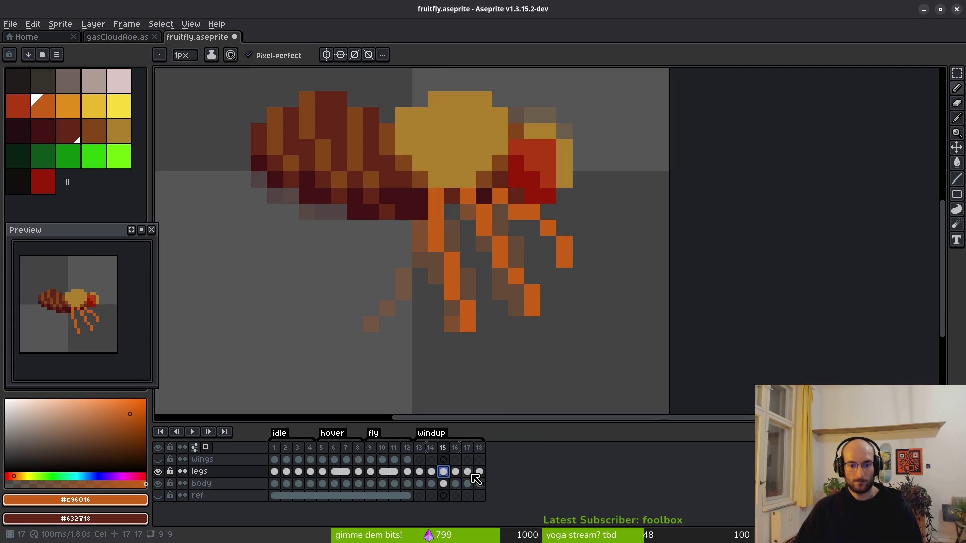
# - Link the legs cels of frames 16 through 18
pyautogui.click(468, 473)
pyautogui.click(446, 473)
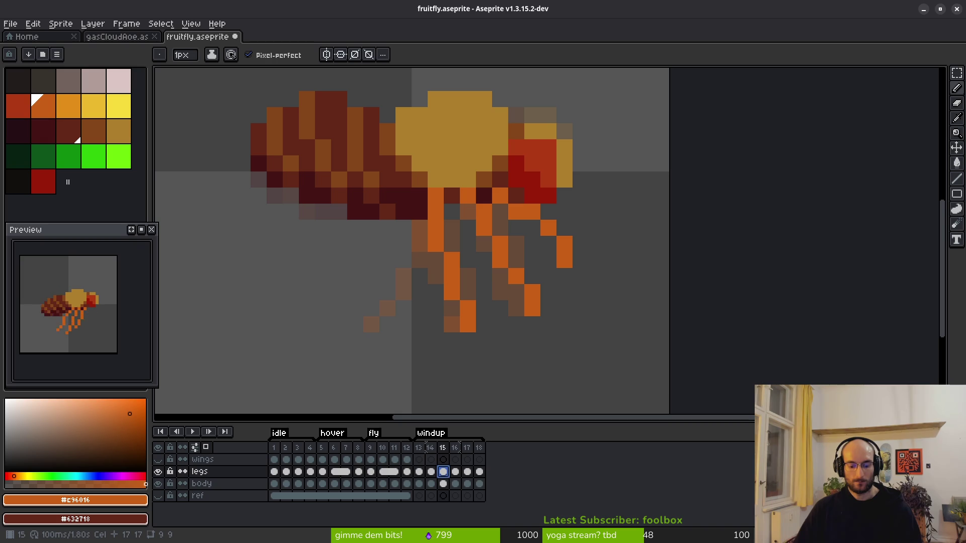
pyautogui.click(468, 473)
pyautogui.rightClick(468, 473)
pyautogui.press('Escape')
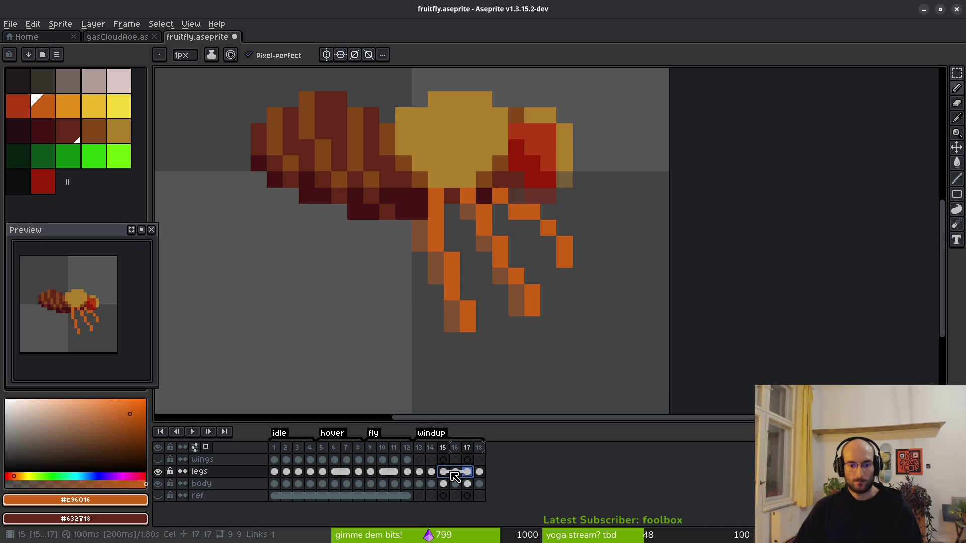
pyautogui.press('Left')
pyautogui.keyDown('shift'); pyautogui.click(479, 472); pyautogui.keyUp('shift')
pyautogui.rightClick(479, 472)
pyautogui.press('Escape')
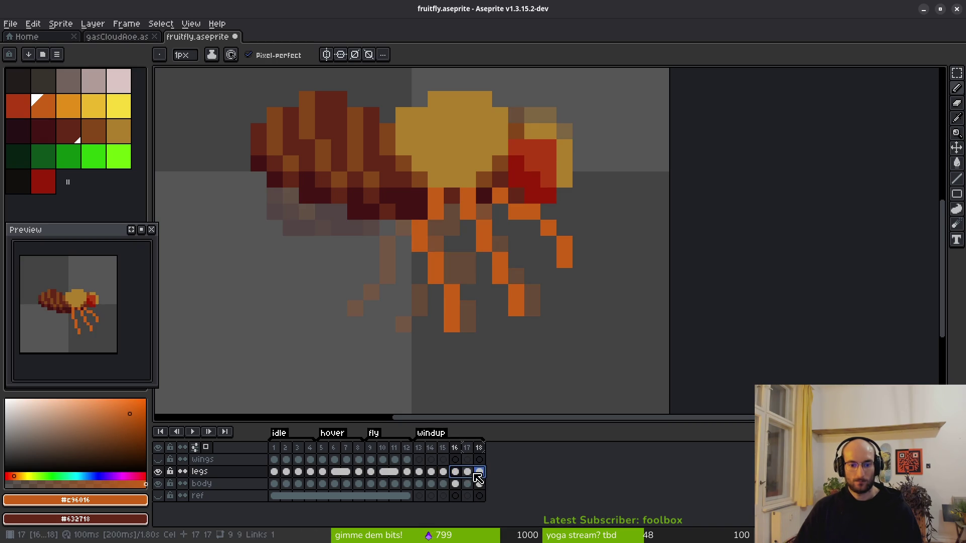
pyautogui.rightClick(478, 475)
pyautogui.click(493, 506)
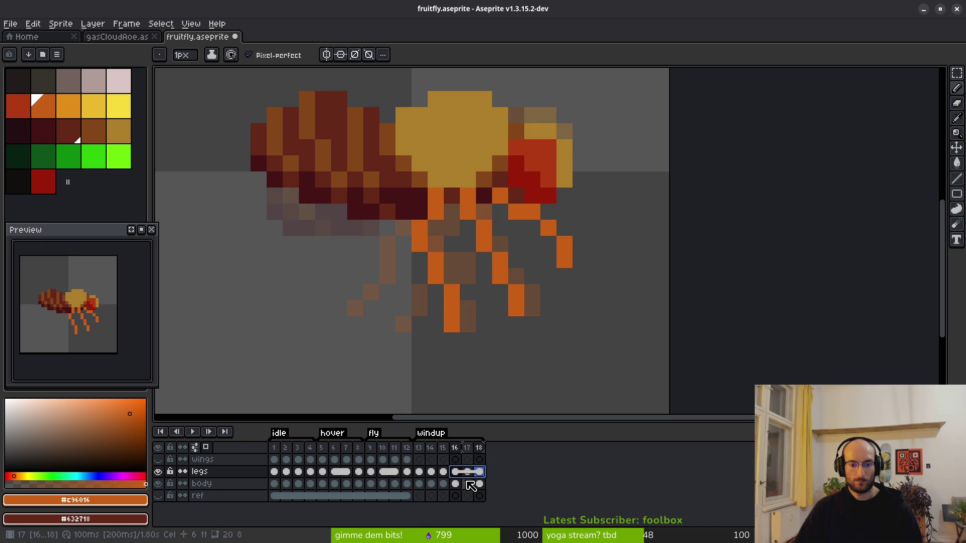
# - Inspect body cels 16–18, leaving them unlinked, and view frame 17's body
pyautogui.click(454, 485)
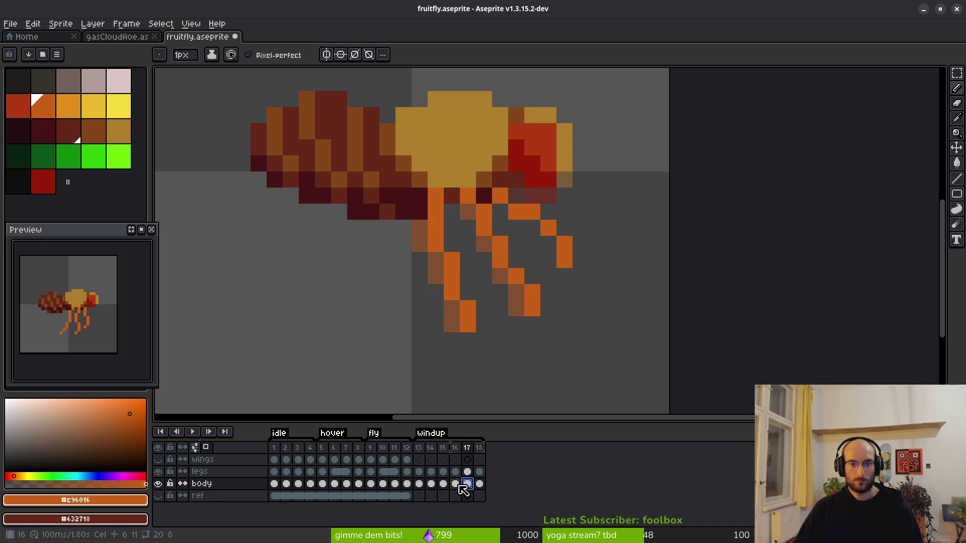
pyautogui.press('Right')
pyautogui.click(479, 484)
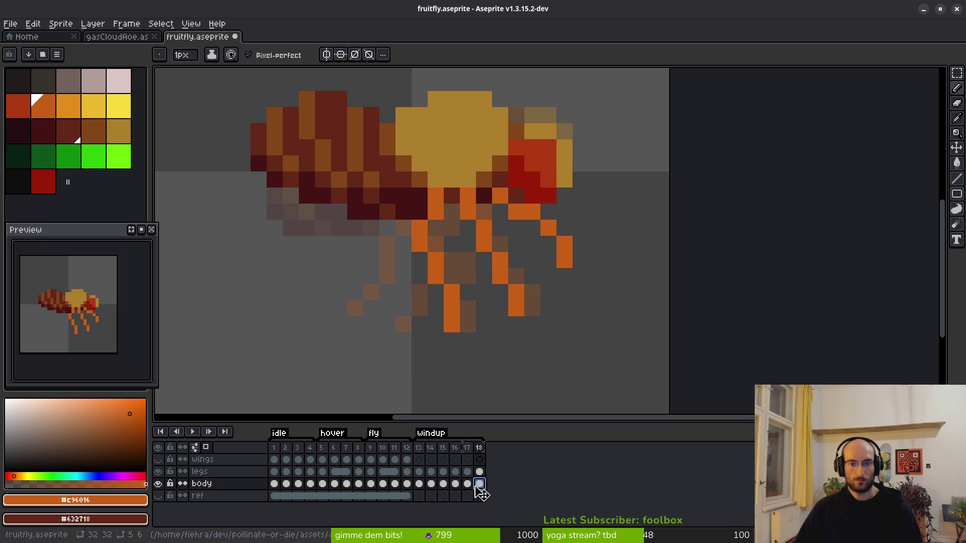
pyautogui.keyDown('shift'); pyautogui.click(456, 485); pyautogui.keyUp('shift')
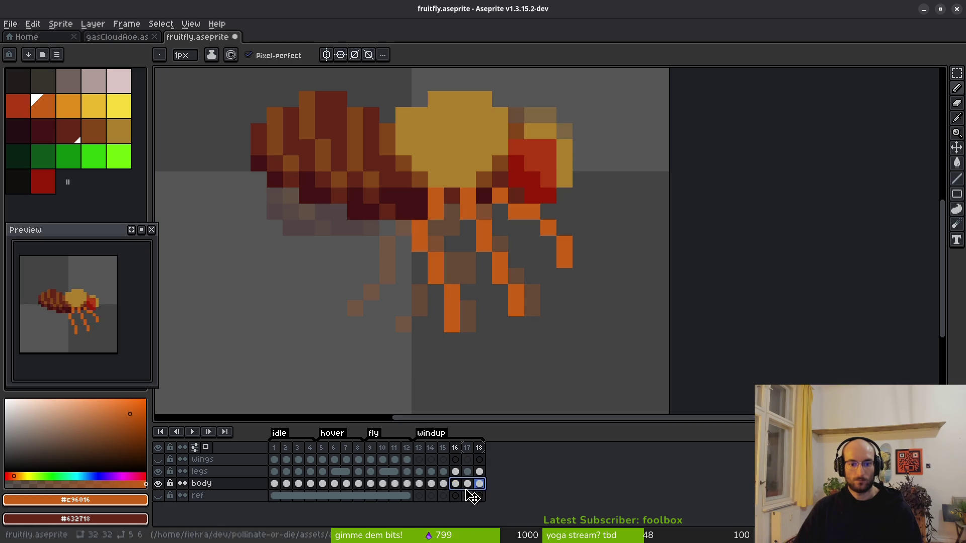
pyautogui.rightClick(459, 484)
pyautogui.click(443, 484)
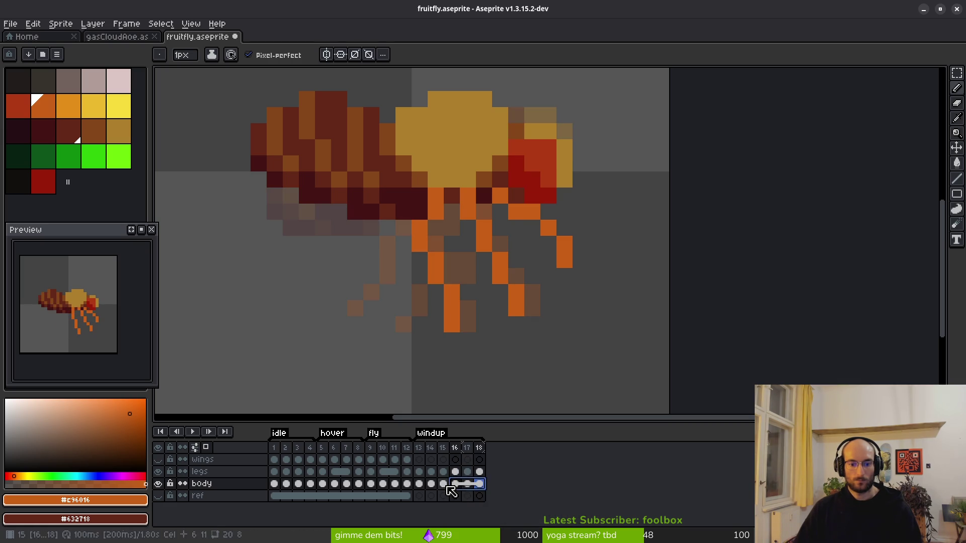
pyautogui.click(468, 485)
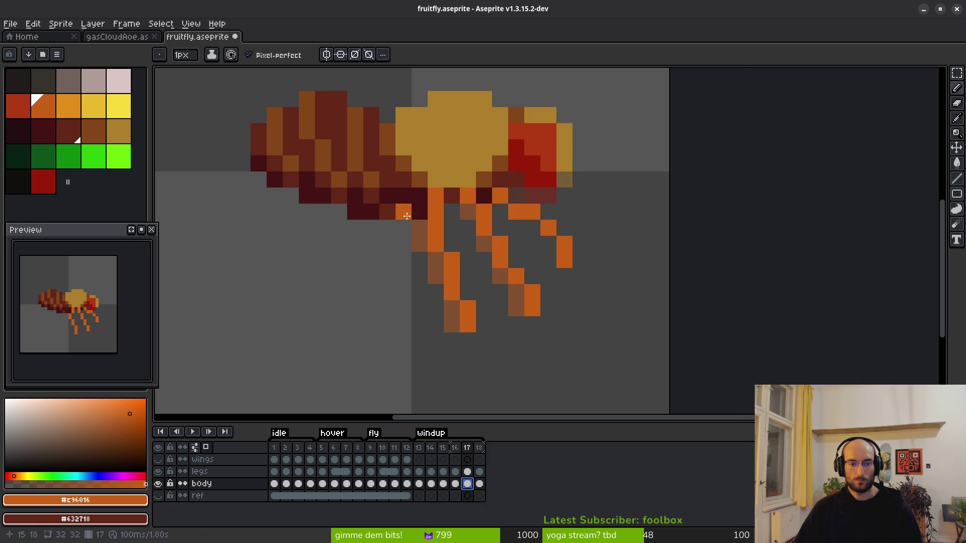
pyautogui.hscroll(-1, 443, 240)
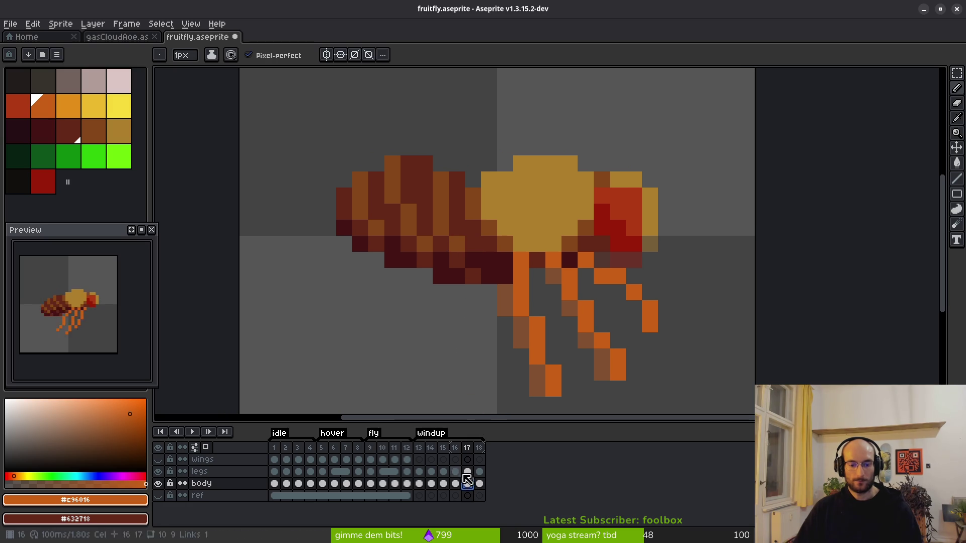
pyautogui.scroll(2, 456, 246)
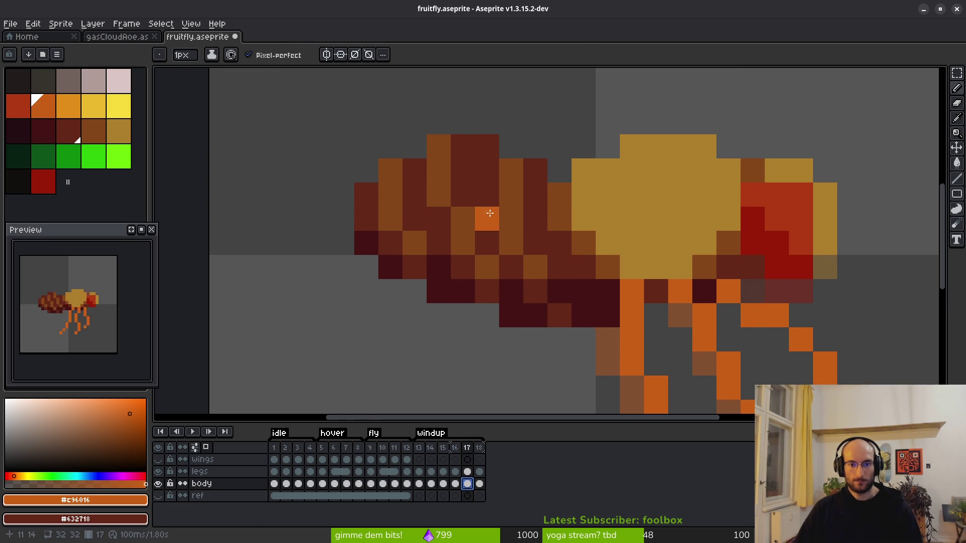
# - Try colour and rectangular selections around the fly's abdomen, then clear them
pyautogui.press('w')
pyautogui.click(511, 146)
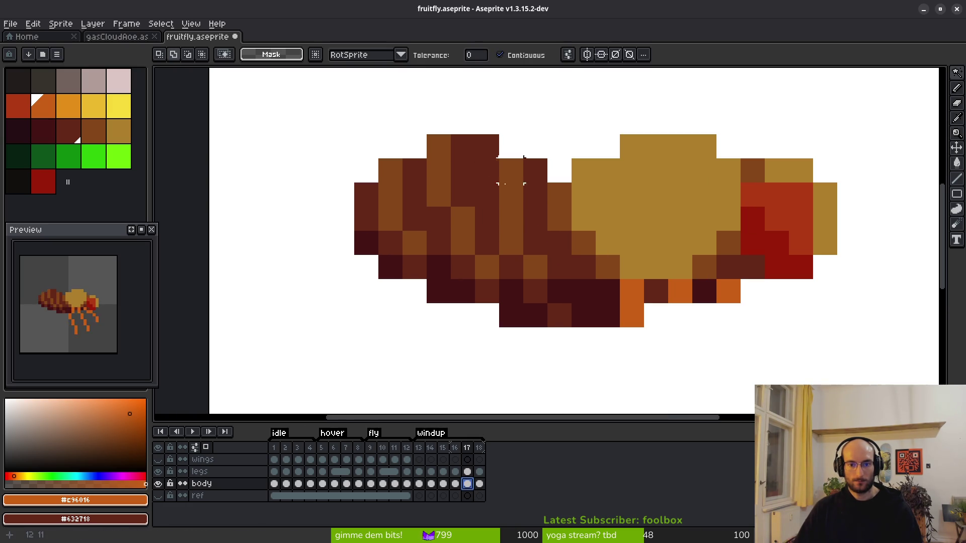
pyautogui.hotkey('ctrl', 'd')
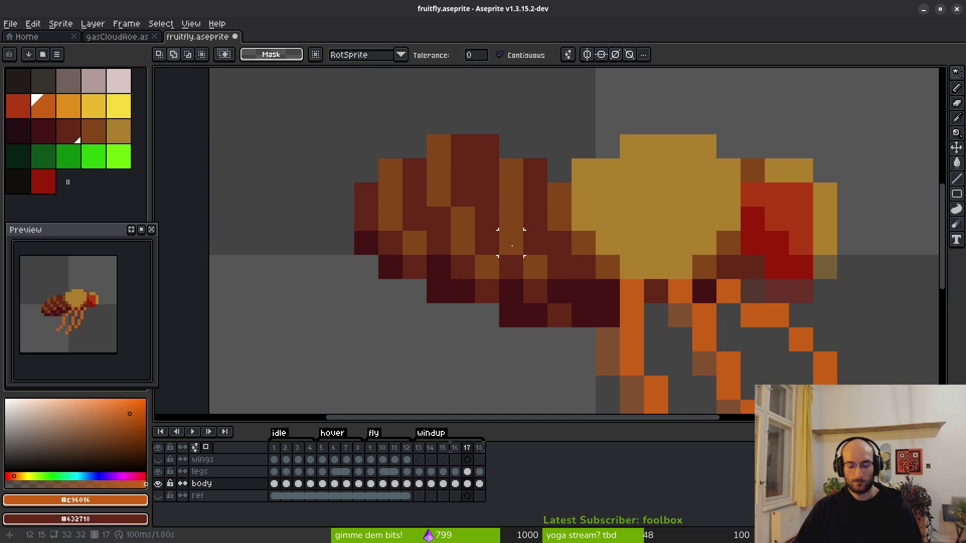
pyautogui.press('m')
pyautogui.moveTo(511, 135); pyautogui.dragTo(450, 229)
pyautogui.moveTo(501, 132); pyautogui.dragTo(328, 330)
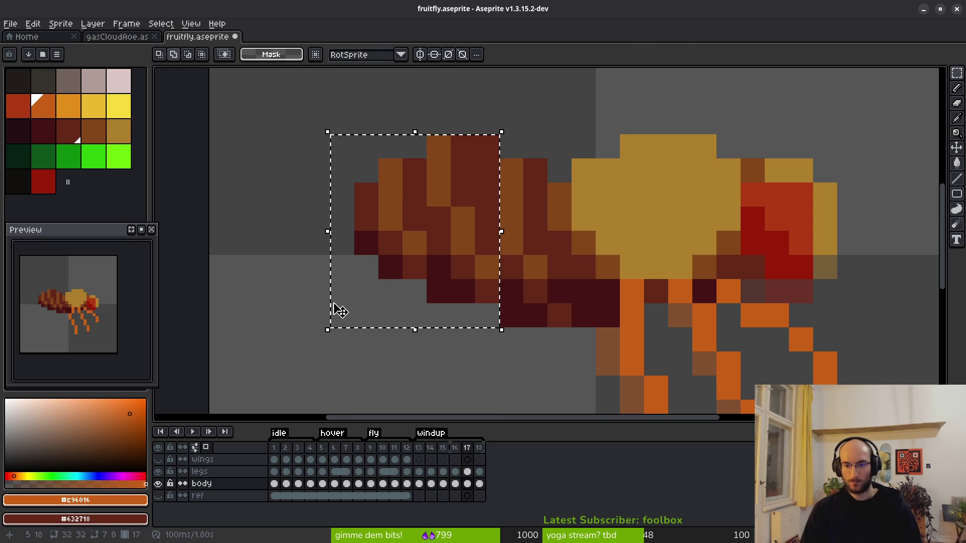
pyautogui.hotkey('ctrl', 'd')
# - Flip between windup frames 15 through 18 to compare the fly's body poses
pyautogui.scroll(-3, 490, 241)
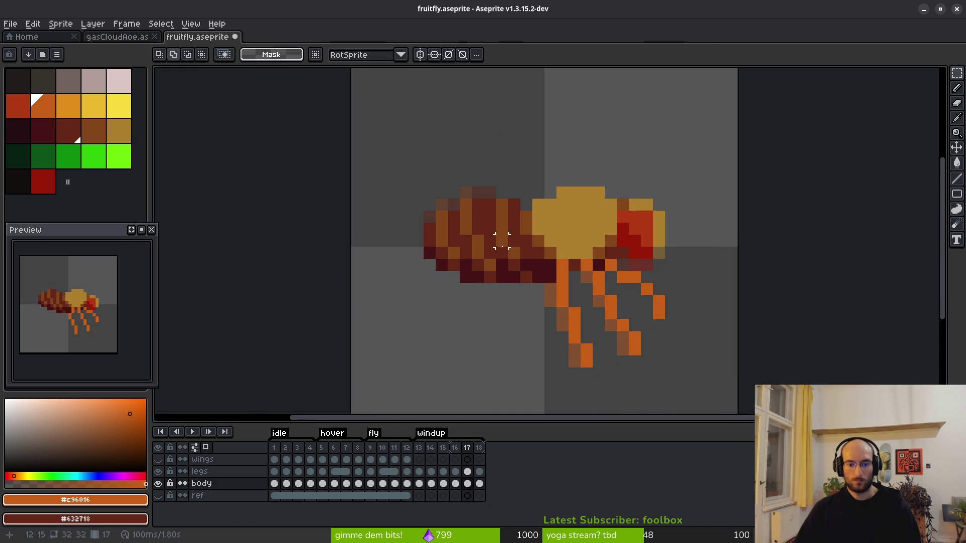
pyautogui.click(445, 485)
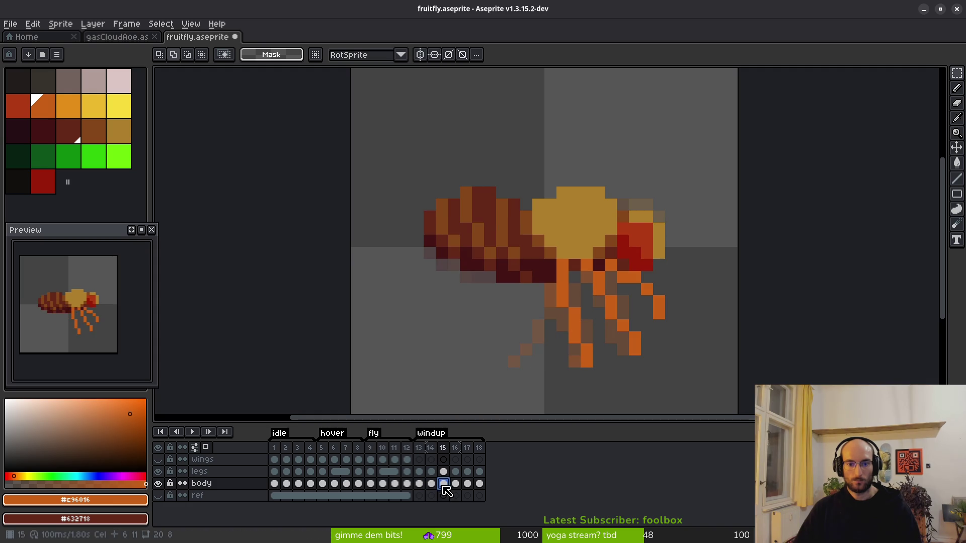
pyautogui.click(456, 485)
pyautogui.click(468, 486)
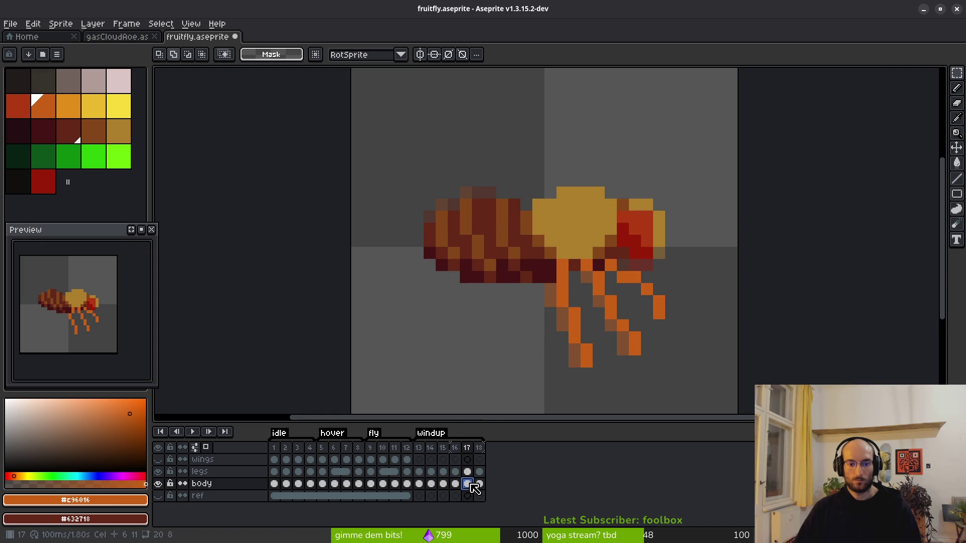
pyautogui.click(479, 484)
pyautogui.click(456, 485)
pyautogui.click(467, 485)
pyautogui.click(456, 485)
pyautogui.click(467, 485)
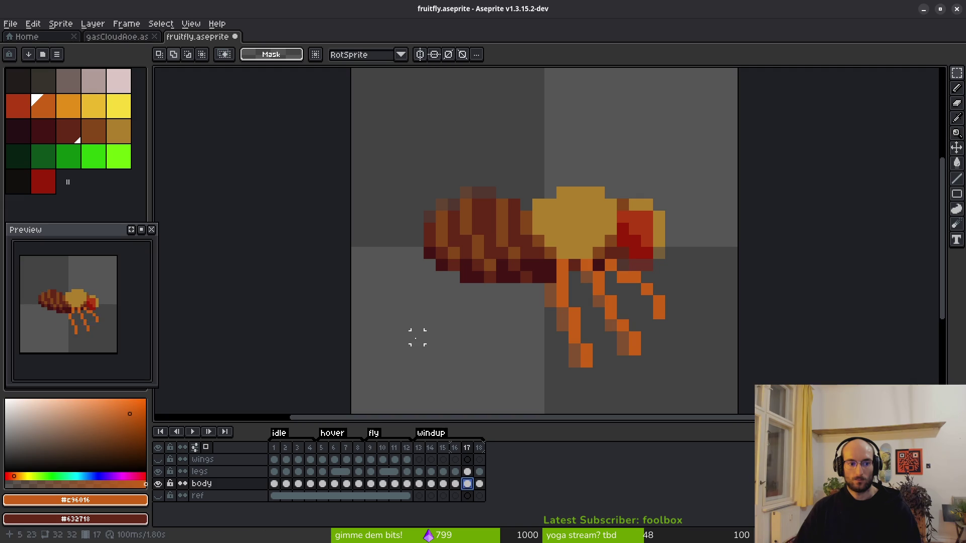
pyautogui.scroll(1, 523, 273)
pyautogui.scroll(-1, 509, 283)
pyautogui.press('.')
pyautogui.press('i')
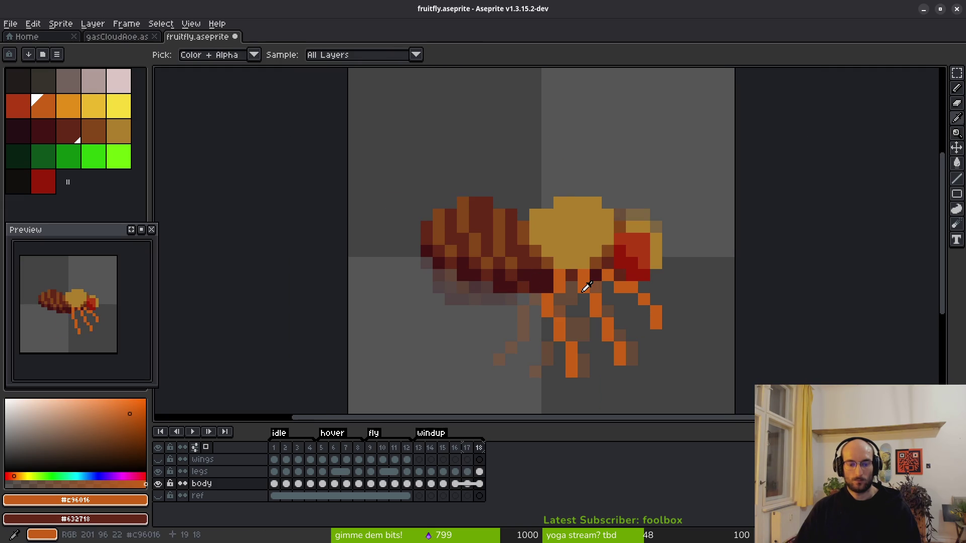
pyautogui.press(',')
pyautogui.press(',')
pyautogui.press(',')
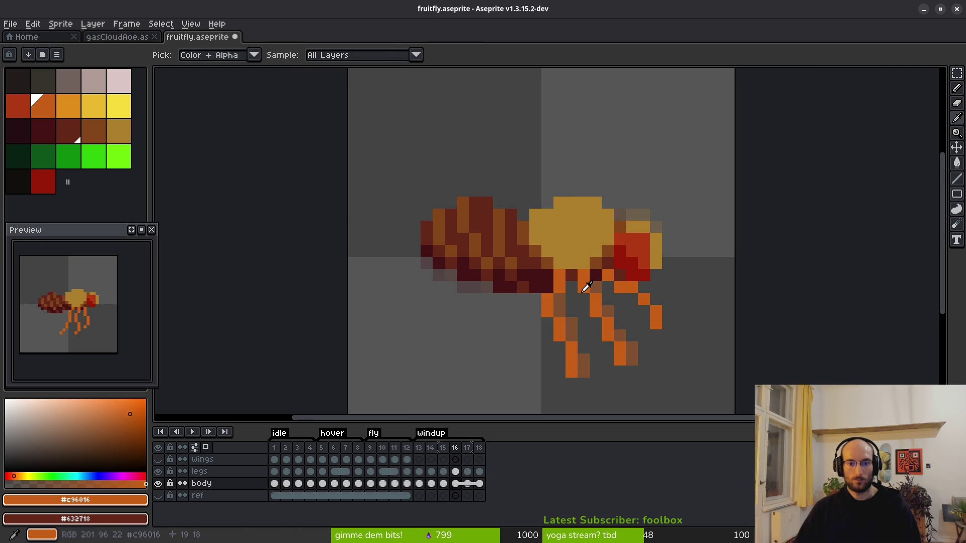
pyautogui.press('.')
pyautogui.press('.')
pyautogui.press('m')
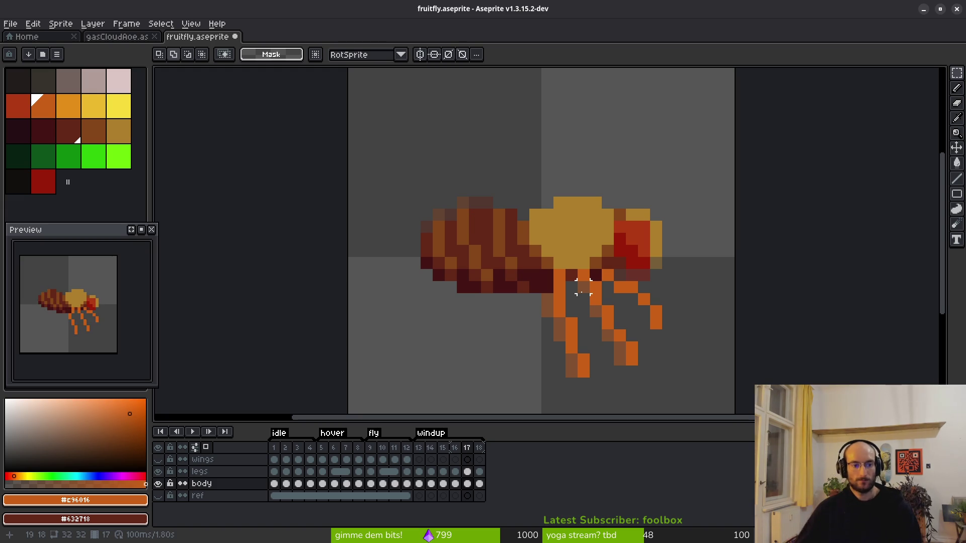
# - Save fruitfly.aseprite and bring up frame 9 of the fly animation
pyautogui.hotkey('ctrl', 's')
pyautogui.moveTo(552, 279); pyautogui.dragTo(578, 283)
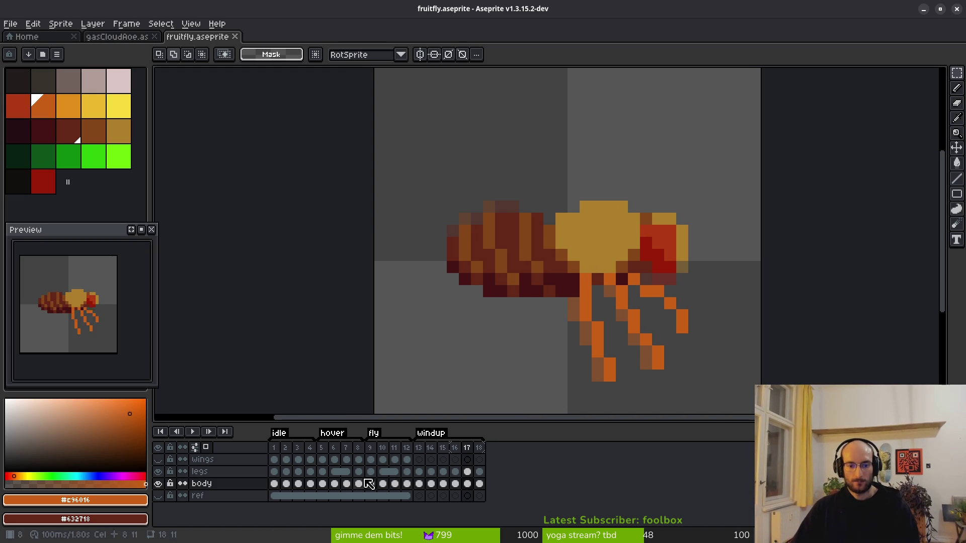
pyautogui.click(376, 459)
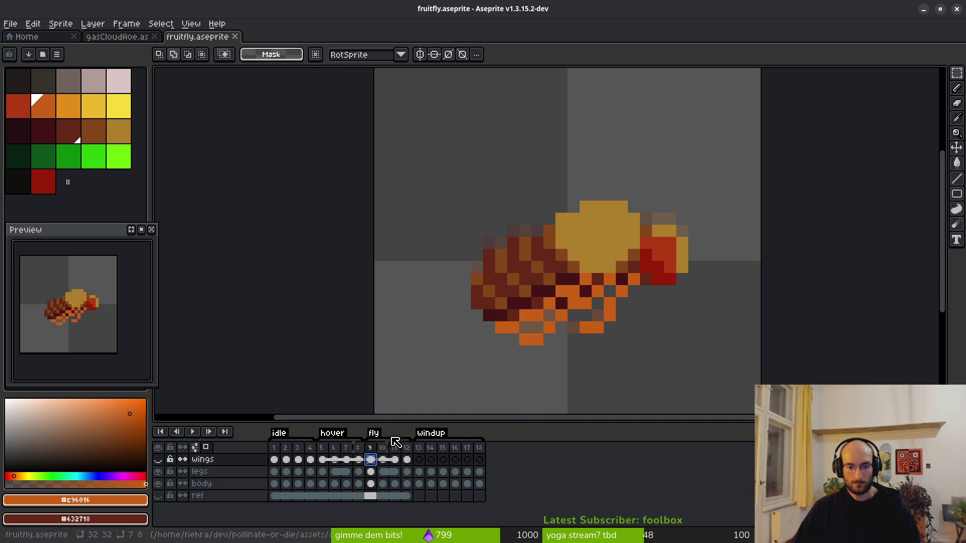
# - Show the wings layer and paste the wings into windup frames 13–17, playing to check
pyautogui.click(158, 459)
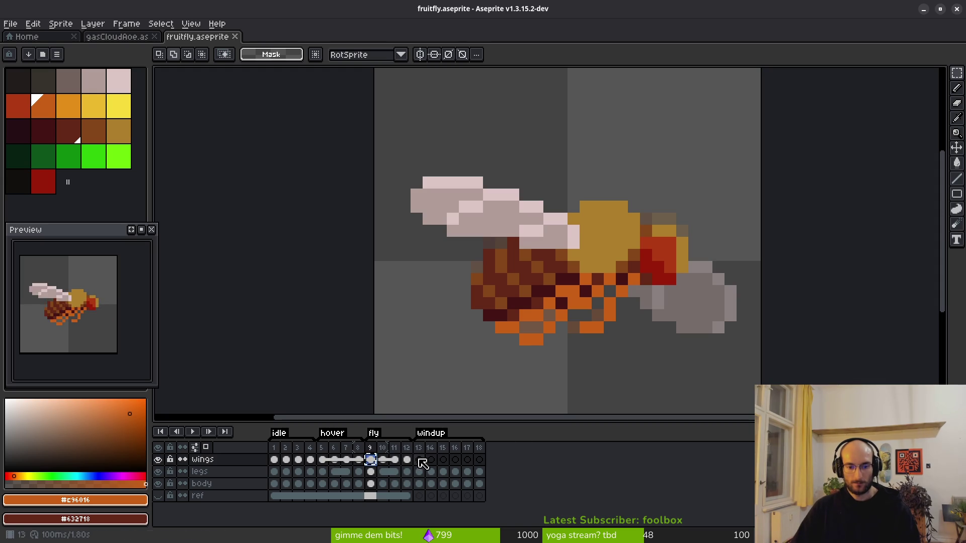
pyautogui.click(419, 459)
pyautogui.hotkey('ctrl', 'v')
pyautogui.press('Return')
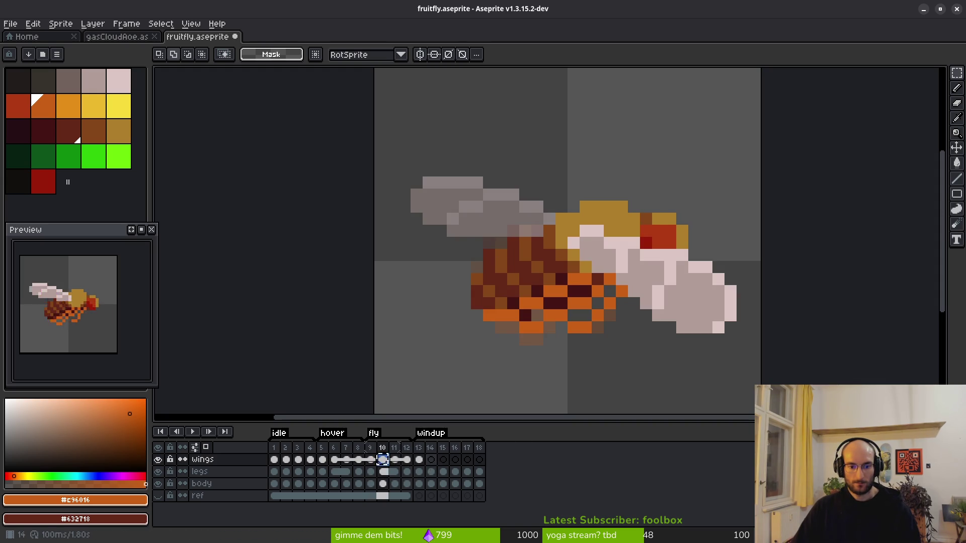
pyautogui.click(431, 460)
pyautogui.click(456, 460)
pyautogui.click(479, 460)
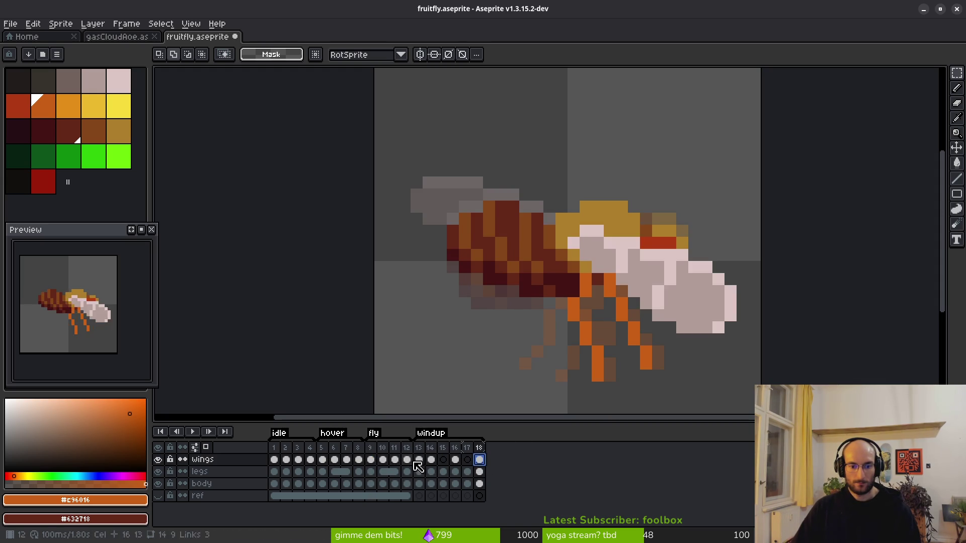
pyautogui.click(443, 460)
pyautogui.click(468, 459)
pyautogui.press('Return')
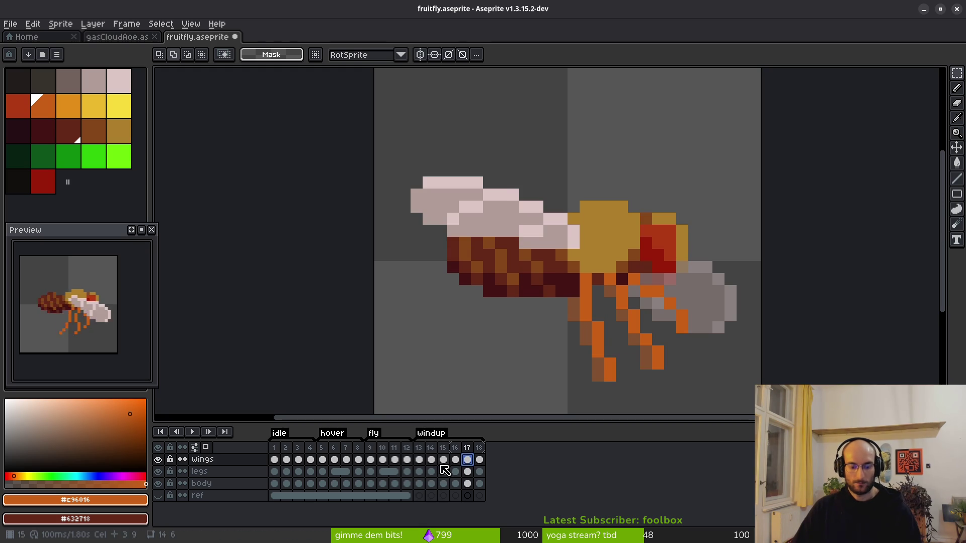
# - Select the wings cels from frame 5 through 17 and link them, then undo the link
pyautogui.moveTo(468, 460); pyautogui.dragTo(421, 462)
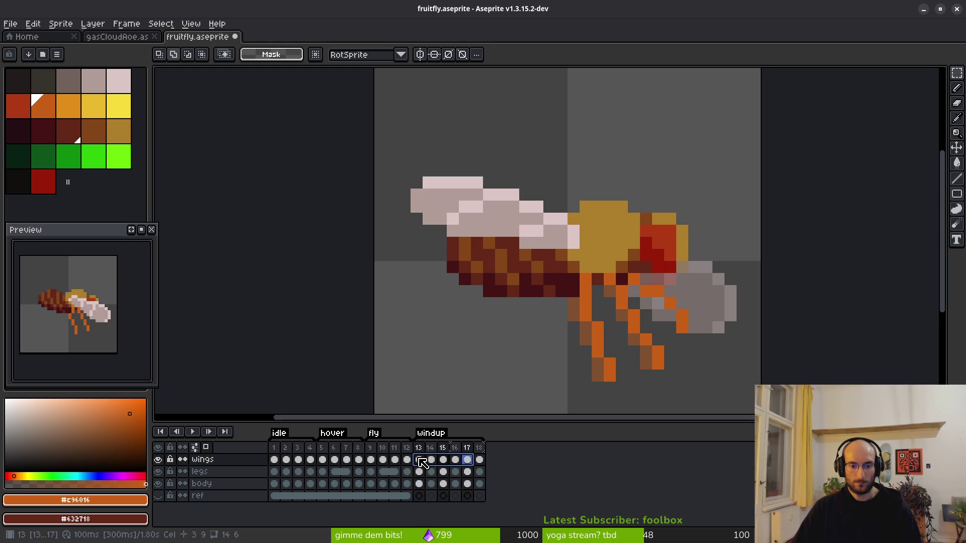
pyautogui.keyDown('shift'); pyautogui.click(397, 466); pyautogui.keyUp('shift')
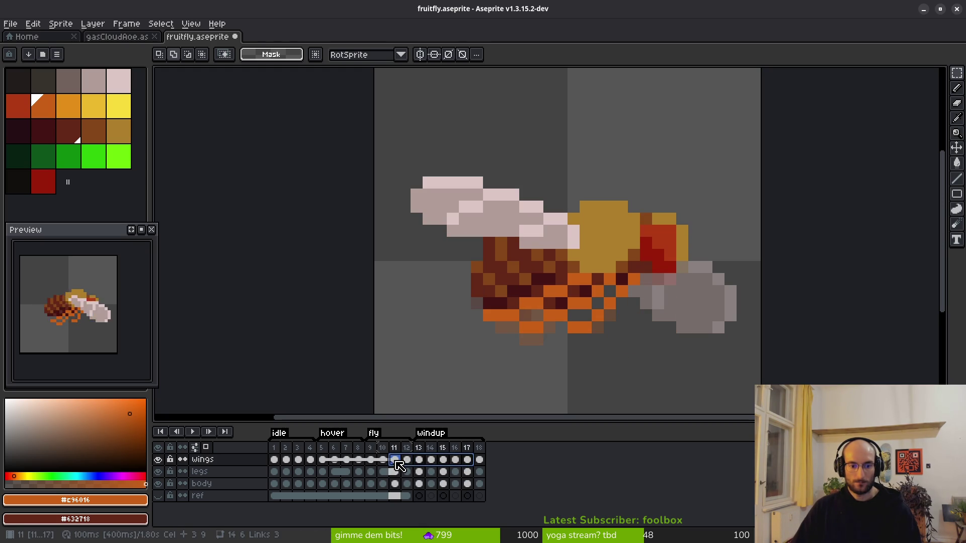
pyautogui.click(322, 460)
pyautogui.keyDown('shift'); pyautogui.click(390, 462); pyautogui.keyUp('shift')
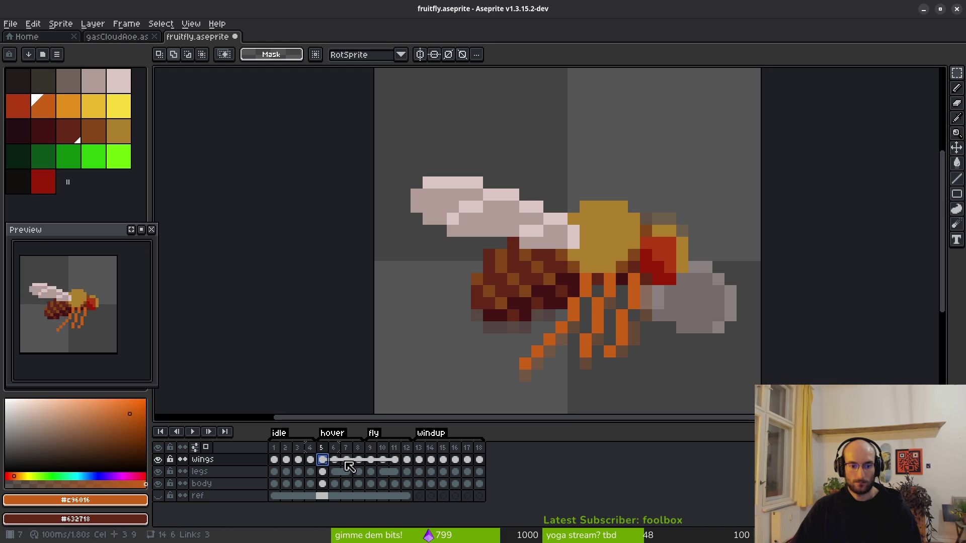
pyautogui.keyDown('shift'); pyautogui.click(443, 461); pyautogui.keyUp('shift')
pyautogui.keyDown('shift'); pyautogui.click(468, 461); pyautogui.keyUp('shift')
pyautogui.rightClick(418, 460)
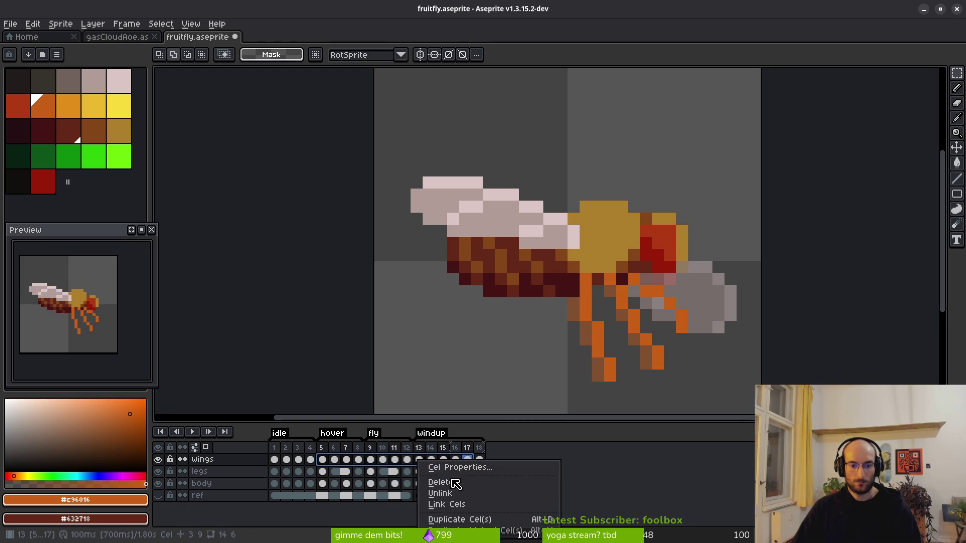
pyautogui.click(442, 505)
pyautogui.hotkey('ctrl', 'z')
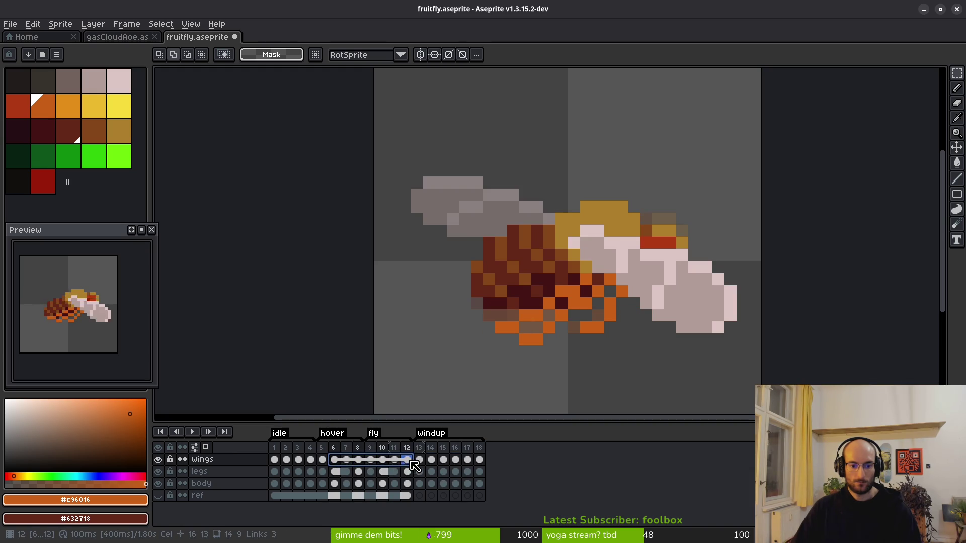
# - Link the wings cels of frames 6–18 and save fruitfly.aseprite
pyautogui.keyDown('shift'); pyautogui.click(480, 459); pyautogui.keyUp('shift')
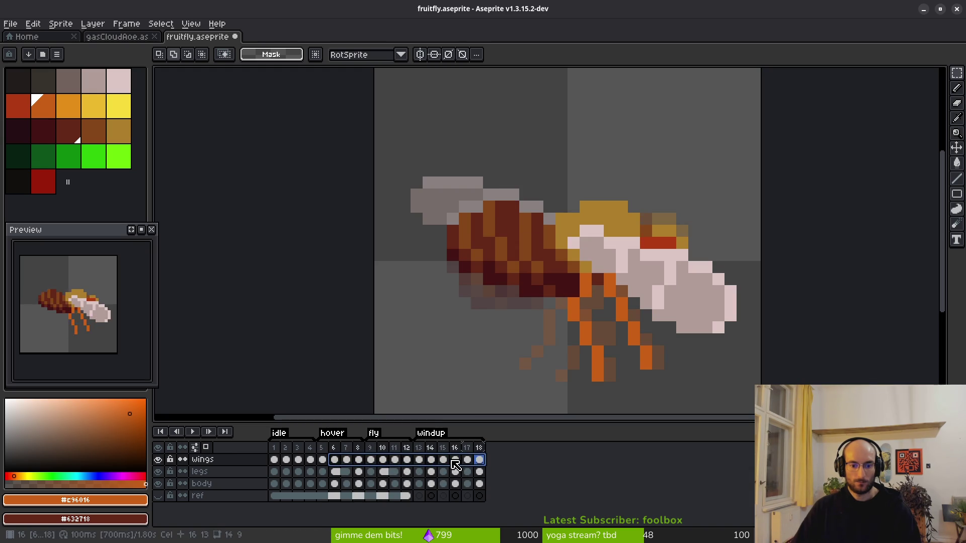
pyautogui.rightClick(457, 460)
pyautogui.click(509, 503)
pyautogui.hotkey('ctrl', 's')
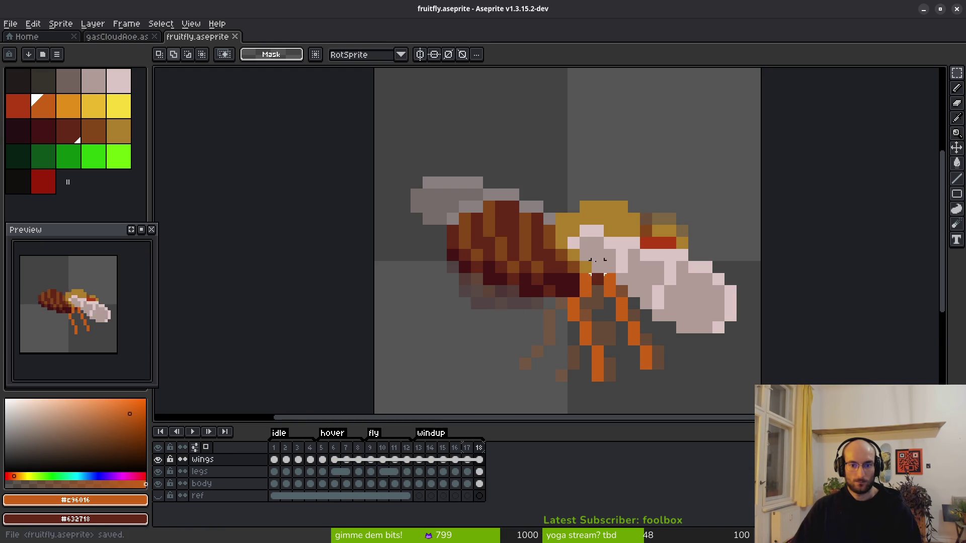
pyautogui.scroll(-2, 567, 274)
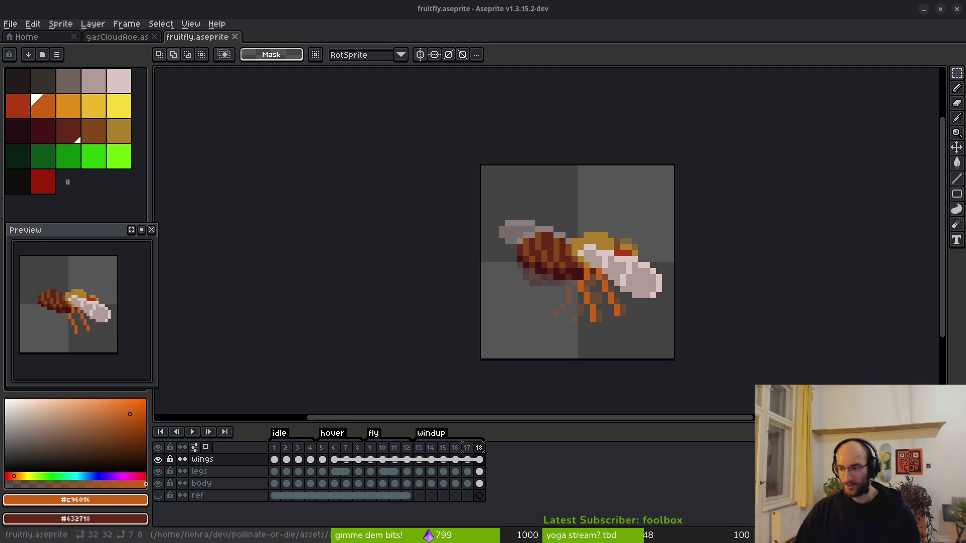
pyautogui.moveTo(540, 320); pyautogui.dragTo(481, 305)
# - Save, compare the frame 17 and 18 poses, and append two empty frames after the windup
pyautogui.hotkey('ctrl', 's')
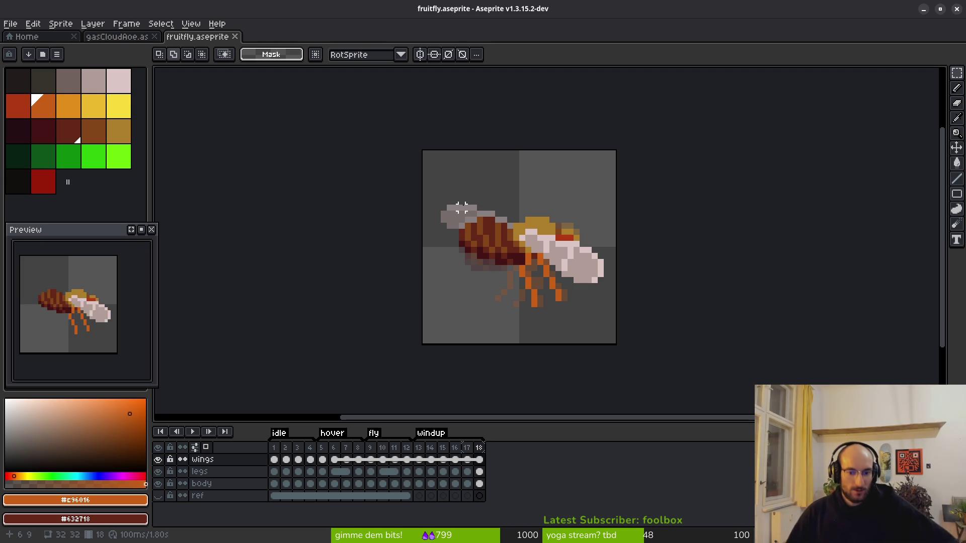
pyautogui.press('Left')
pyautogui.press('Left')
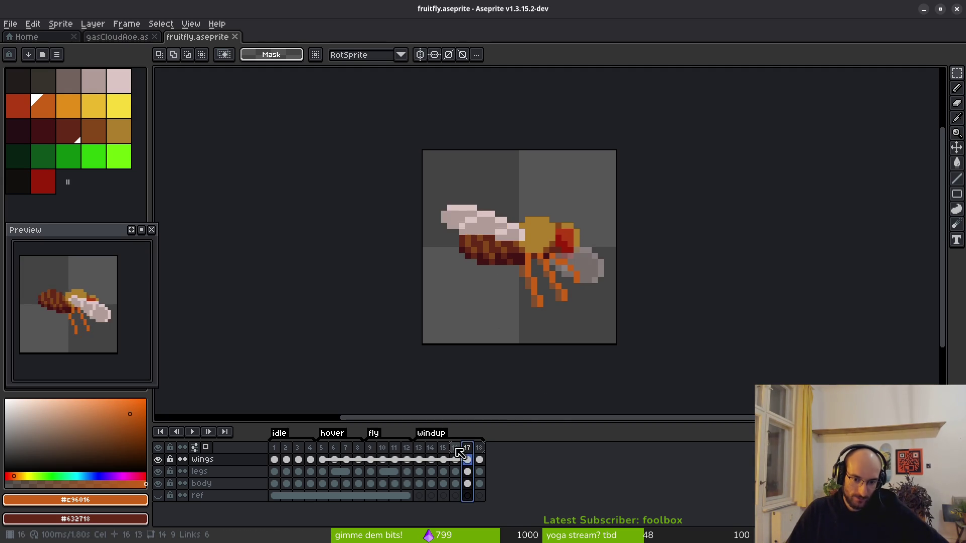
pyautogui.click(472, 454)
pyautogui.click(478, 451)
pyautogui.click(468, 451)
pyautogui.click(484, 451)
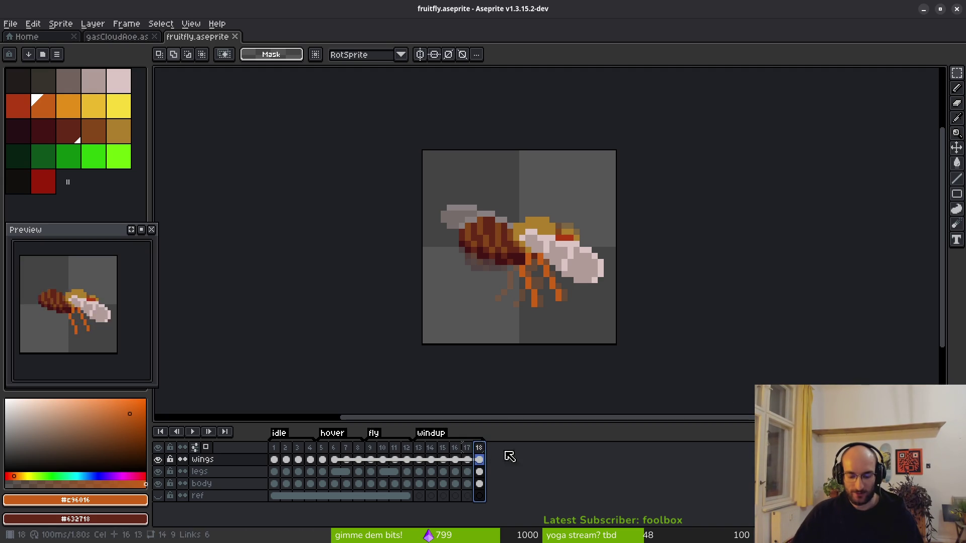
pyautogui.hotkey('alt', 'b')
pyautogui.hotkey('alt', 'b')
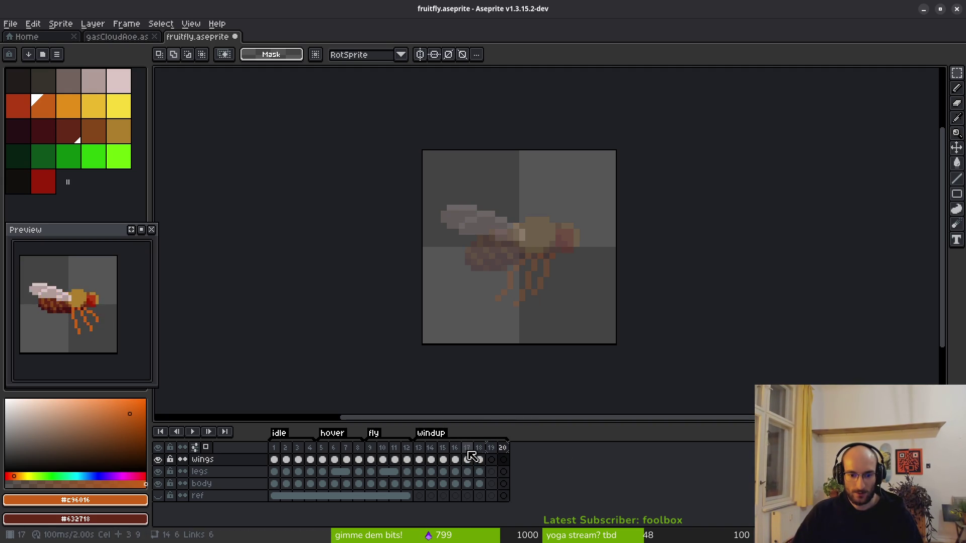
# - Paste the fly cels into frame 19 and link the wings cels of frames 17–19
pyautogui.click(471, 459)
pyautogui.click(492, 455)
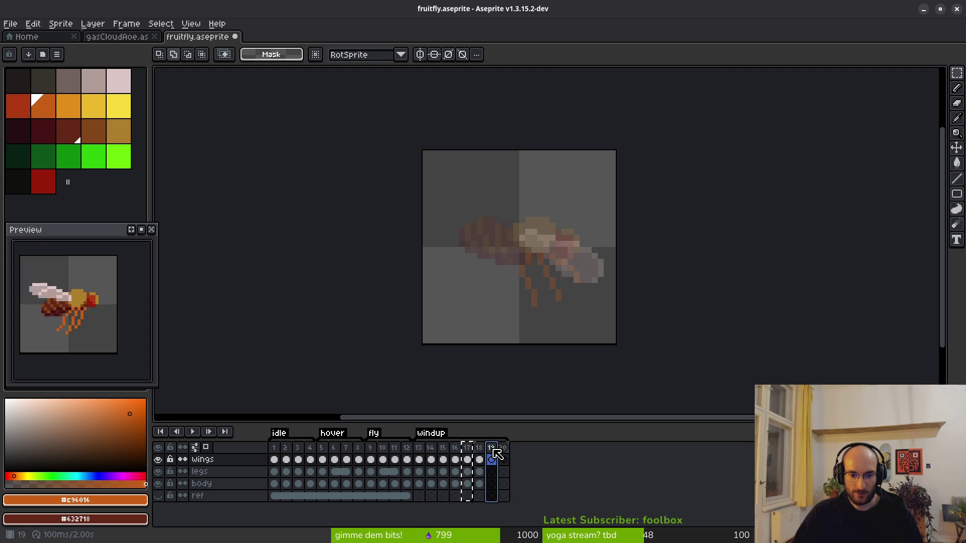
pyautogui.hotkey('ctrl', 'v')
pyautogui.click(468, 459)
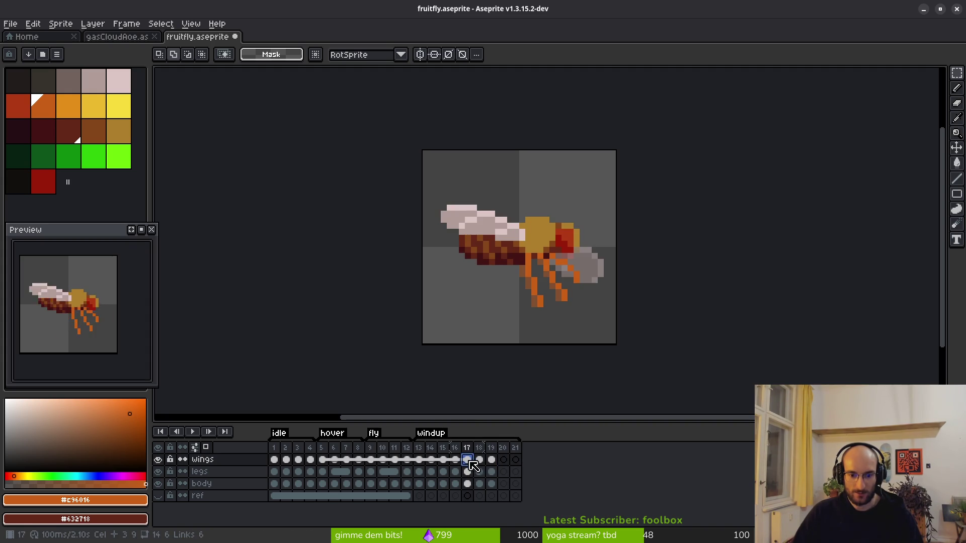
pyautogui.keyDown('shift'); pyautogui.click(491, 459); pyautogui.keyUp('shift')
pyautogui.rightClick(466, 460)
pyautogui.click(493, 506)
# - Copy frame 18's cels into frame 20, then undo back to remove frames 20 and 19
pyautogui.click(492, 459)
pyautogui.click(481, 460)
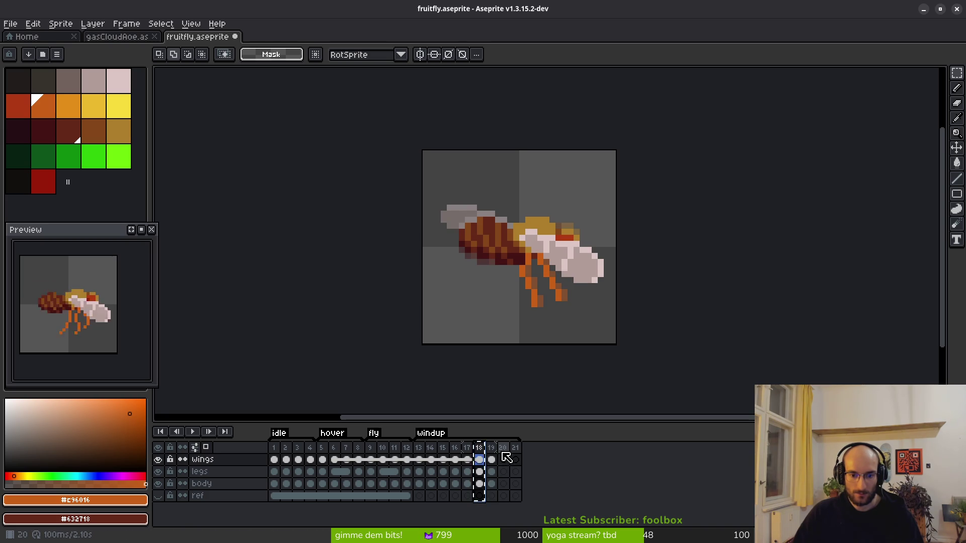
pyautogui.hotkey('ctrl', 'c')
pyautogui.click(503, 460)
pyautogui.hotkey('ctrl', 'v')
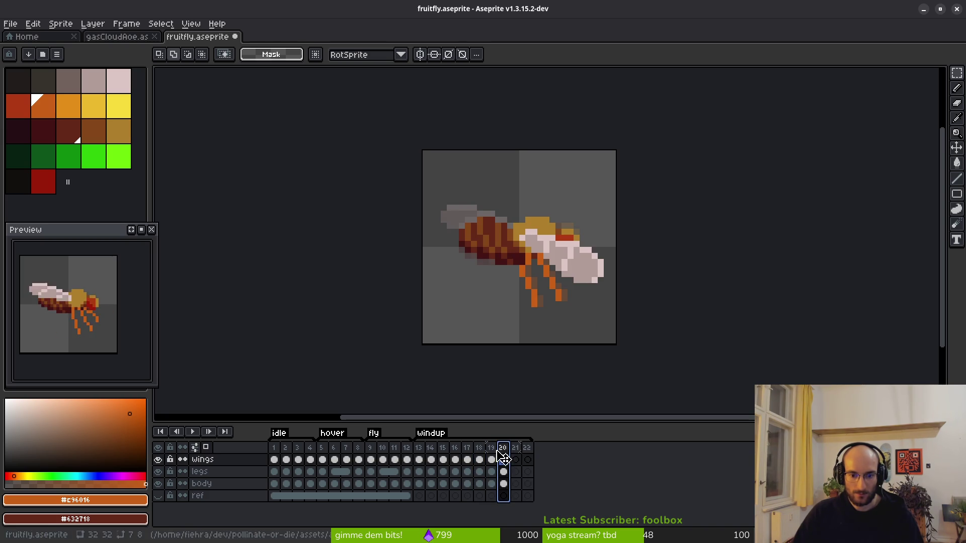
pyautogui.hotkey('ctrl', 'z')
pyautogui.hotkey('ctrl', 'z')
pyautogui.hotkey('ctrl', 'z')
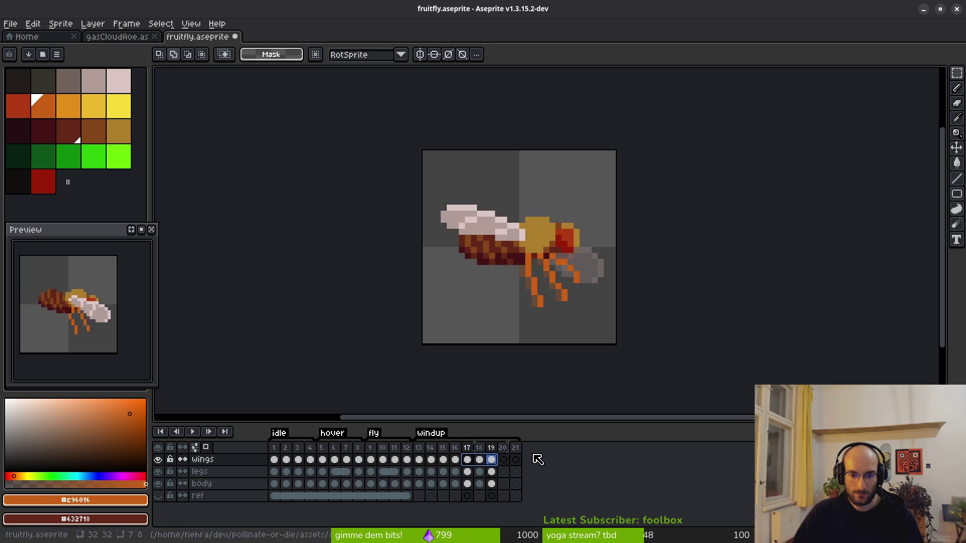
pyautogui.hotkey('ctrl', 'z')
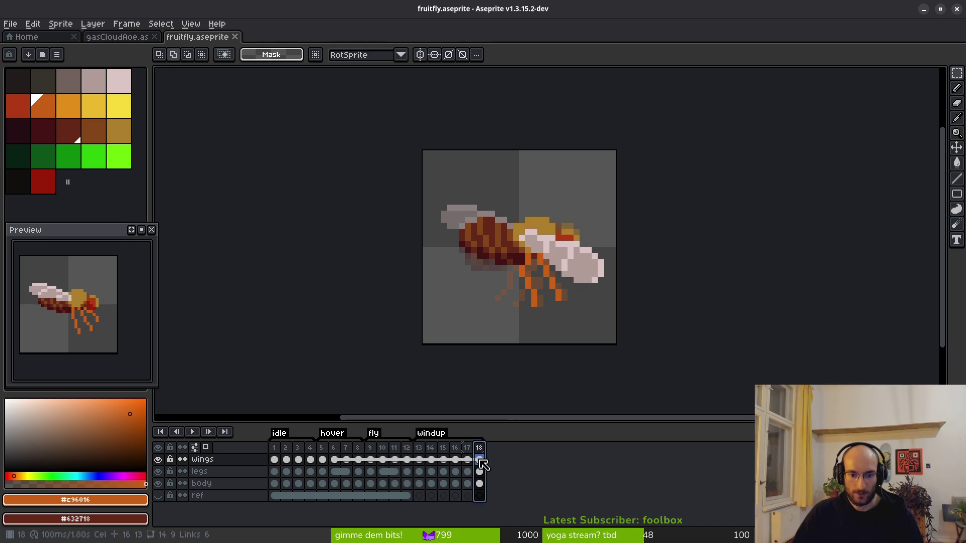
# - Insert a new frame after frame 17 and compare the frame 16 and 17 wing poses
pyautogui.click(470, 458)
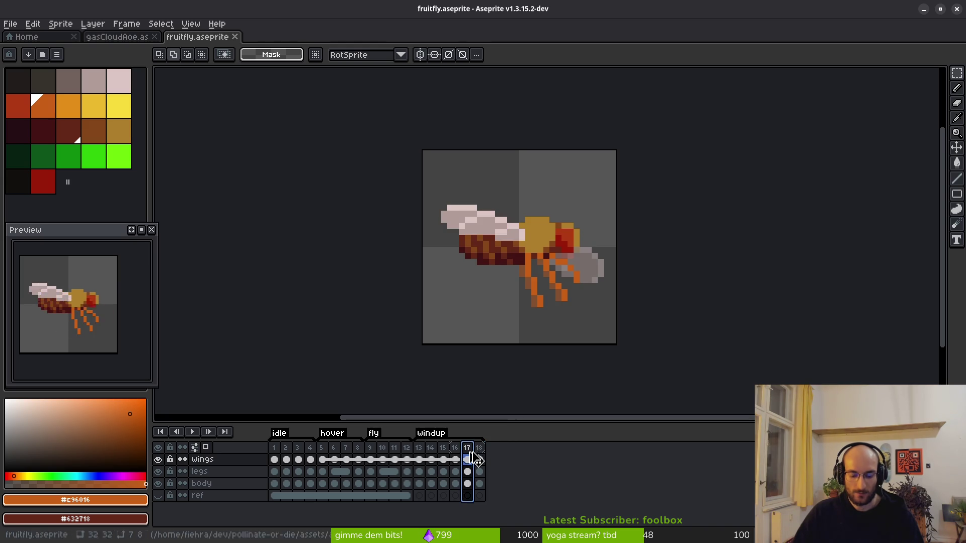
pyautogui.hotkey('alt', 'n')
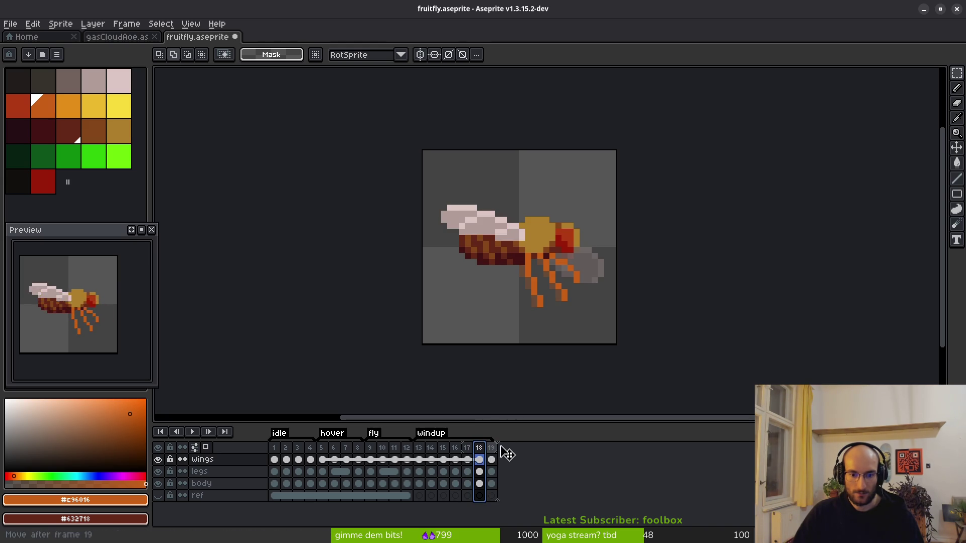
pyautogui.click(471, 456)
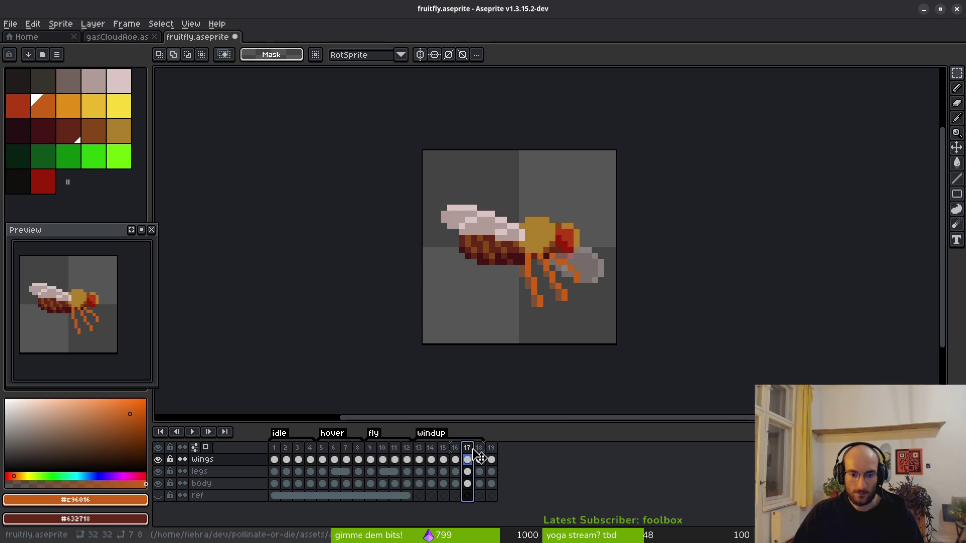
pyautogui.press('Left')
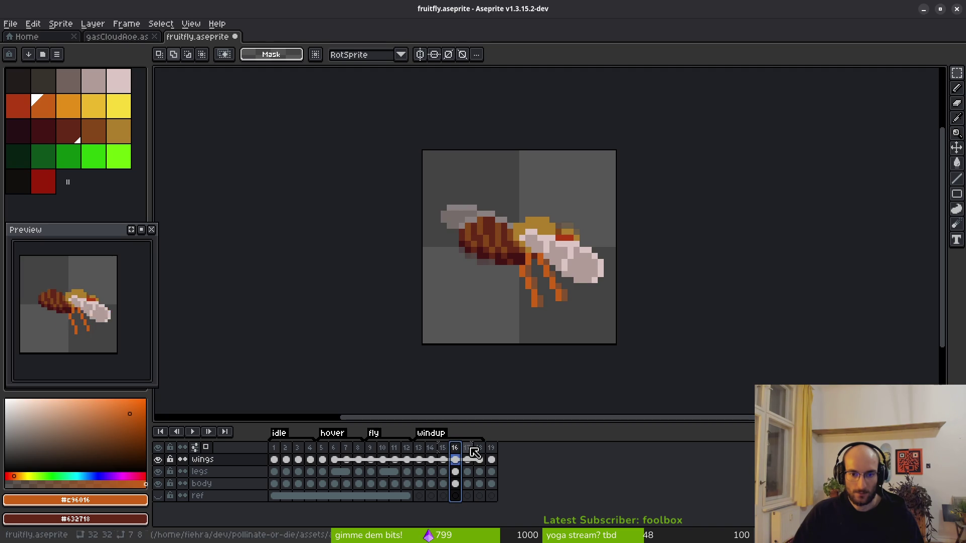
pyautogui.click(469, 455)
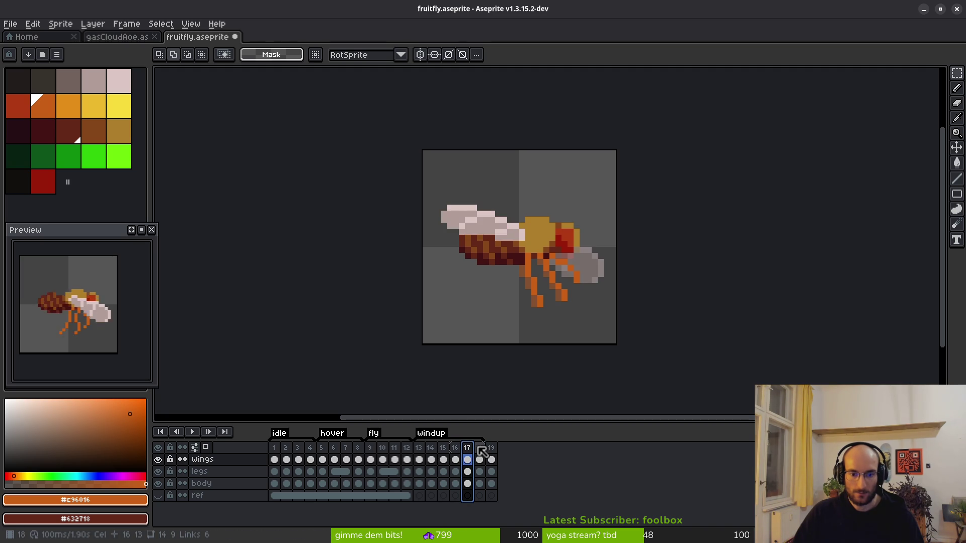
pyautogui.press('Left')
pyautogui.click(469, 452)
pyautogui.click(461, 453)
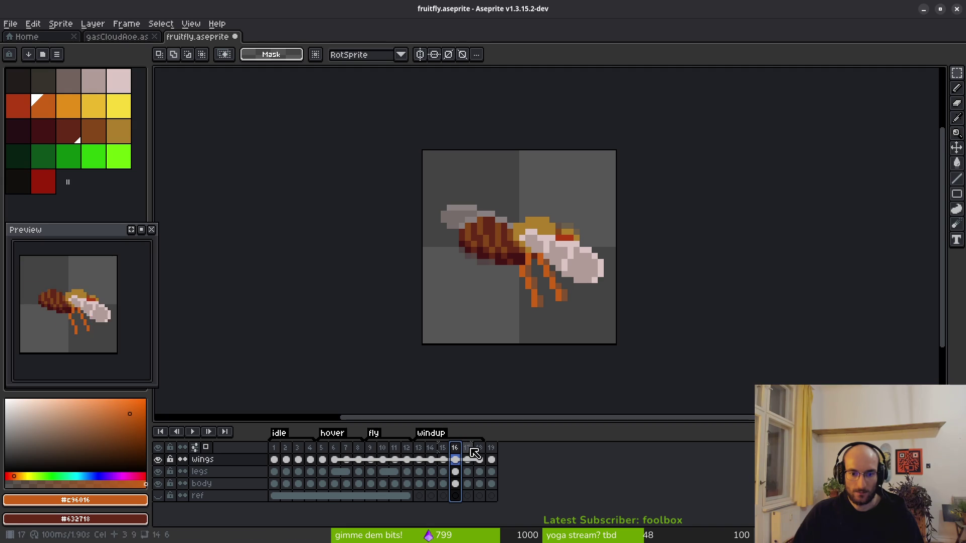
# - Link the wings cels across frames 17–19 to the shared wing drawing
pyautogui.click(487, 458)
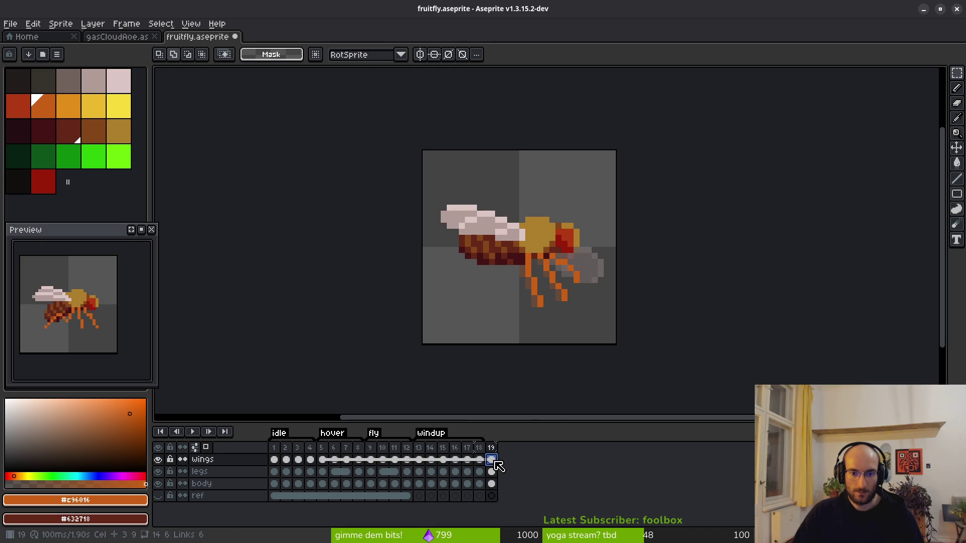
pyautogui.click(464, 460)
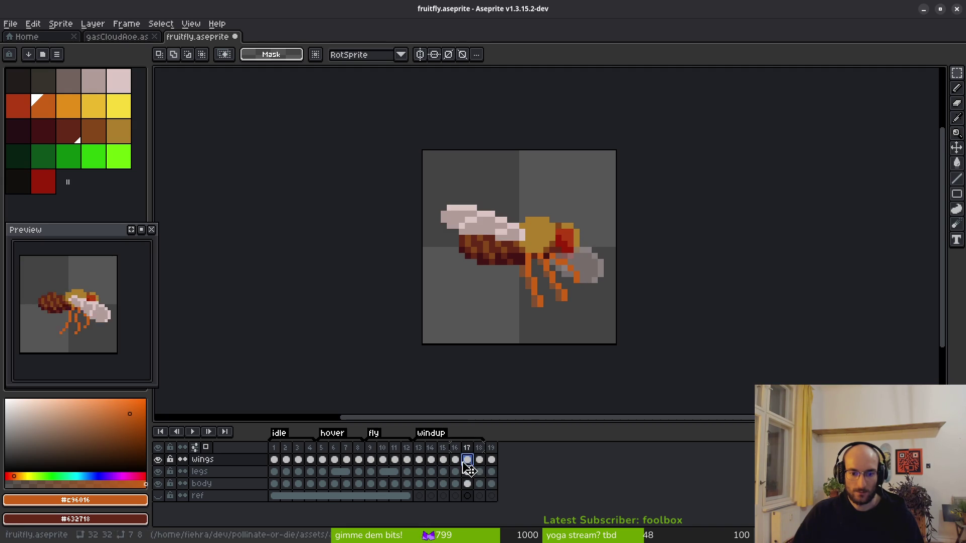
pyautogui.keyDown('shift'); pyautogui.click(493, 460); pyautogui.keyUp('shift')
pyautogui.rightClick(493, 461)
pyautogui.click(513, 504)
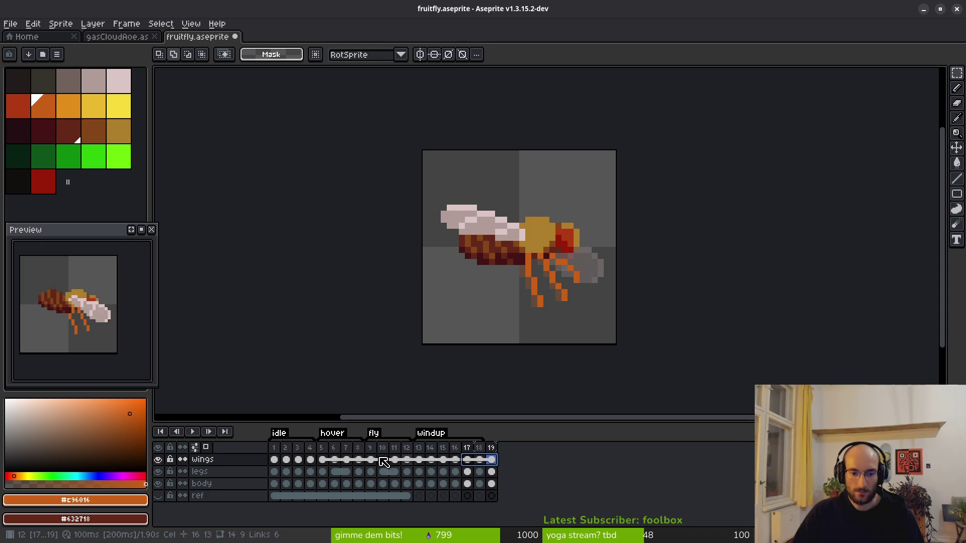
# - Copy the cels of frames 5–7 into frames 9–11 and 13–15
pyautogui.click(346, 461)
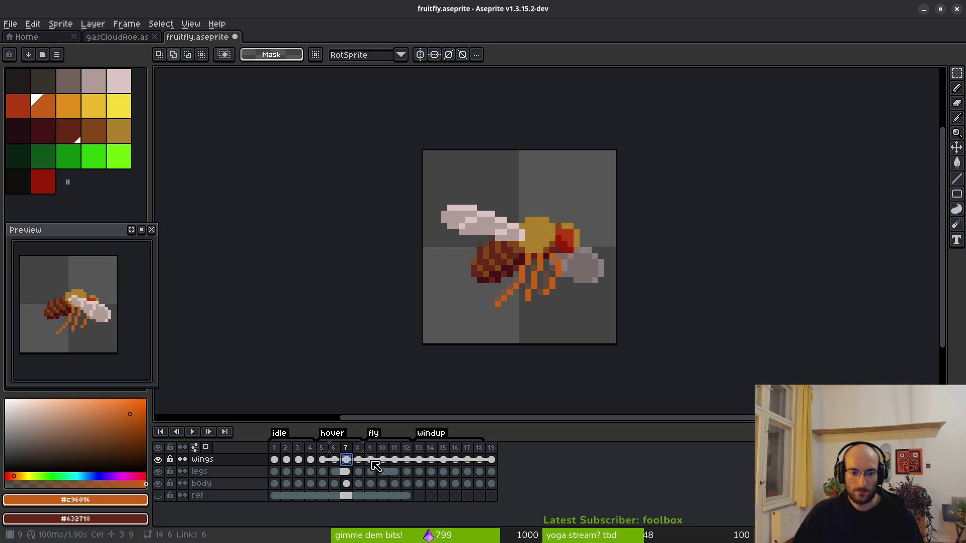
pyautogui.click(322, 460)
pyautogui.keyDown('shift'); pyautogui.click(347, 460); pyautogui.keyUp('shift')
pyautogui.moveTo(334, 460); pyautogui.dragTo(436, 463)
pyautogui.keyDown('shift'); pyautogui.click(395, 460); pyautogui.keyUp('shift')
pyautogui.keyDown('shift'); pyautogui.click(445, 460); pyautogui.keyUp('shift')
pyautogui.keyDown('shift'); pyautogui.click(469, 462); pyautogui.keyUp('shift')
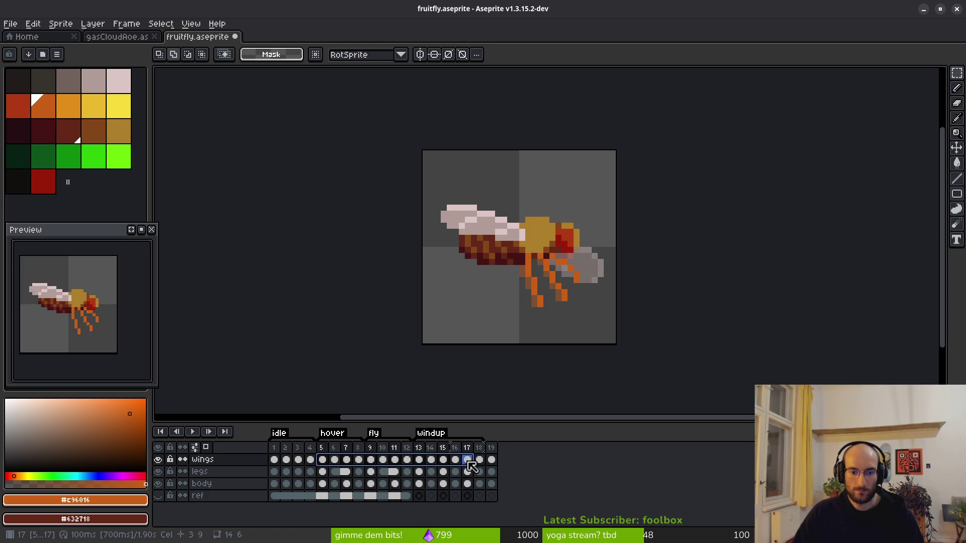
# - Link the wings cels of frames 5–19, then undo the last timeline change
pyautogui.keyDown('shift'); pyautogui.click(491, 460); pyautogui.keyUp('shift')
pyautogui.rightClick(495, 461)
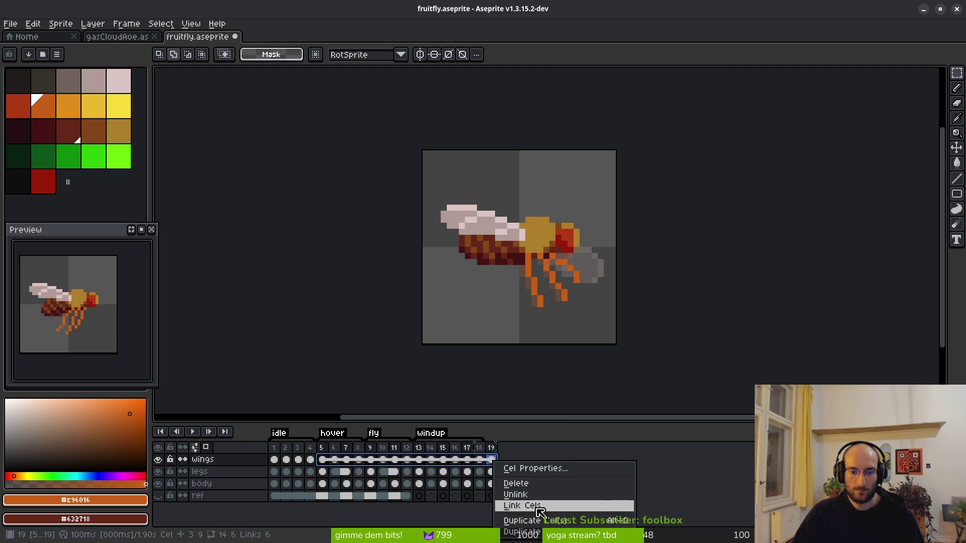
pyautogui.click(508, 504)
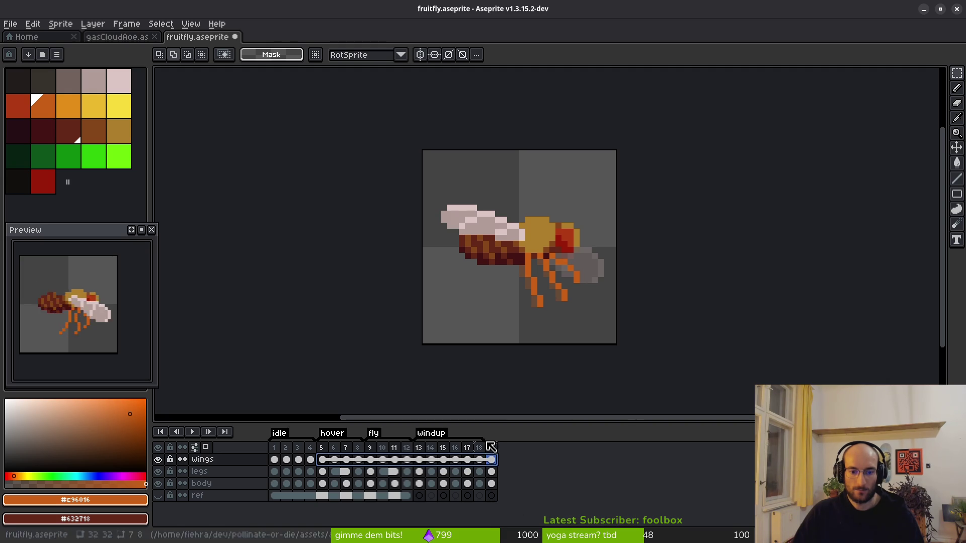
pyautogui.click(480, 459)
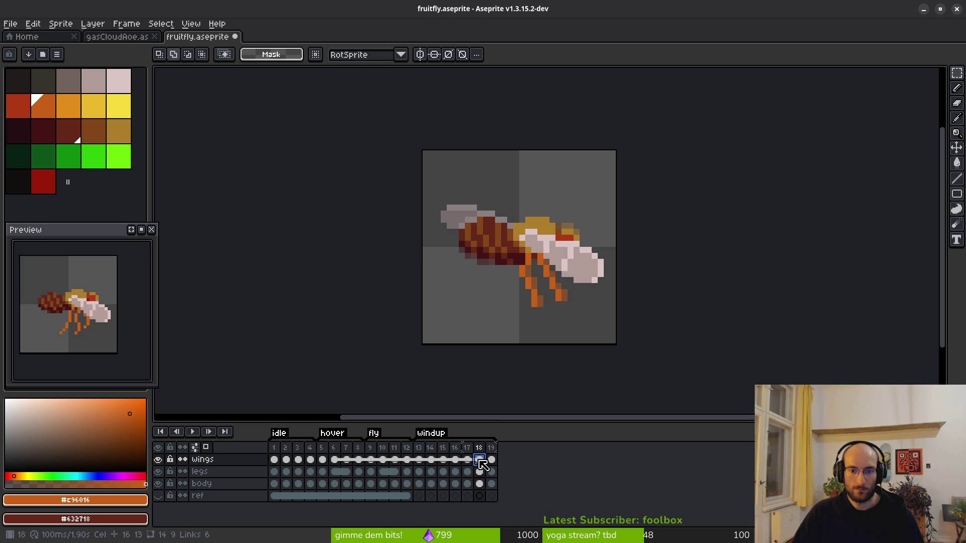
pyautogui.hotkey('ctrl', 'z')
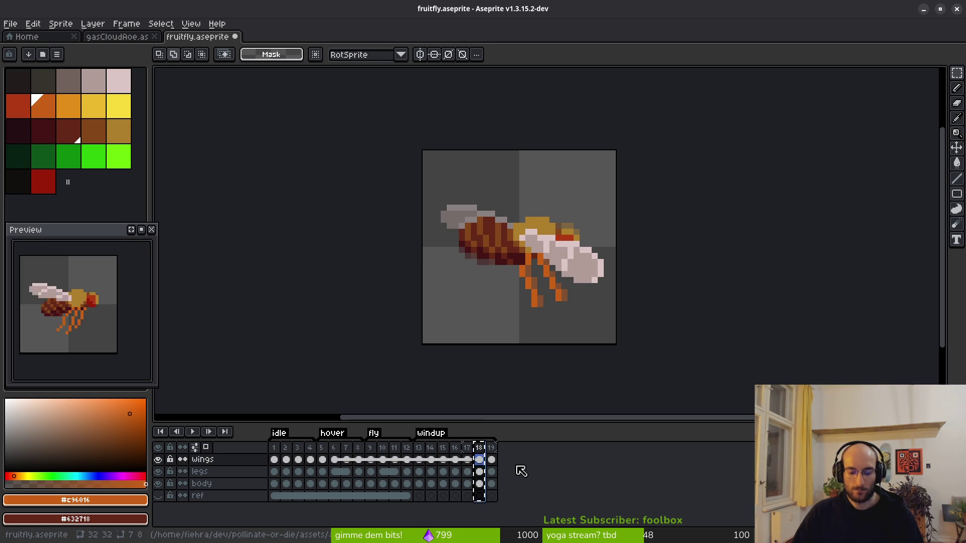
# - Select the wings cels from frame 5 to frame 20 and link them together
pyautogui.click(491, 448)
pyautogui.press('Left')
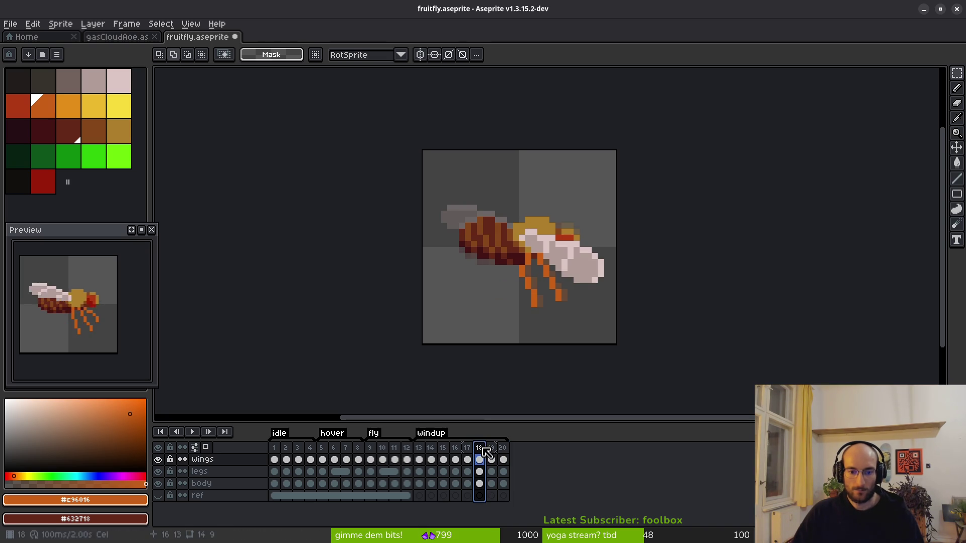
pyautogui.click(504, 460)
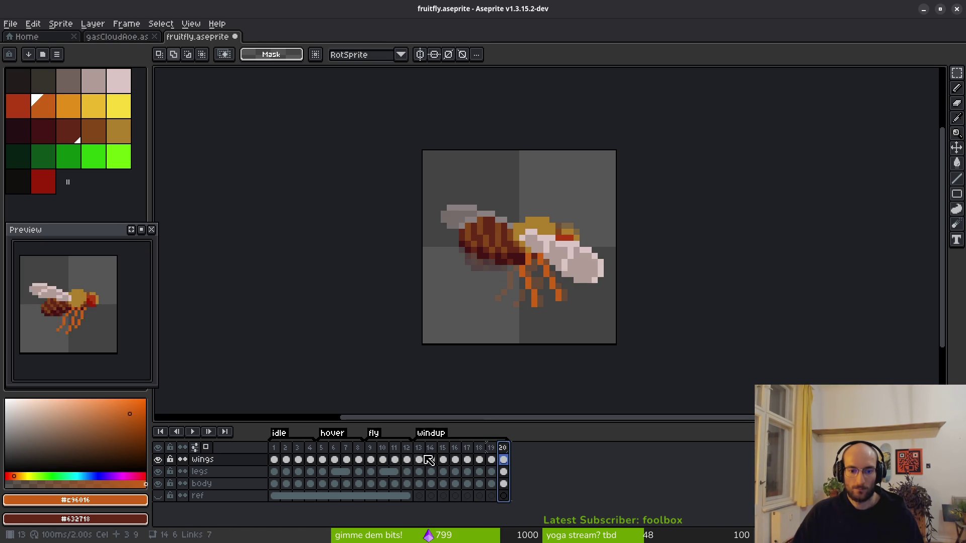
pyautogui.click(323, 459)
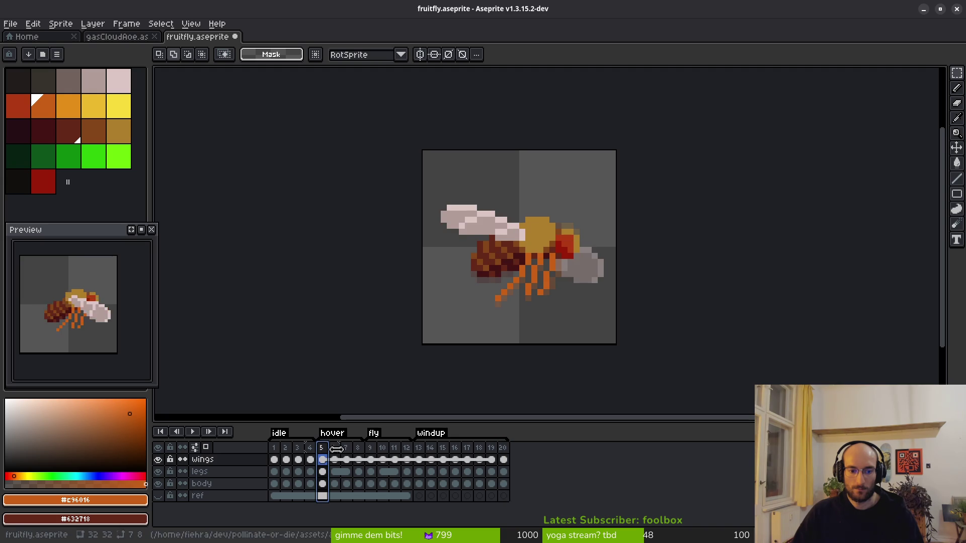
pyautogui.click(506, 451)
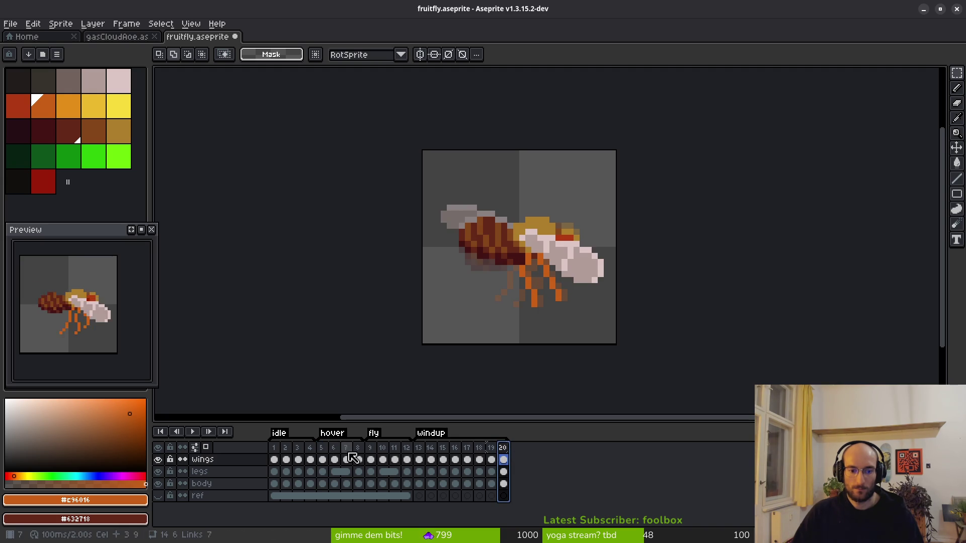
pyautogui.moveTo(333, 450)
pyautogui.mouseDown()
pyautogui.moveTo(409, 466)
pyautogui.moveTo(502, 463)
pyautogui.mouseUp()
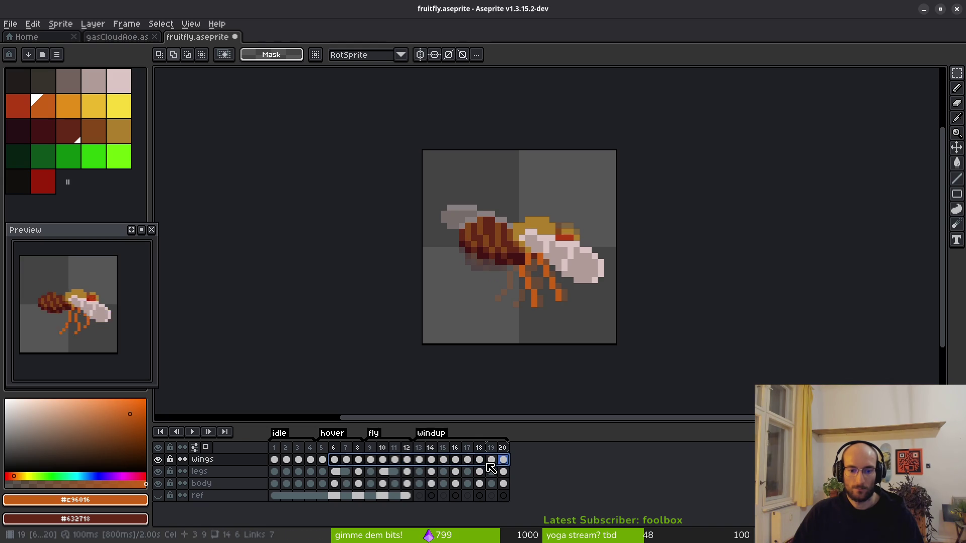
pyautogui.rightClick(482, 463)
pyautogui.click(508, 504)
# - Check frames 19 and 20, save fruitfly.aseprite, and bring up Export Sprite Sheet
pyautogui.click(492, 459)
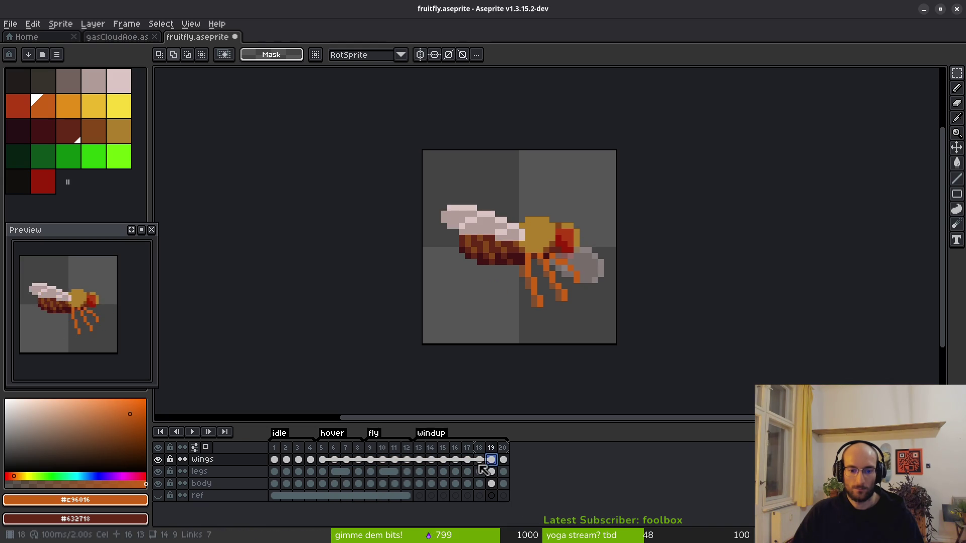
pyautogui.click(503, 460)
pyautogui.hotkey('ctrl', 's')
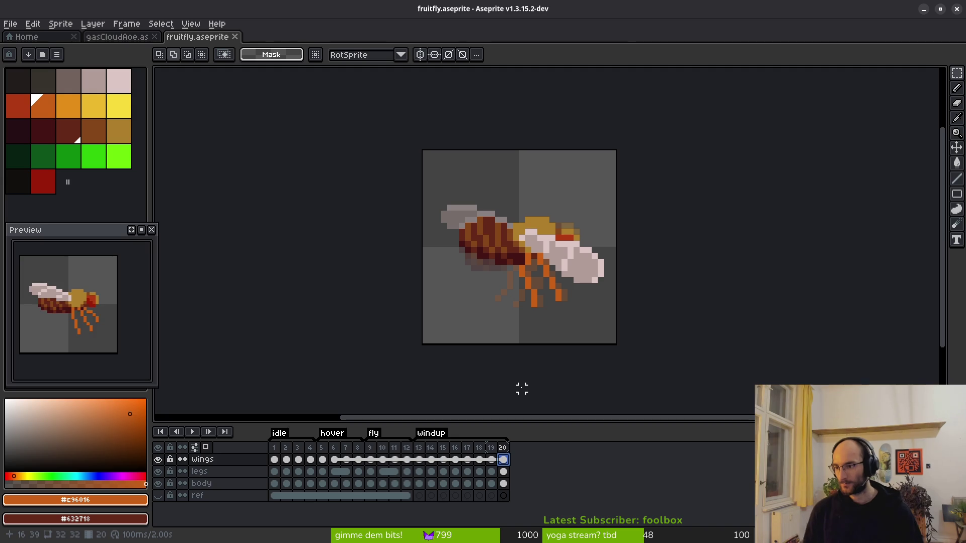
pyautogui.hotkey('ctrl', 's')
pyautogui.scroll(-2, 487, 263)
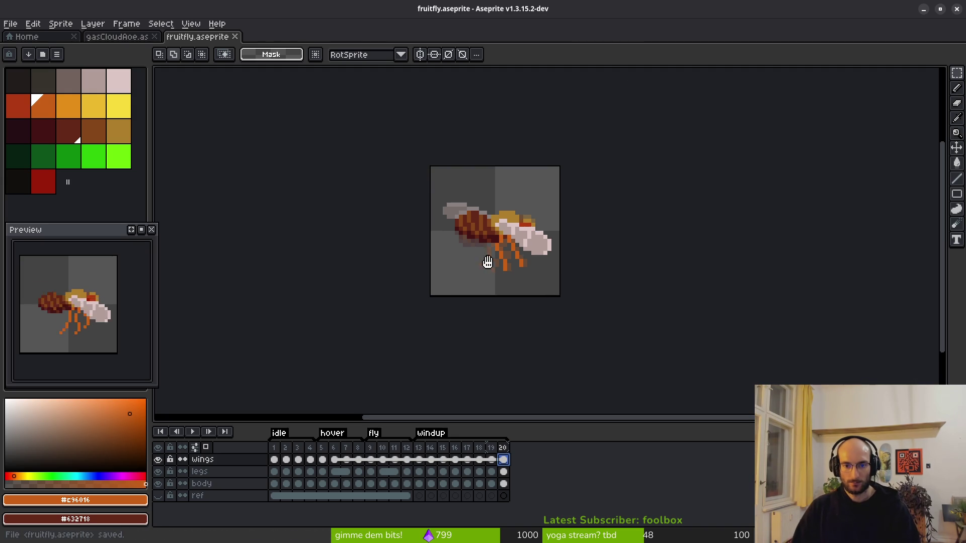
pyautogui.scroll(1, 506, 249)
pyautogui.scroll(2, 507, 250)
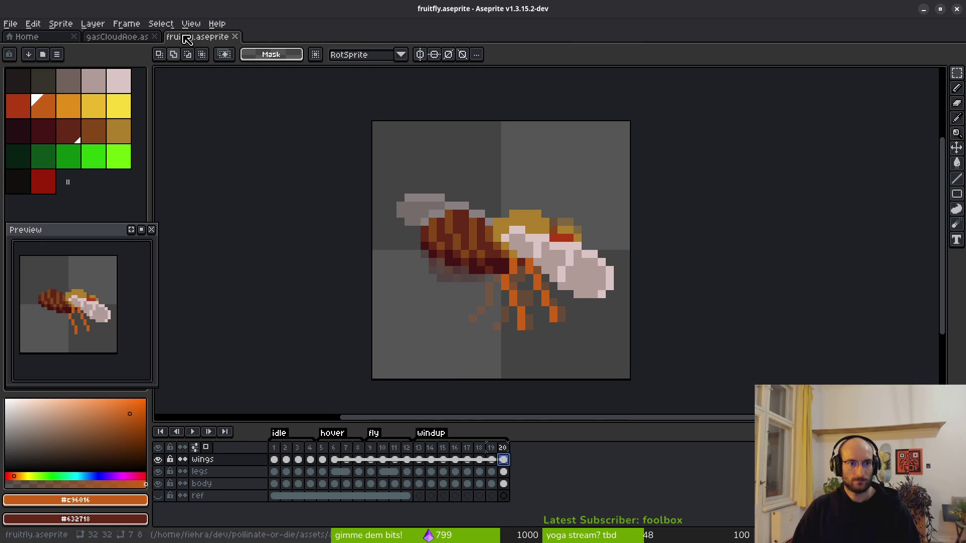
pyautogui.hotkey('ctrl', 'e')
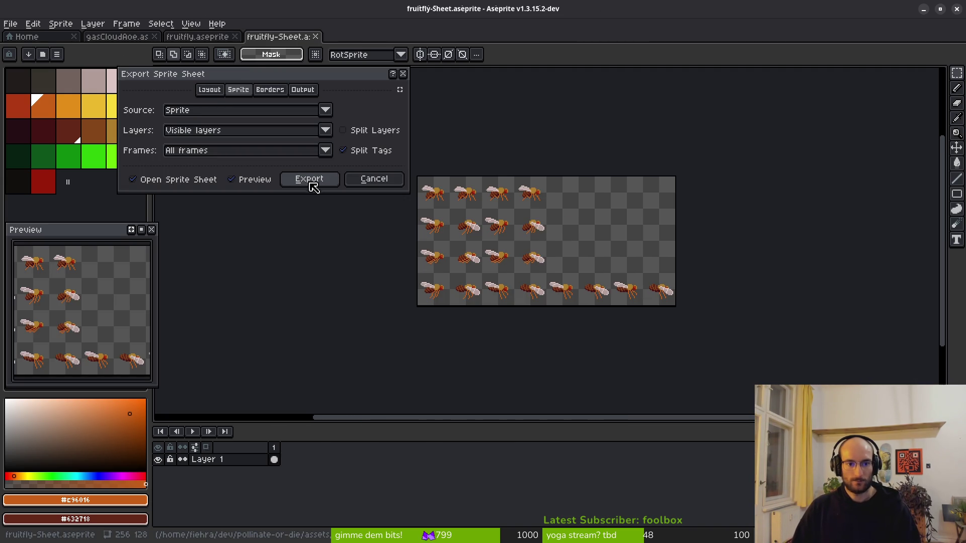
# - Generate the sprite sheet and browse the export location to the art/enemies folder
pyautogui.click(309, 179)
pyautogui.hotkey('ctrl', 'shift', 'e')
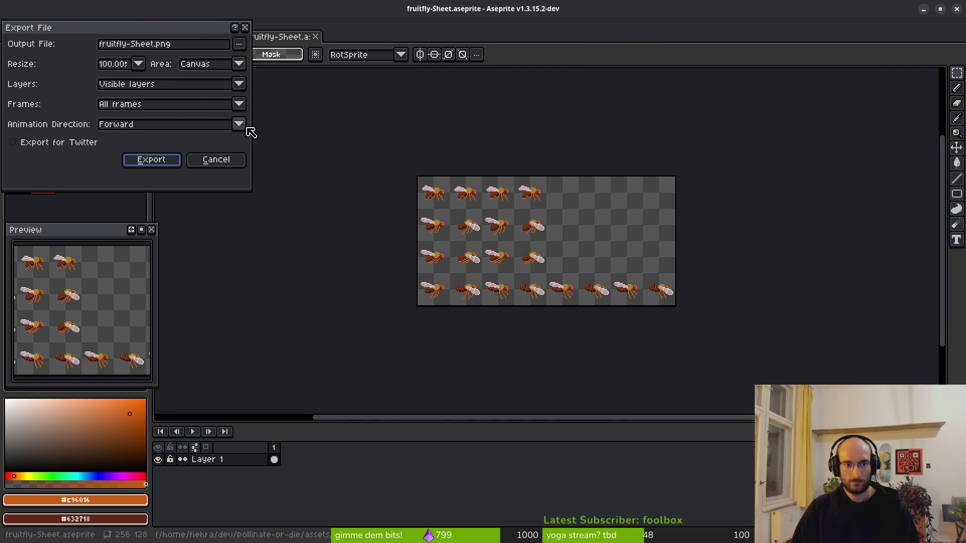
pyautogui.click(239, 44)
pyautogui.click(279, 60)
pyautogui.click(48, 46)
pyautogui.doubleClick(58, 103)
pyautogui.doubleClick(88, 93)
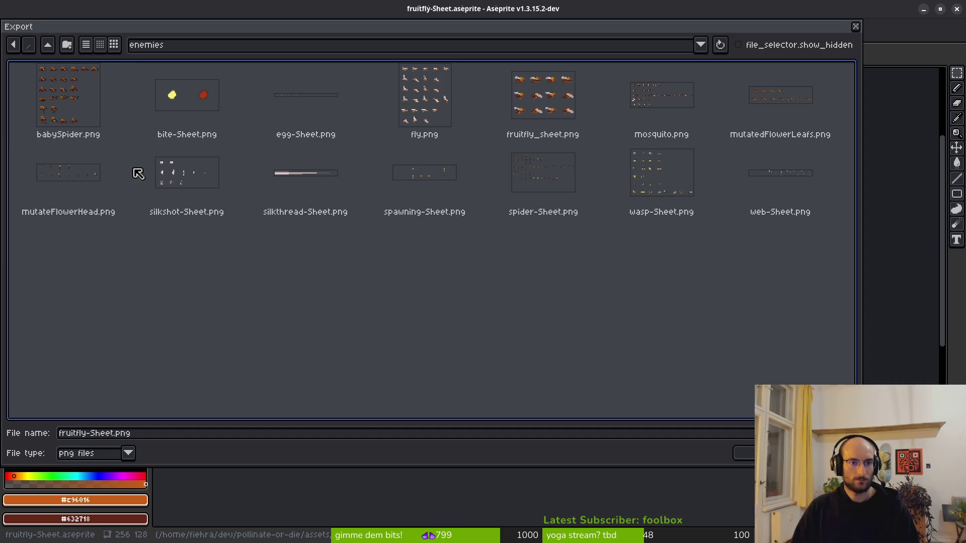
# - Overwrite fruitfly_sheet.png with the exported sheet, then expand the sprite node in Godot
pyautogui.click(558, 100)
pyautogui.press('Return')
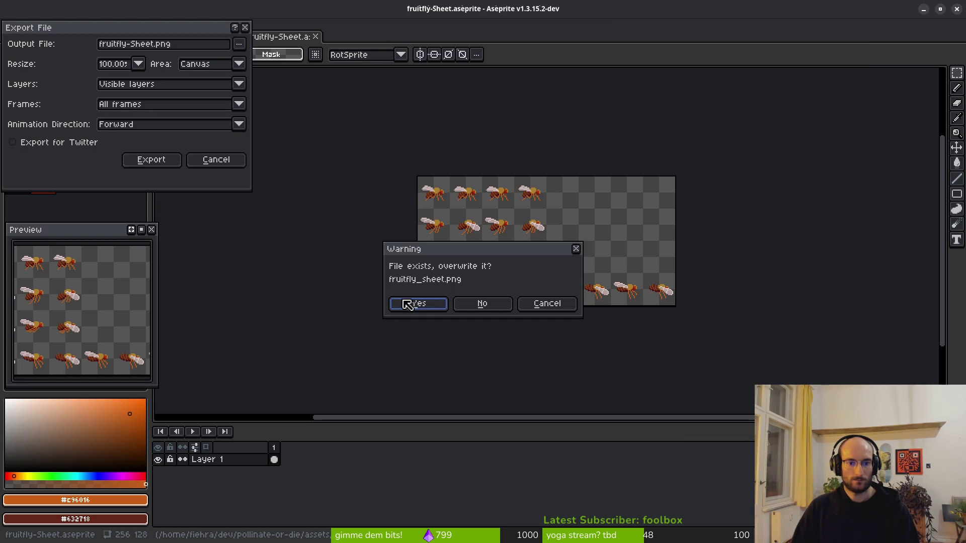
pyautogui.click(437, 305)
pyautogui.click(151, 162)
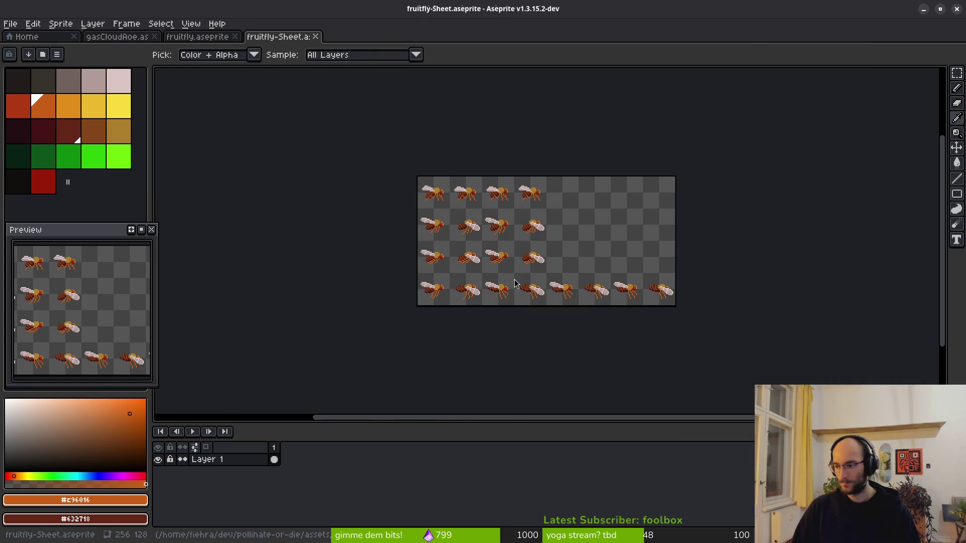
pyautogui.hotkey('alt', 'Tab')
pyautogui.click(17, 116)
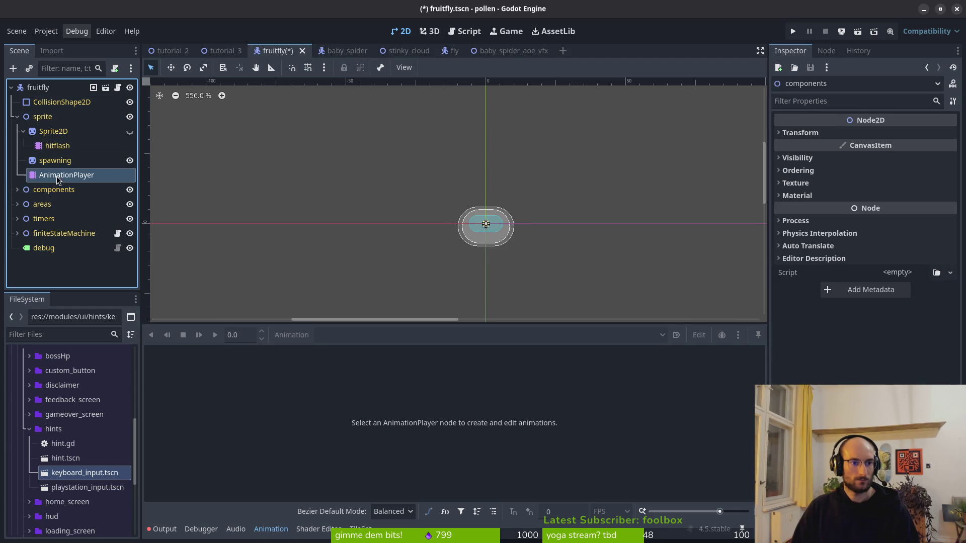
# - Add a new animation named windup to the fruit fly's AnimationPlayer
pyautogui.click(61, 175)
pyautogui.click(291, 335)
pyautogui.click(312, 354)
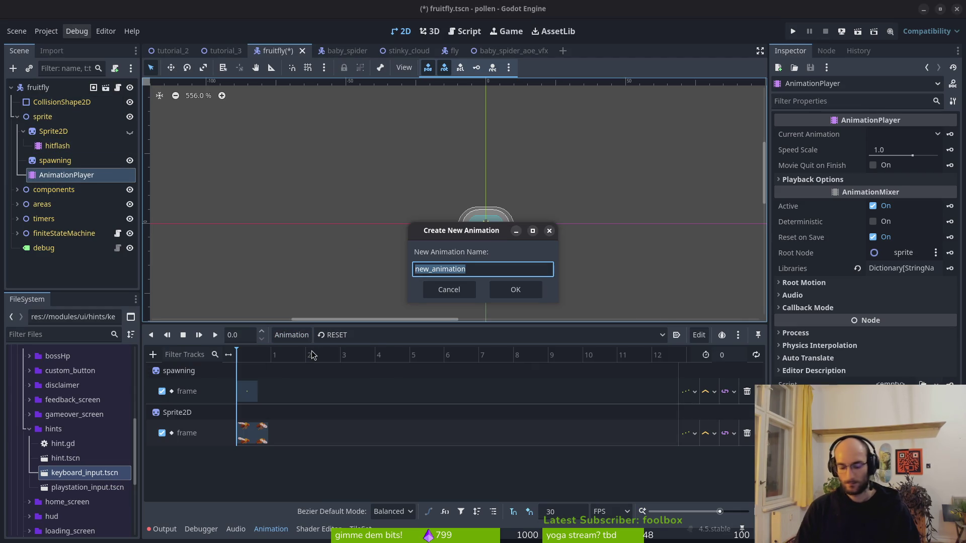
pyautogui.write('windup')
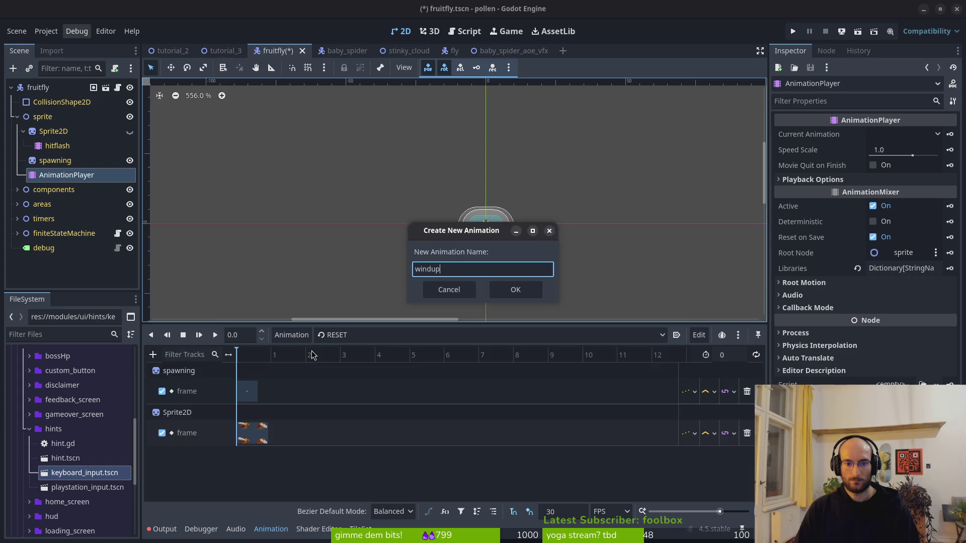
pyautogui.press('Return')
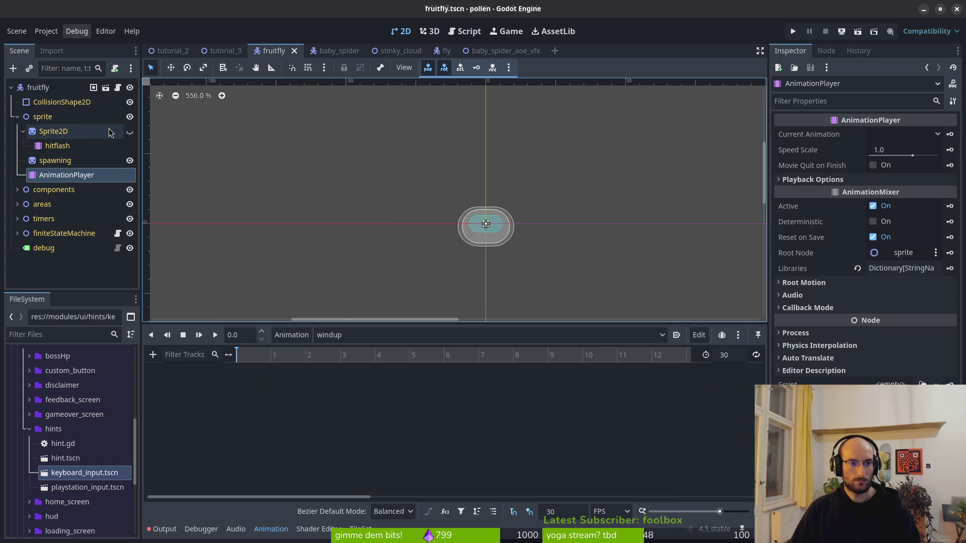
# - Set the Sprite2D to split the sheet into 4 Vframes and 8 Hframes
pyautogui.click(91, 132)
pyautogui.click(880, 204)
pyautogui.write('33')
pyautogui.press('Return')
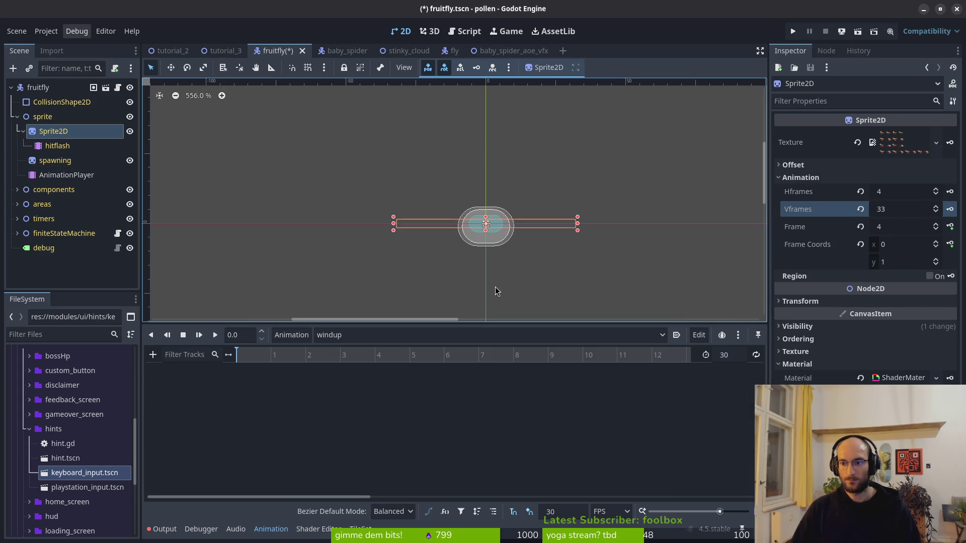
pyautogui.click(890, 205)
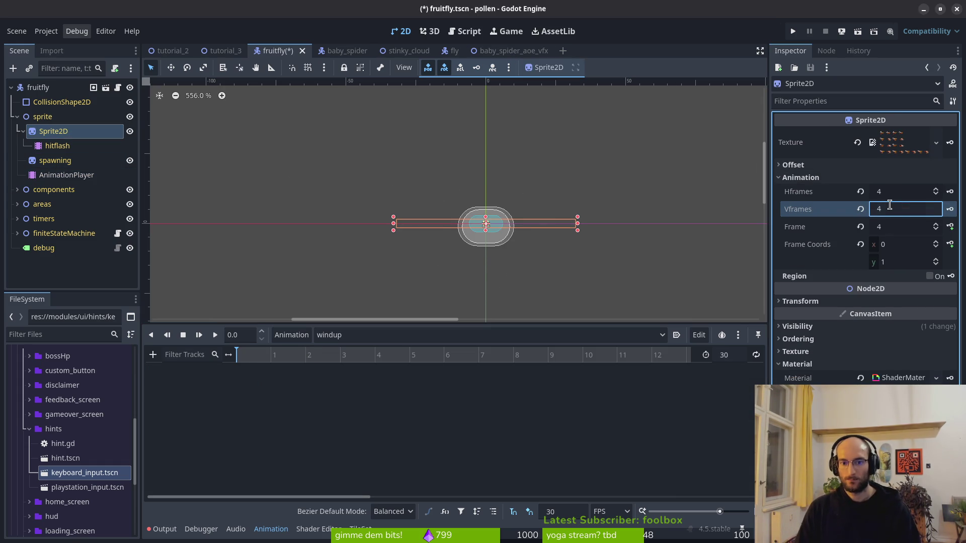
pyautogui.press('Return')
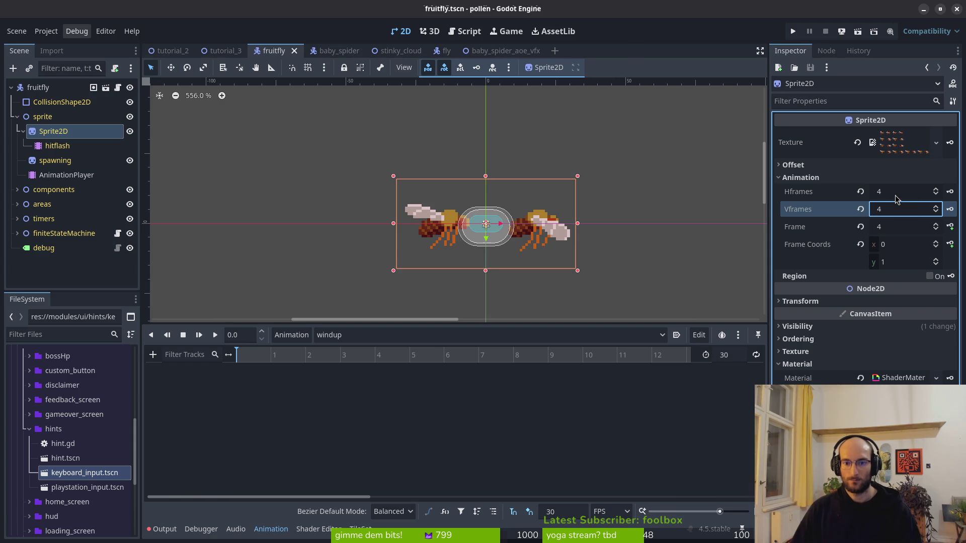
pyautogui.hotkey('alt', 'Tab')
pyautogui.hotkey('alt', 'Tab')
pyautogui.click(891, 193)
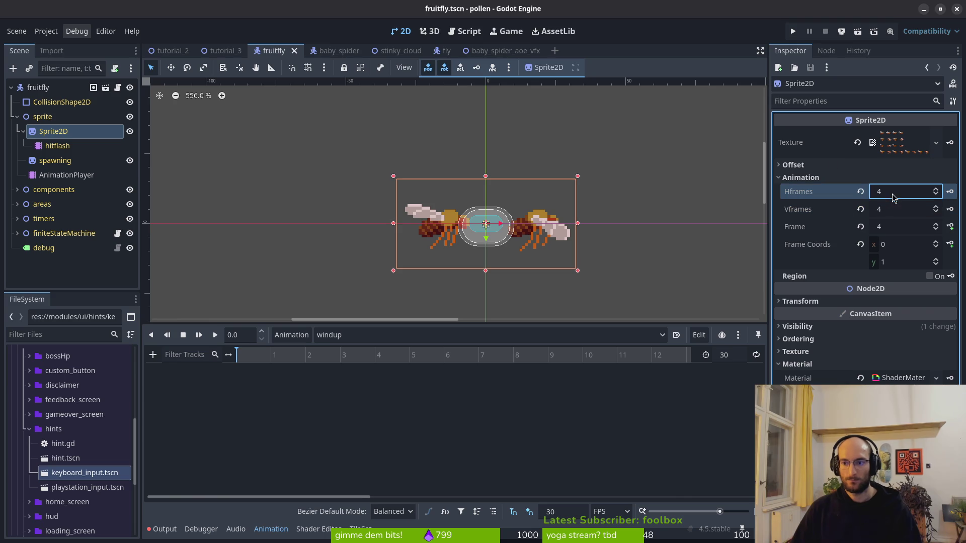
pyautogui.write('8')
pyautogui.press('Return')
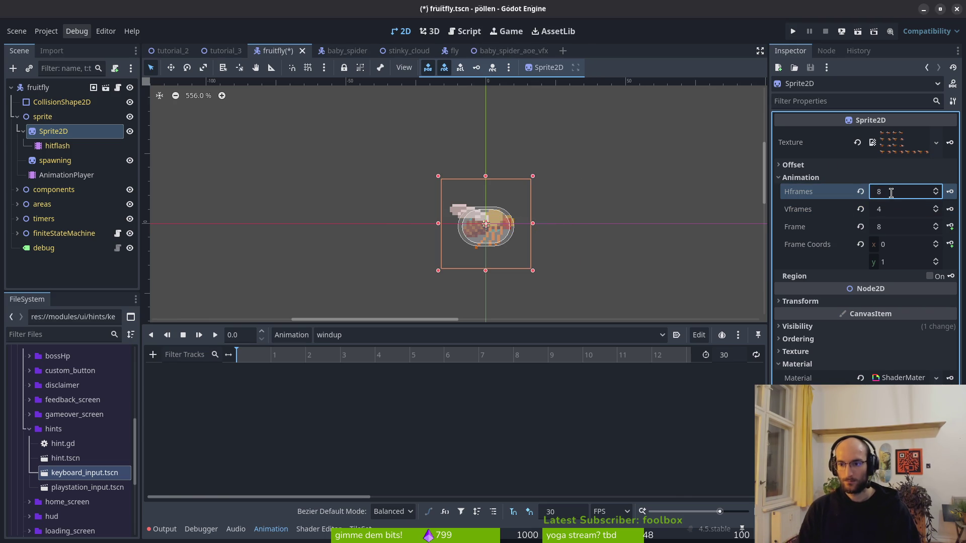
pyautogui.click(58, 176)
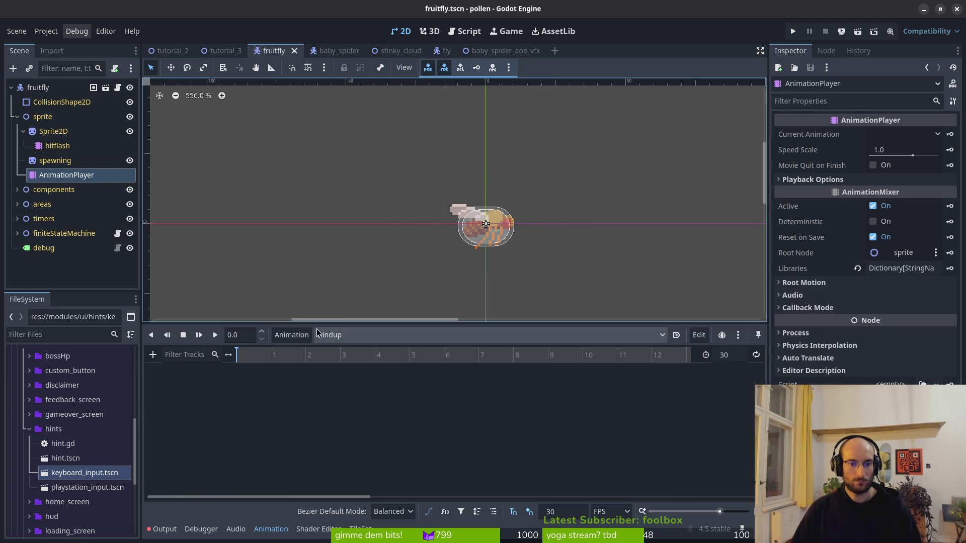
# - Set the windup animation to 12 fps with a length of 8, and save the scene
pyautogui.click(730, 355)
pyautogui.write('12')
pyautogui.press('Return')
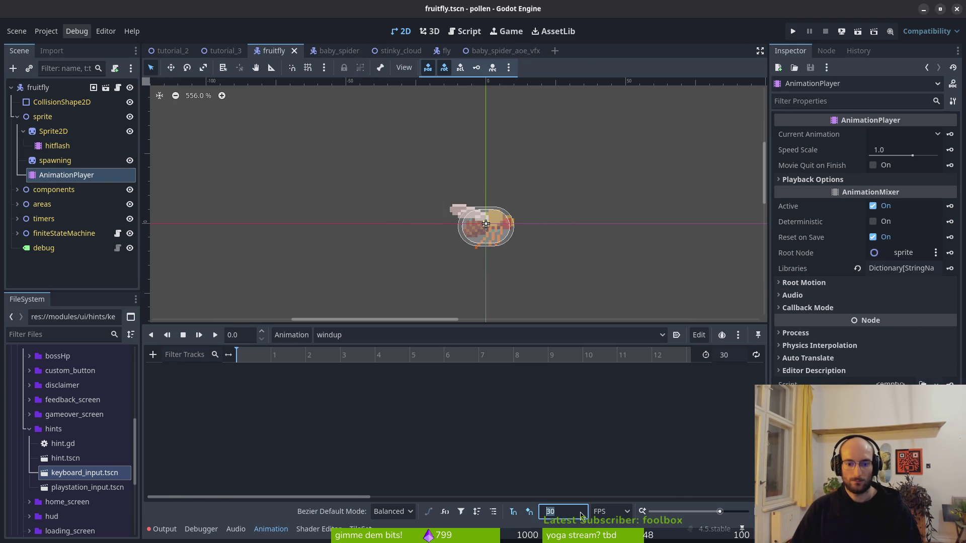
pyautogui.click(730, 355)
pyautogui.write('8')
pyautogui.press('Return')
pyautogui.hotkey('ctrl', 's')
# - Step the spawning sprite to its next frame row and save the scene
pyautogui.scroll(-3, 377, 359)
pyautogui.scroll(1, 379, 363)
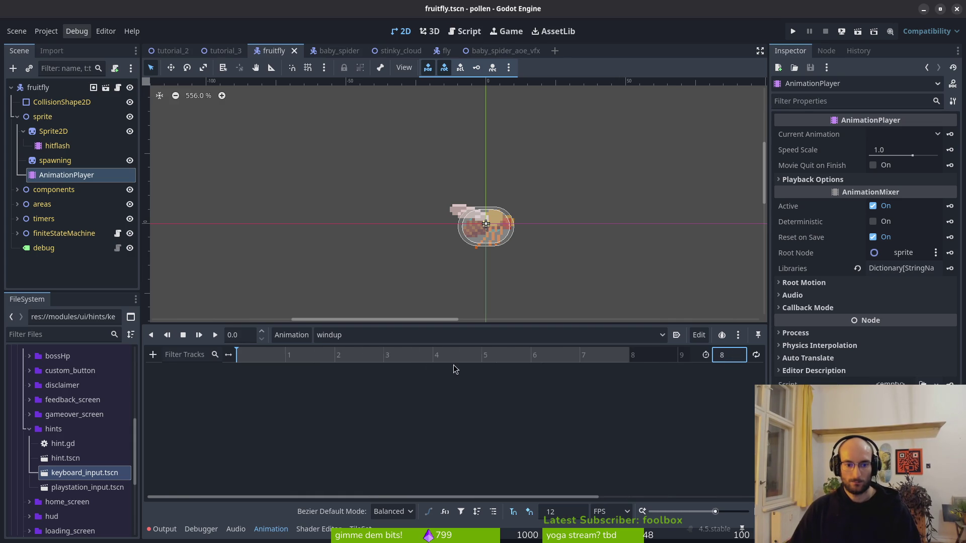
pyautogui.click(68, 162)
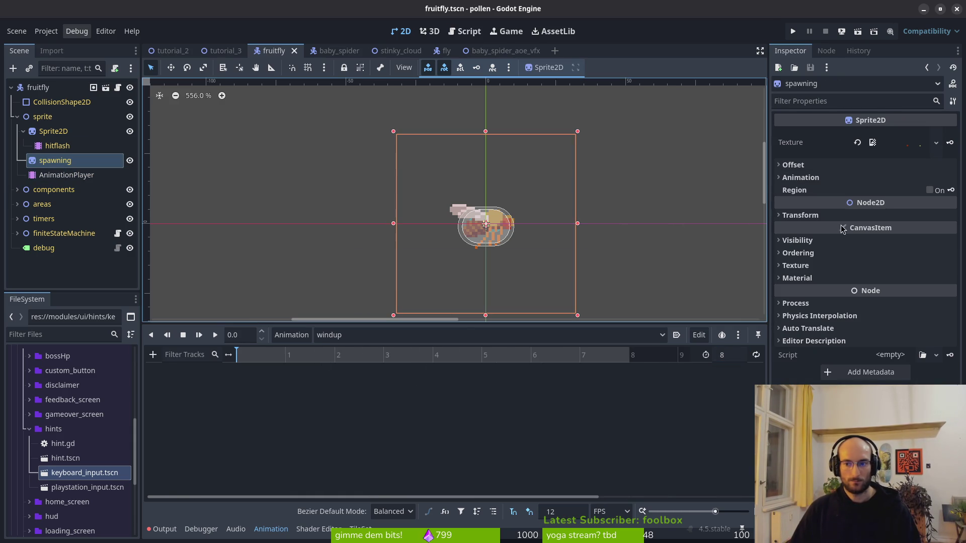
pyautogui.click(801, 178)
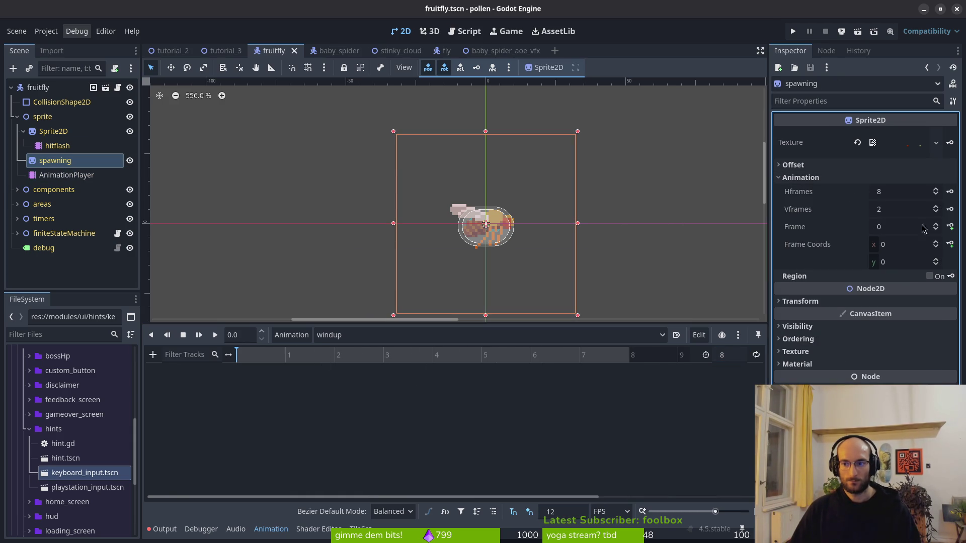
pyautogui.click(936, 260)
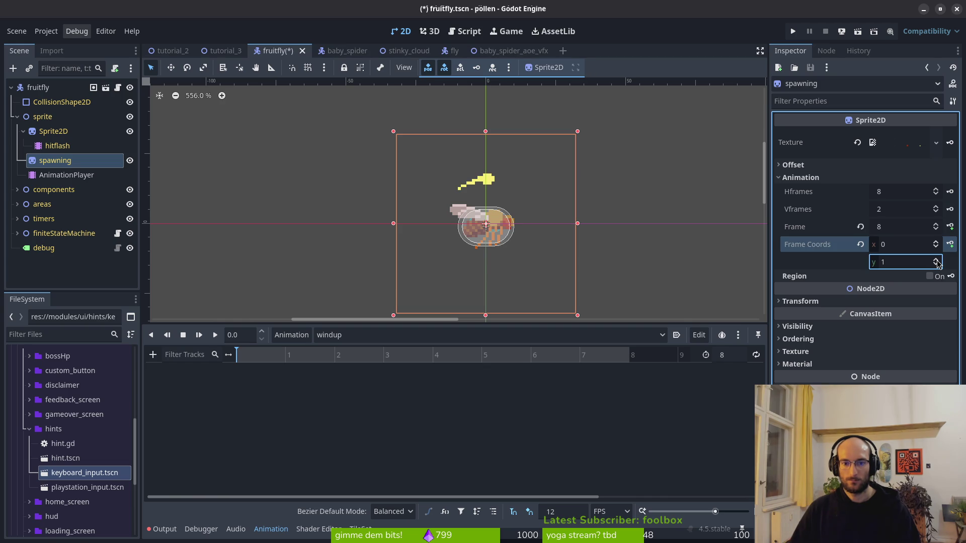
pyautogui.hotkey('ctrl', 's')
# - Set Sprite2D's frame row to 3 and create a frame track keyframe in windup
pyautogui.click(52, 132)
pyautogui.click(936, 259)
pyautogui.click(936, 260)
pyautogui.scroll(4, 455, 227)
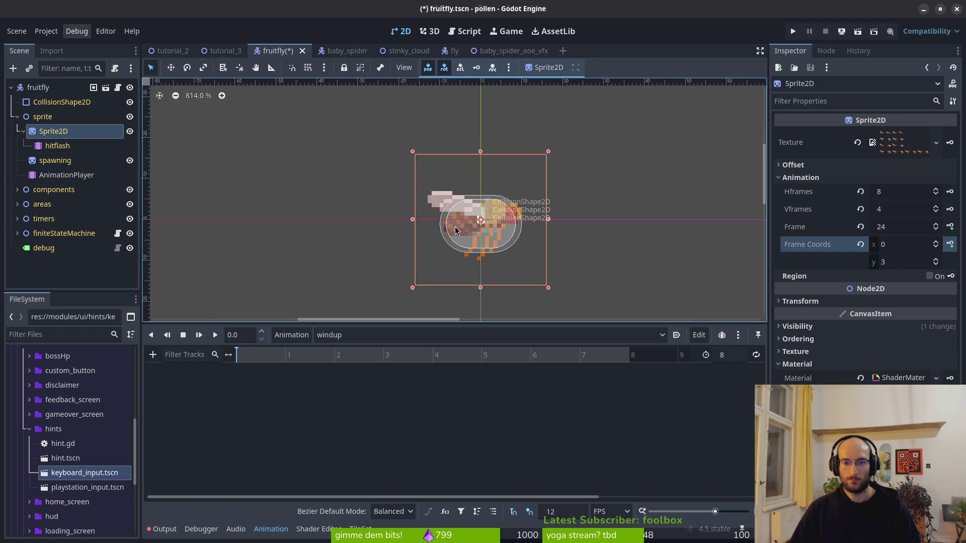
pyautogui.click(950, 226)
pyautogui.click(523, 301)
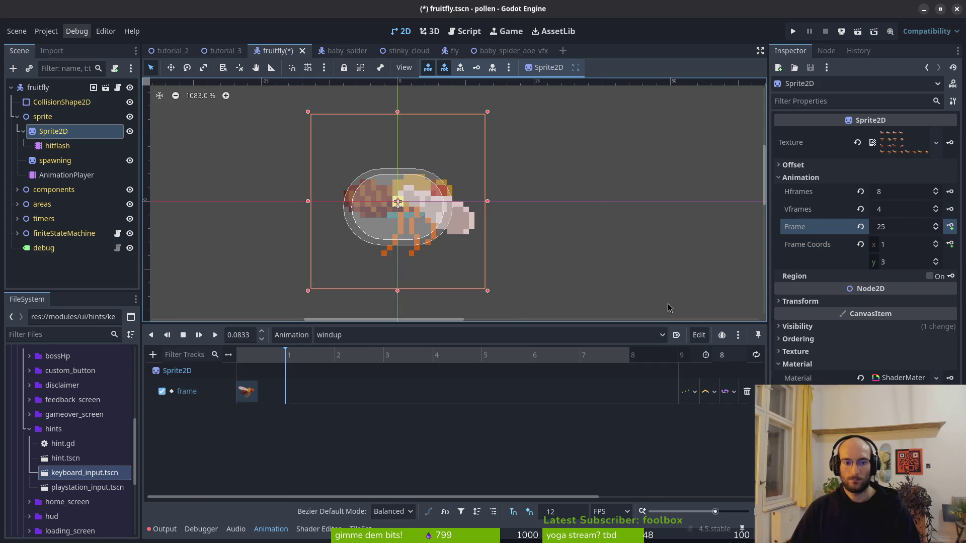
# - Key the following Sprite2D frames up to 31, save, then hide the sprite in the viewport
pyautogui.click(950, 227)
pyautogui.click(950, 227)
pyautogui.click(950, 227)
pyautogui.click(950, 227)
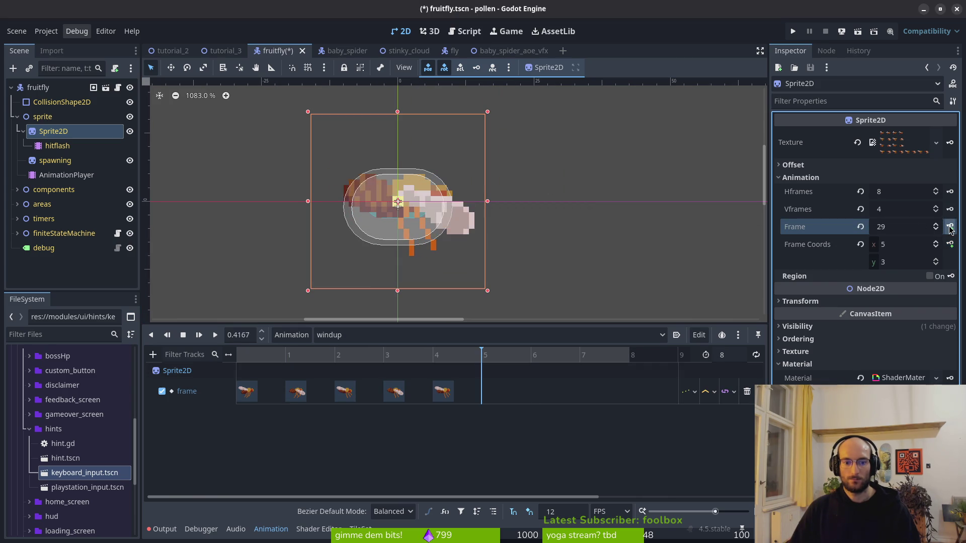
pyautogui.click(950, 227)
pyautogui.click(950, 227)
pyautogui.click(950, 228)
pyautogui.hotkey('ctrl', 's')
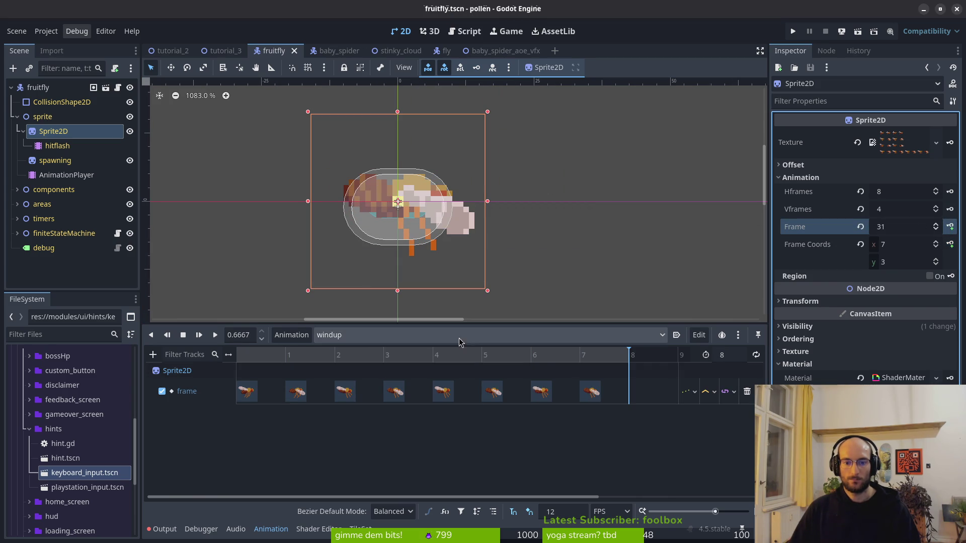
pyautogui.click(22, 131)
pyautogui.click(129, 131)
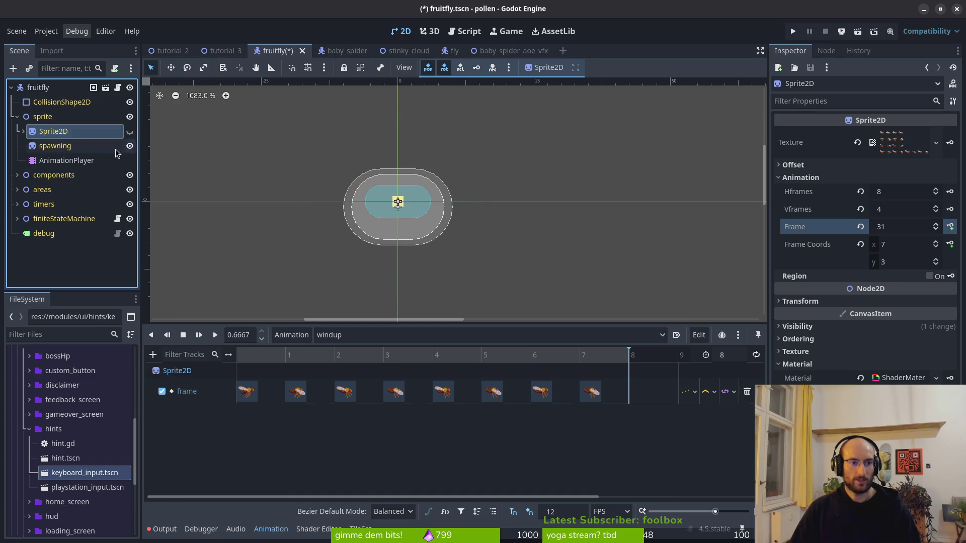
pyautogui.click(20, 119)
# - Assign the AnimationPlayer node to the attacking state's Animation Player property
pyautogui.click(17, 116)
pyautogui.click(17, 174)
pyautogui.click(54, 248)
pyautogui.click(921, 135)
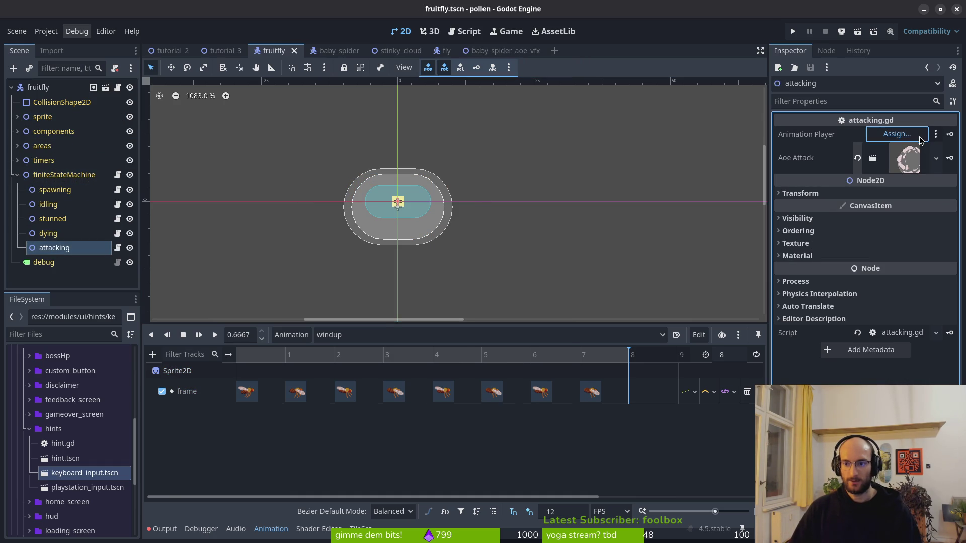
pyautogui.click(466, 202)
pyautogui.click(519, 435)
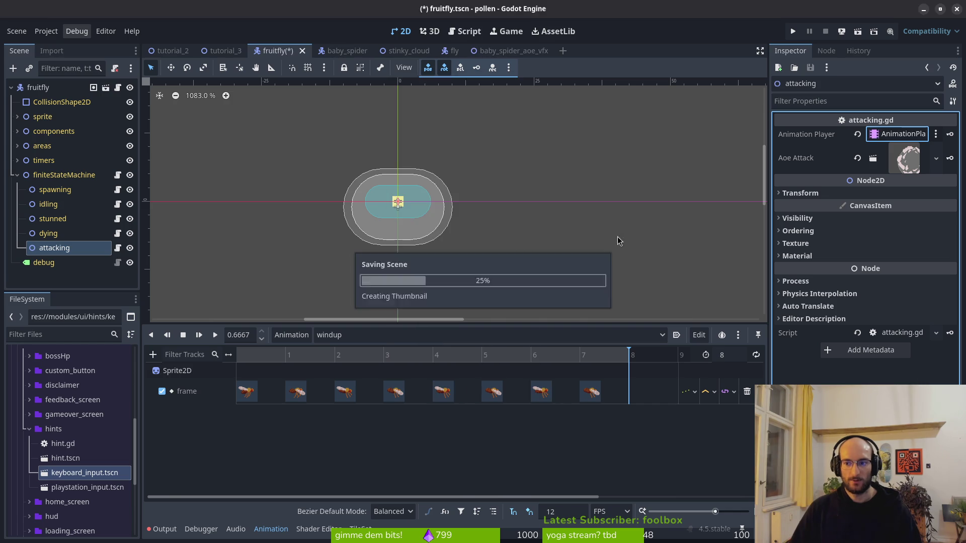
# - Switch to attacking.gd in Neovim at the line that plays "windup"
pyautogui.hotkey('alt', 'Tab')
pyautogui.hotkey('alt', 'Tab')
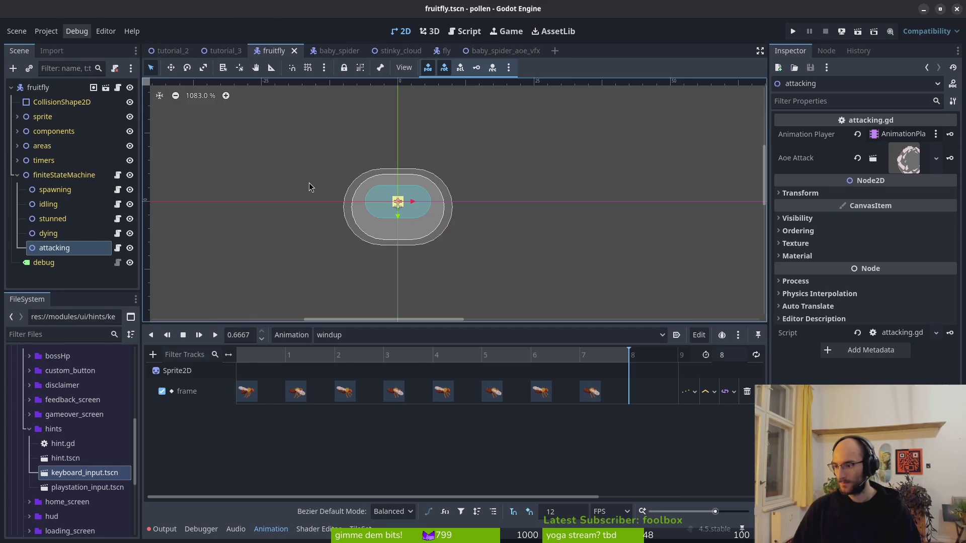
pyautogui.hotkey('alt', 'Tab')
pyautogui.hotkey('alt', 'Tab')
pyautogui.click(194, 162)
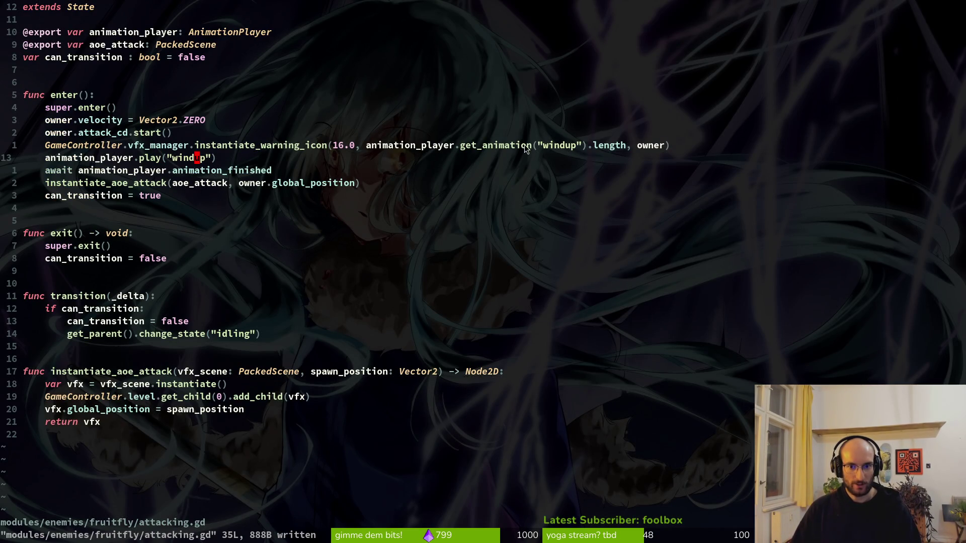
# - Duplicate the exported aoe_attack declaration line directly below itself
pyautogui.click(578, 146)
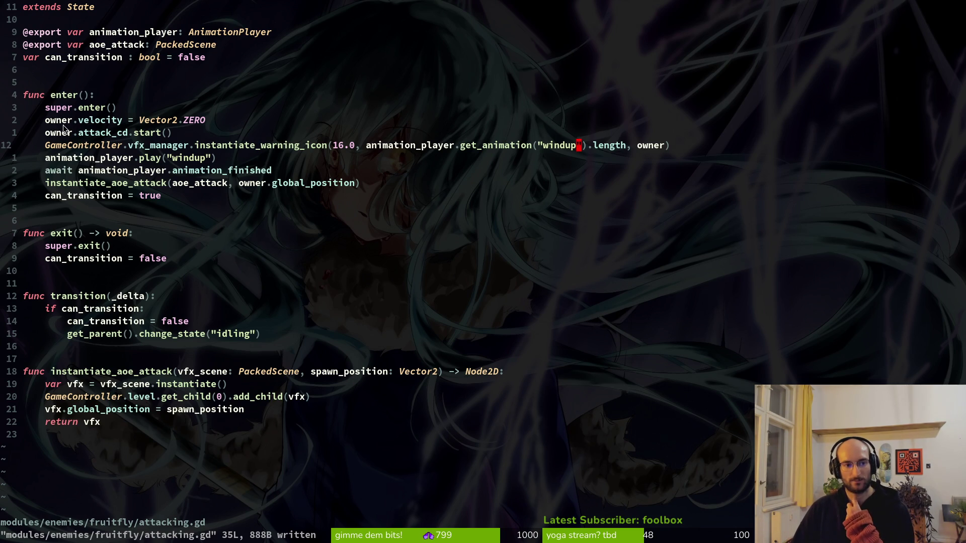
pyautogui.click(115, 46)
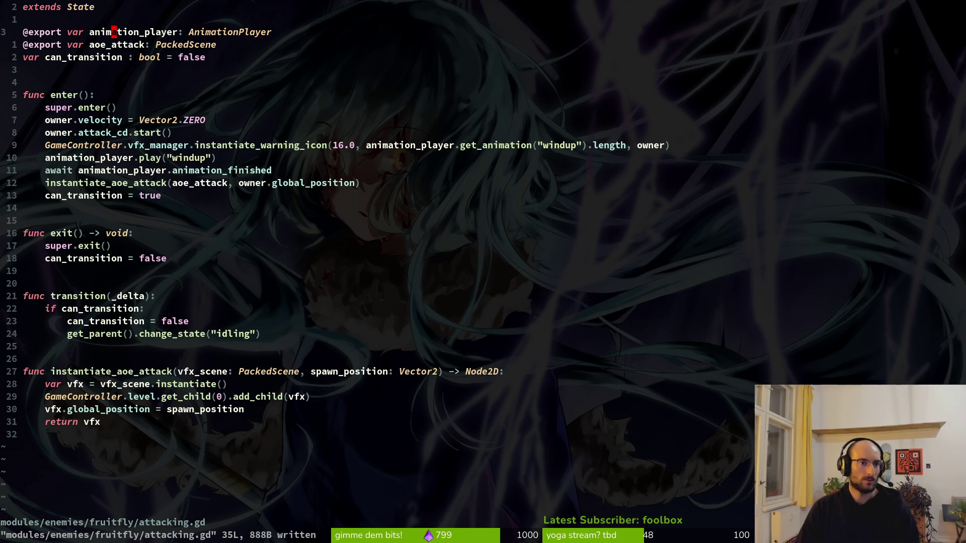
pyautogui.press('o')
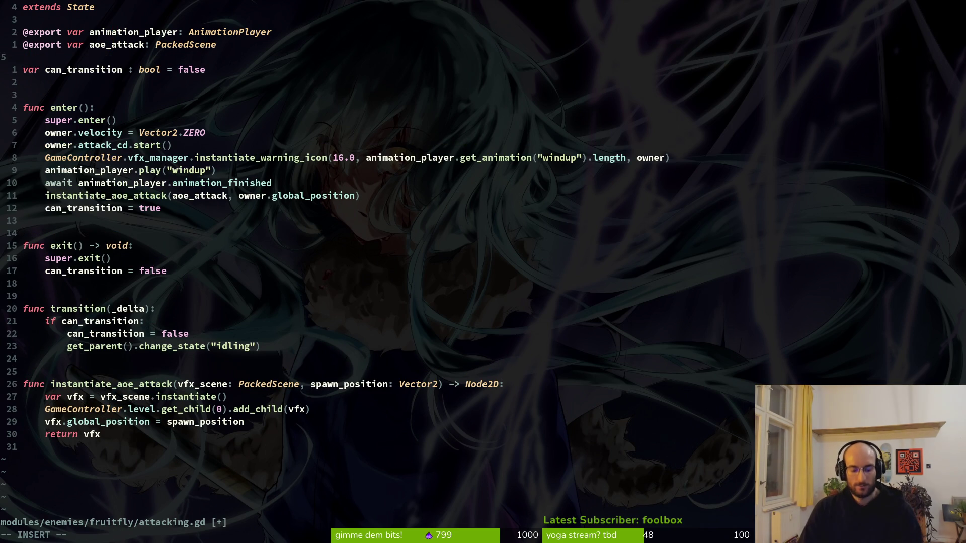
pyautogui.write('1')
pyautogui.press('BackSpace')
pyautogui.write('@')
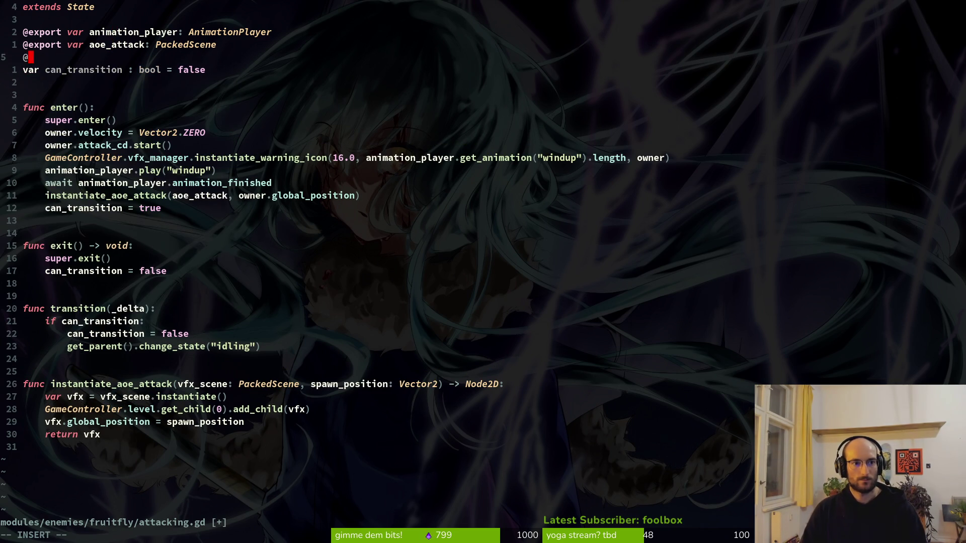
pyautogui.press('Escape')
pyautogui.press('k')
pyautogui.press('V')
pyautogui.press('y')
pyautogui.press('p')
pyautogui.press('j')
pyautogui.press('d')
pyautogui.press('d')
# - Rename the copy to fruitfly with type Fruitfly, and save the script with :w
pyautogui.press('k')
pyautogui.press('w')
pyautogui.press('w')
pyautogui.press('w')
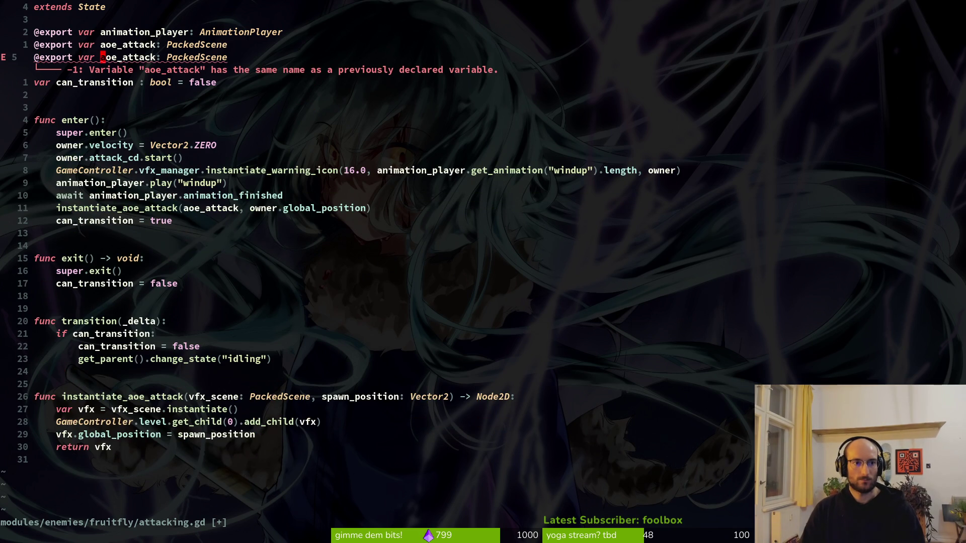
pyautogui.write('cwfru')
pyautogui.write('itfly')
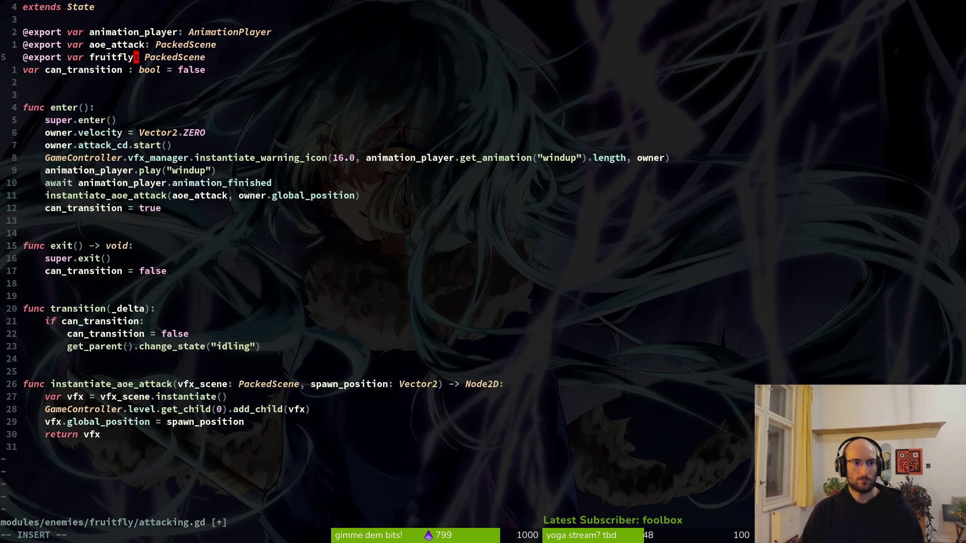
pyautogui.press('Escape')
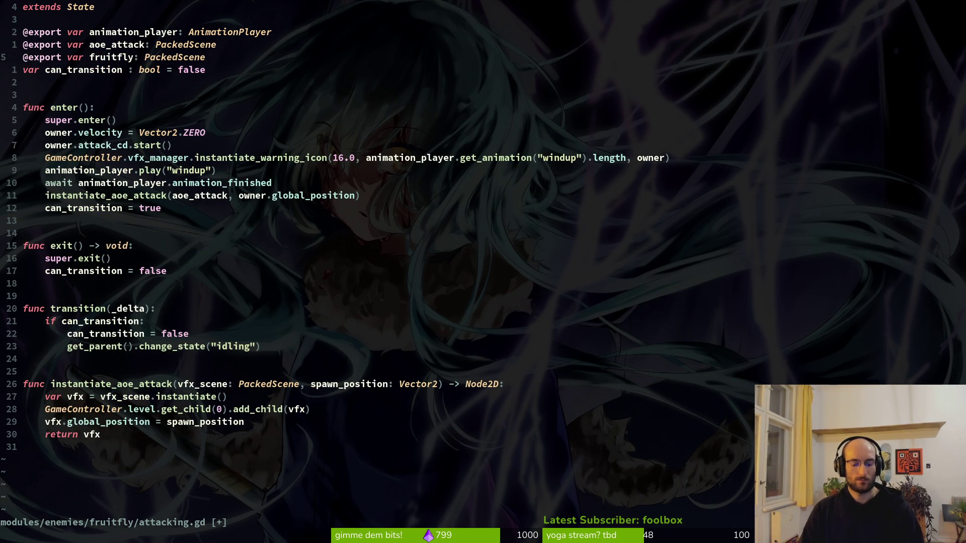
pyautogui.write('wcwFrui')
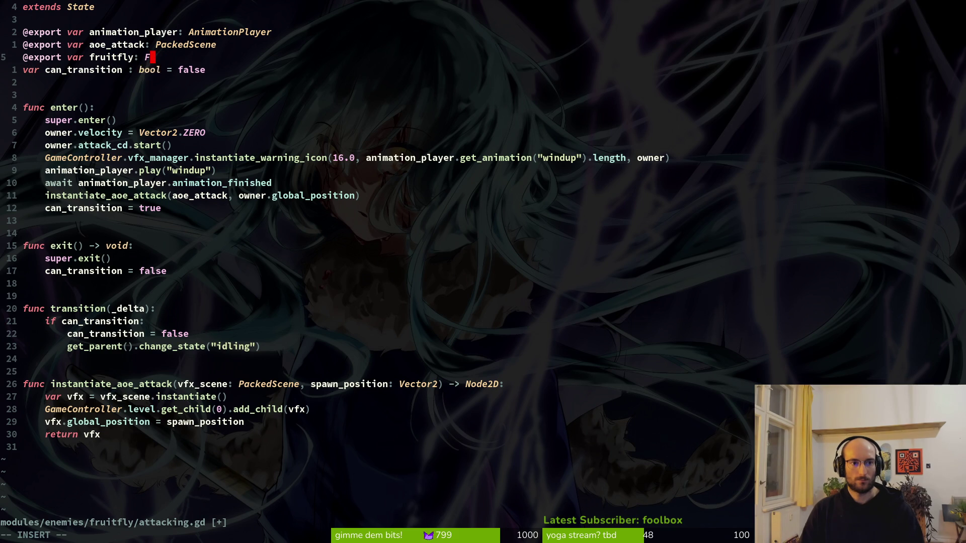
pyautogui.press('Return')
pyautogui.press('Escape')
pyautogui.write(':w')
pyautogui.press('Return')
# - Change owner to fruitfly on the velocity, attack_cd and warning icon lines, then save
pyautogui.press('j')
pyautogui.press('j')
pyautogui.press('j')
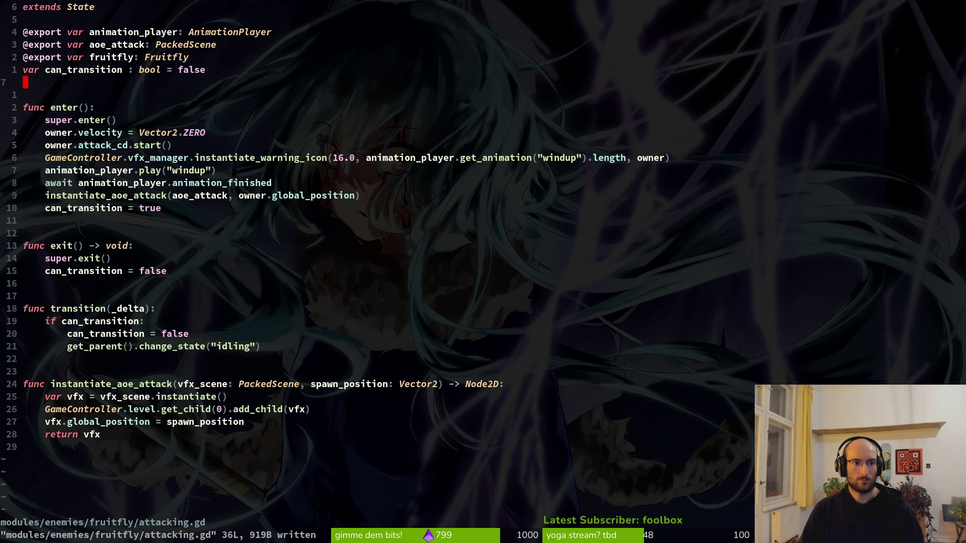
pyautogui.click(186, 133)
pyautogui.press('b')
pyautogui.press('b')
pyautogui.press('b')
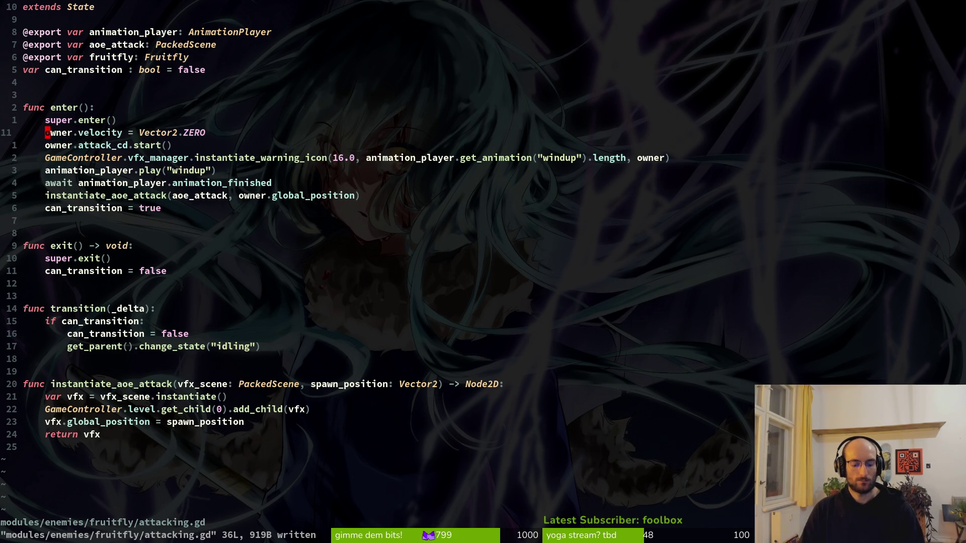
pyautogui.write('cwfruitfly')
pyautogui.press('Escape')
pyautogui.press('j')
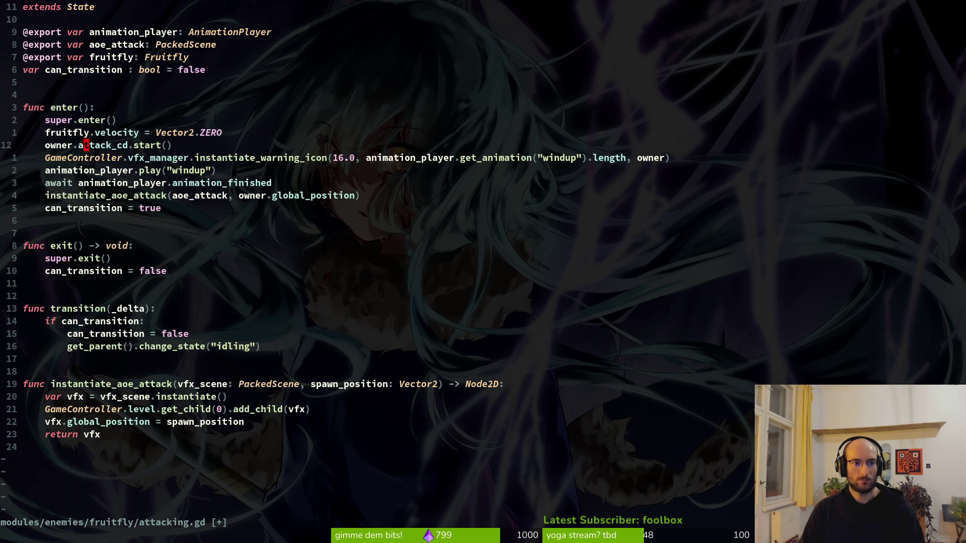
pyautogui.press('b')
pyautogui.press('b')
pyautogui.write('cf.fruitfly')
pyautogui.press('Escape')
pyautogui.press('j')
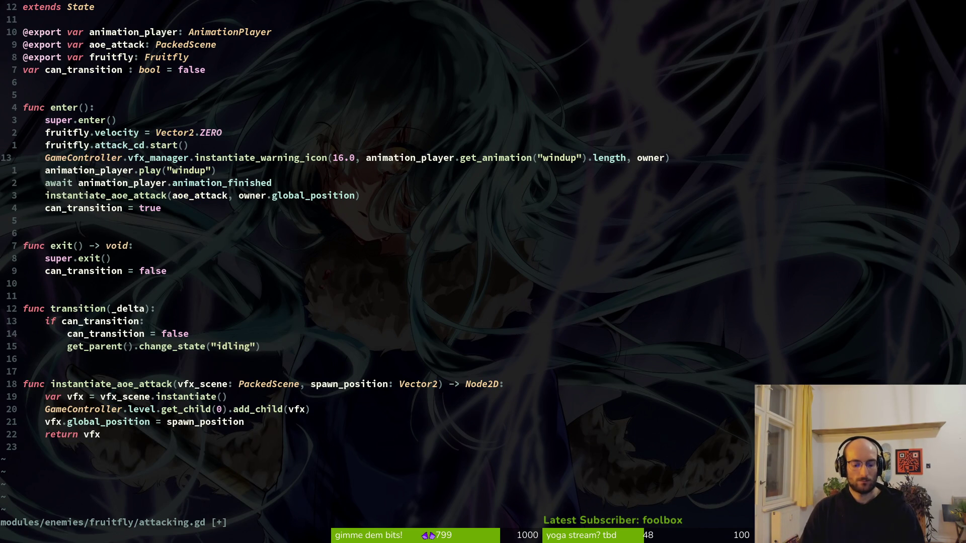
pyautogui.write('ciwfry')
pyautogui.press('BackSpace')
pyautogui.press('Return')
pyautogui.press('Escape')
pyautogui.write(':w')
pyautogui.press('Return')
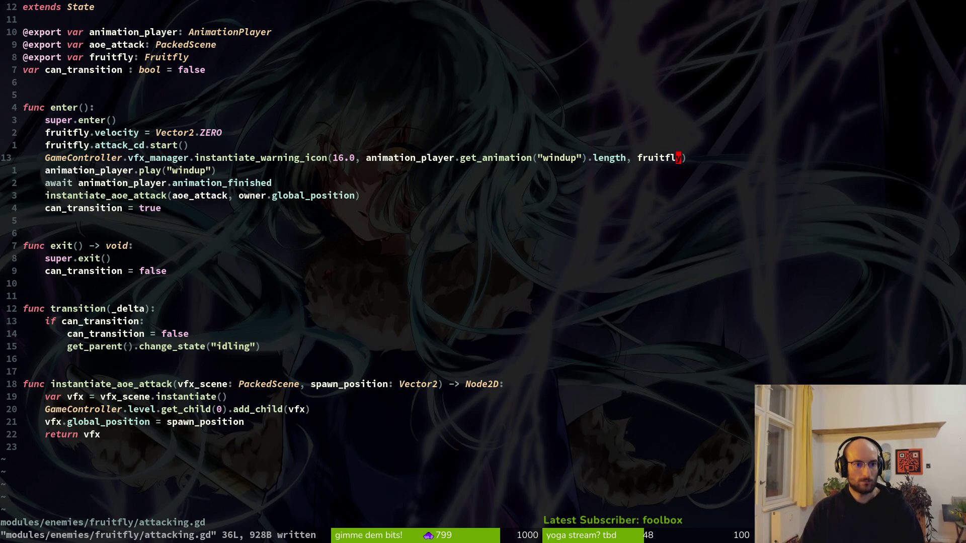
# - Run :%s/owner/fruitfly to replace the remaining owner references, save, and review enter()
pyautogui.write(':%s/owner')
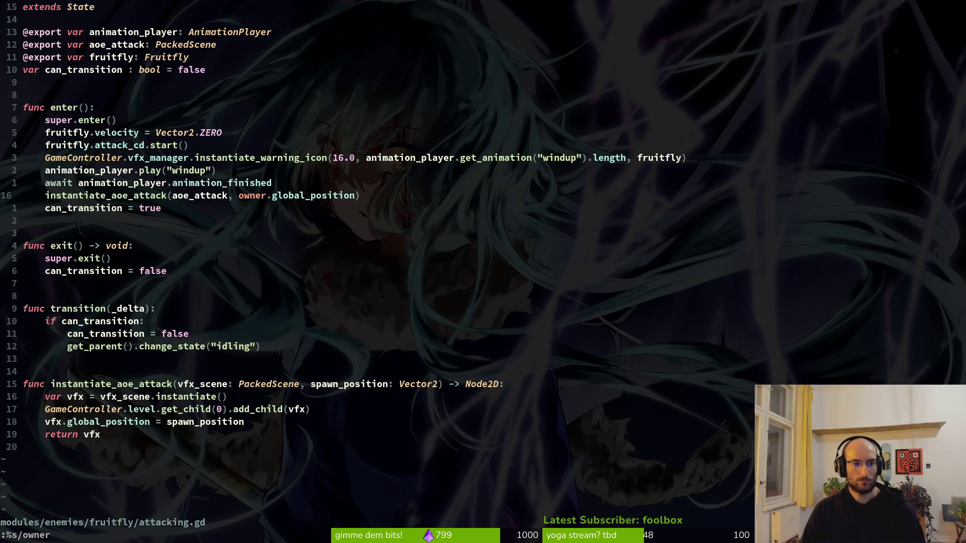
pyautogui.press('BackSpace')
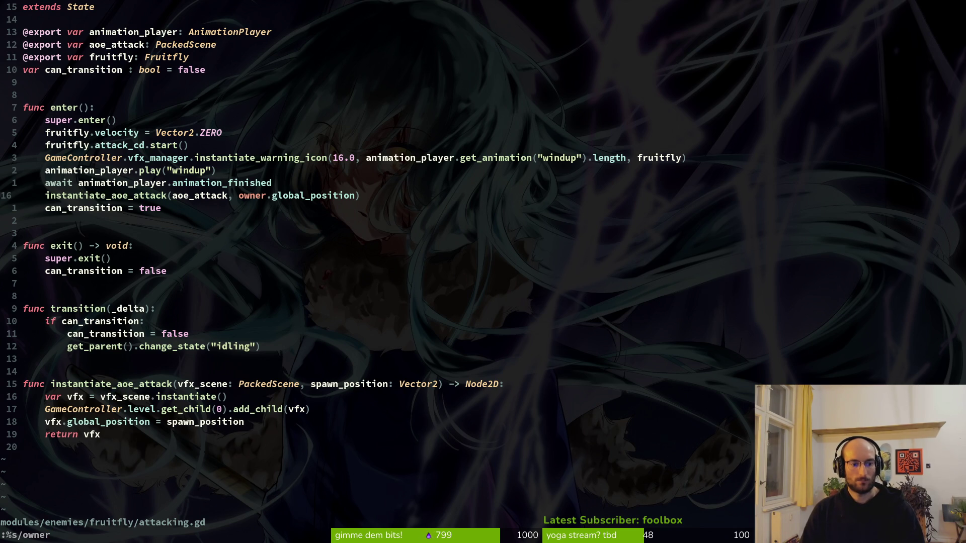
pyautogui.write('/')
pyautogui.write('fruitfly')
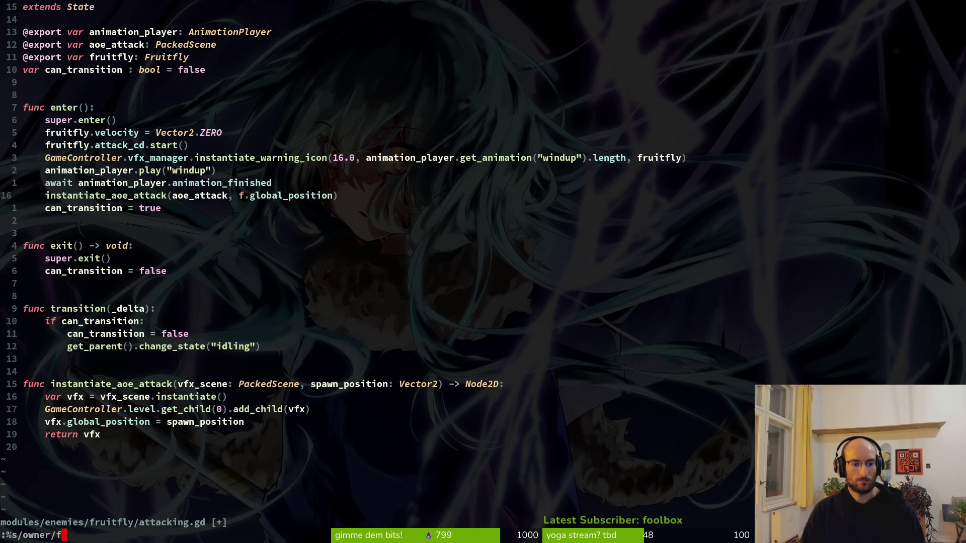
pyautogui.press('Return')
pyautogui.hotkey('ctrl', 's')
pyautogui.press('j')
pyautogui.press('j')
pyautogui.press('j')
pyautogui.press('j')
pyautogui.press('j')
pyautogui.press('j')
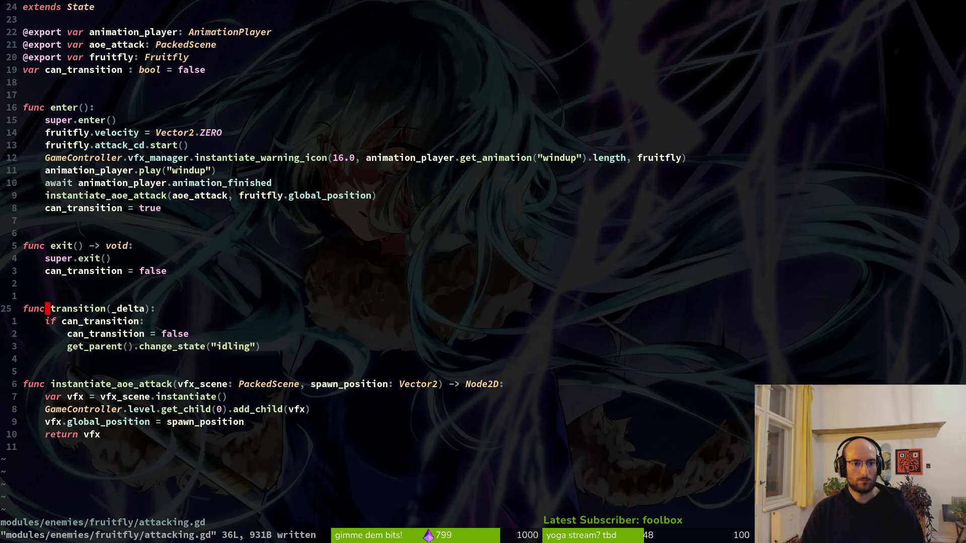
pyautogui.press('k')
pyautogui.press('k')
pyautogui.press('k')
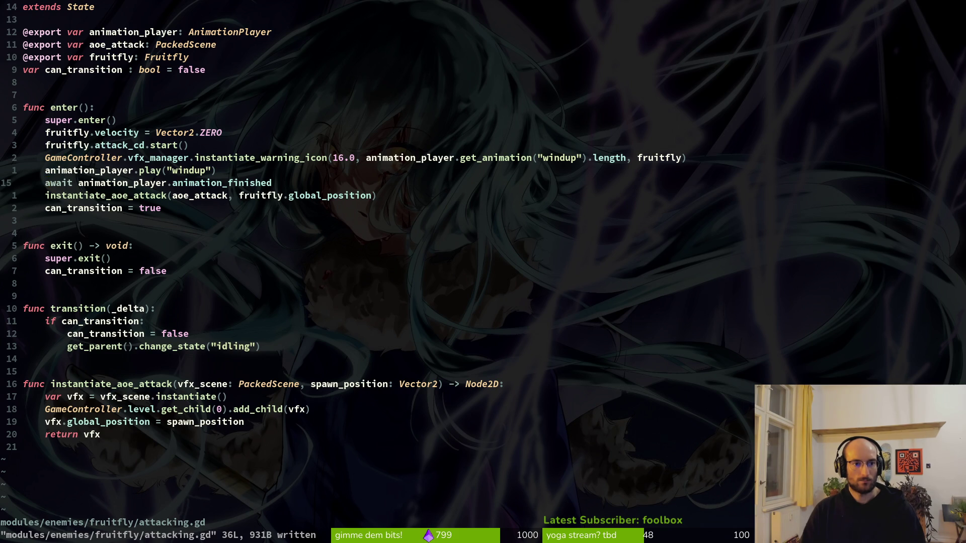
pyautogui.press('k')
pyautogui.press('k')
pyautogui.press('k')
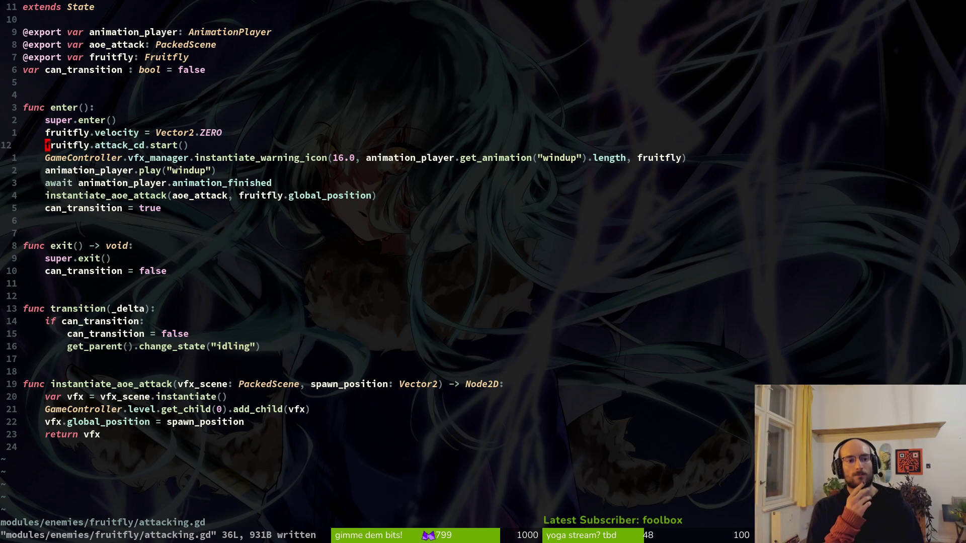
pyautogui.press('j')
pyautogui.press('j')
pyautogui.press('j')
pyautogui.press('j')
pyautogui.press('k')
pyautogui.press('j')
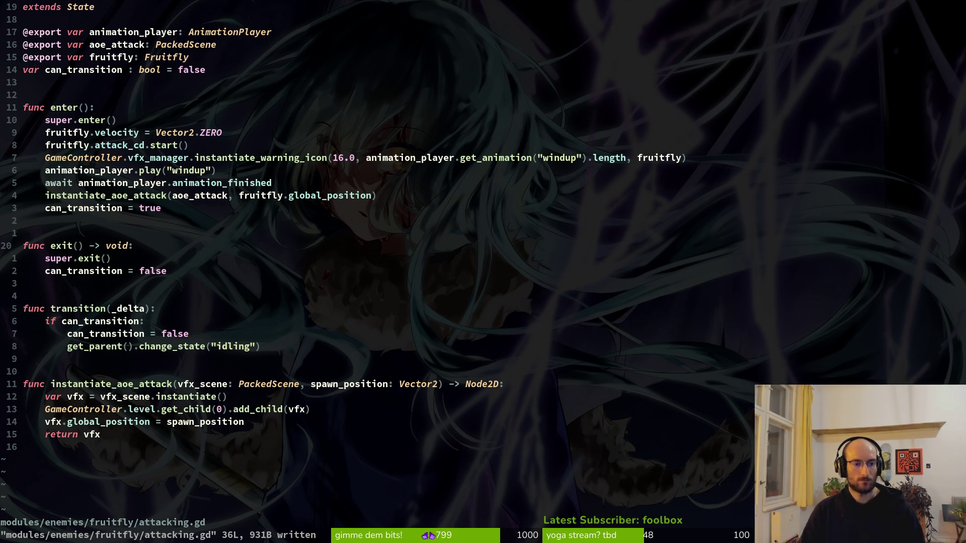
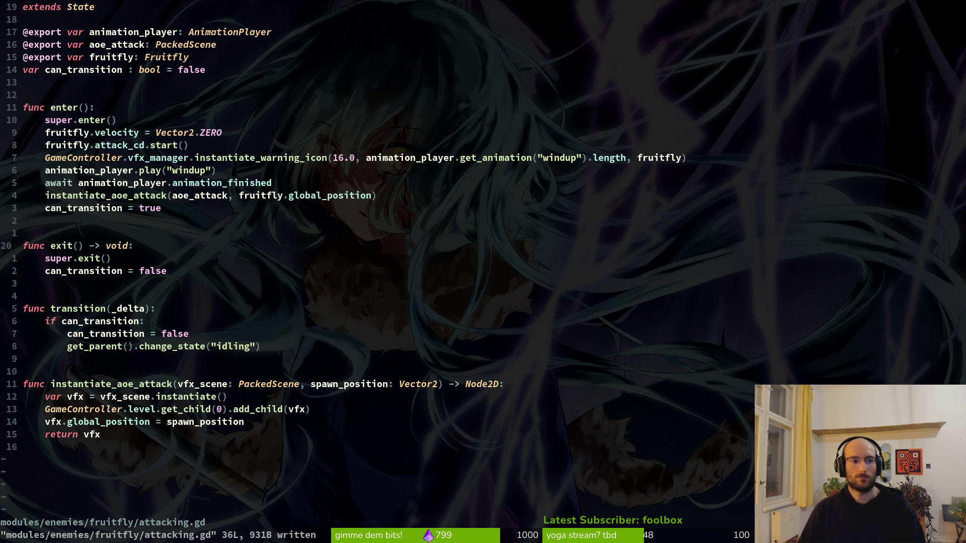
# - Inspect the baby spider scene's attackTriggerRange area under areas for reference
pyautogui.hotkey('alt', 'Tab')
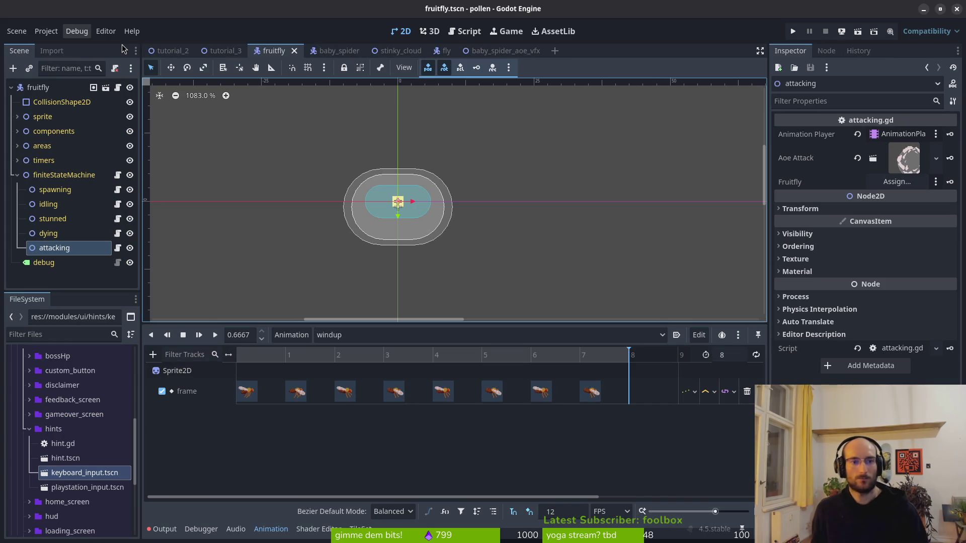
pyautogui.click(330, 56)
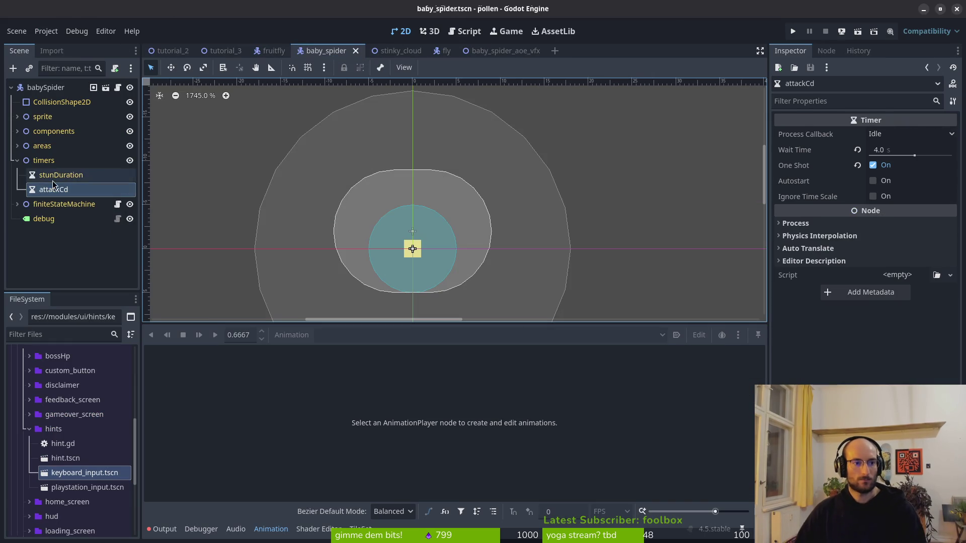
pyautogui.click(17, 160)
pyautogui.click(17, 145)
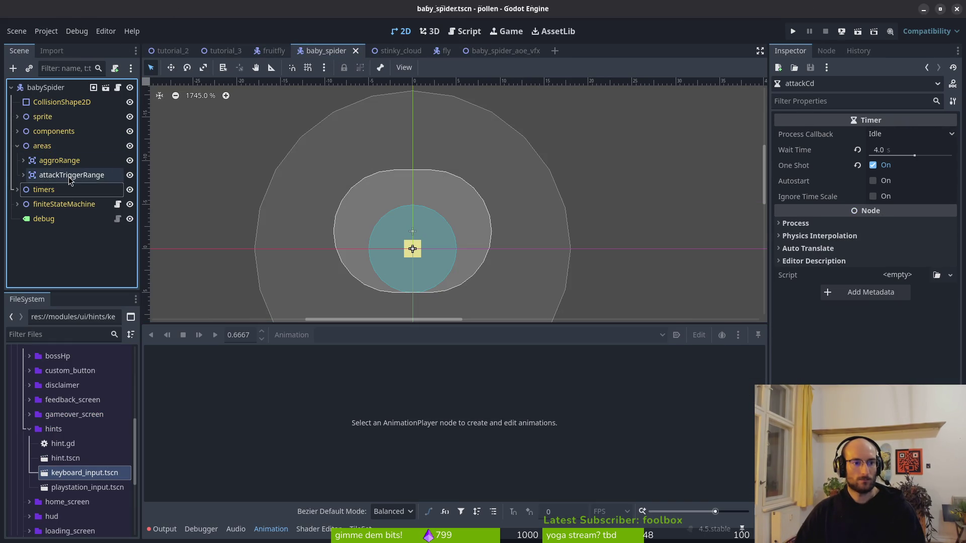
pyautogui.click(70, 175)
# - In the fruitfly scene, add an Area2D under areas and name it attackTriggerRange
pyautogui.click(272, 51)
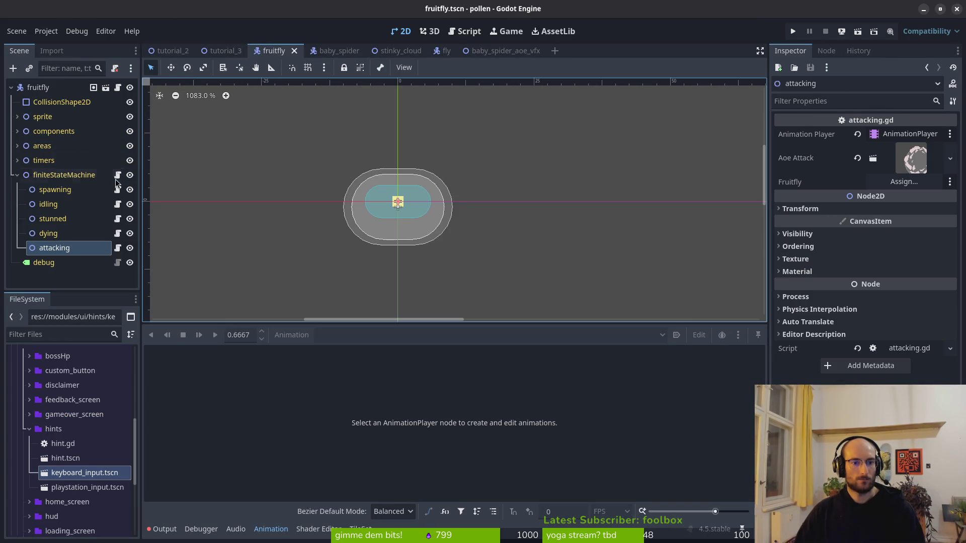
pyautogui.click(18, 204)
pyautogui.click(17, 146)
pyautogui.click(51, 146)
pyautogui.click(23, 160)
pyautogui.hotkey('ctrl', 'a')
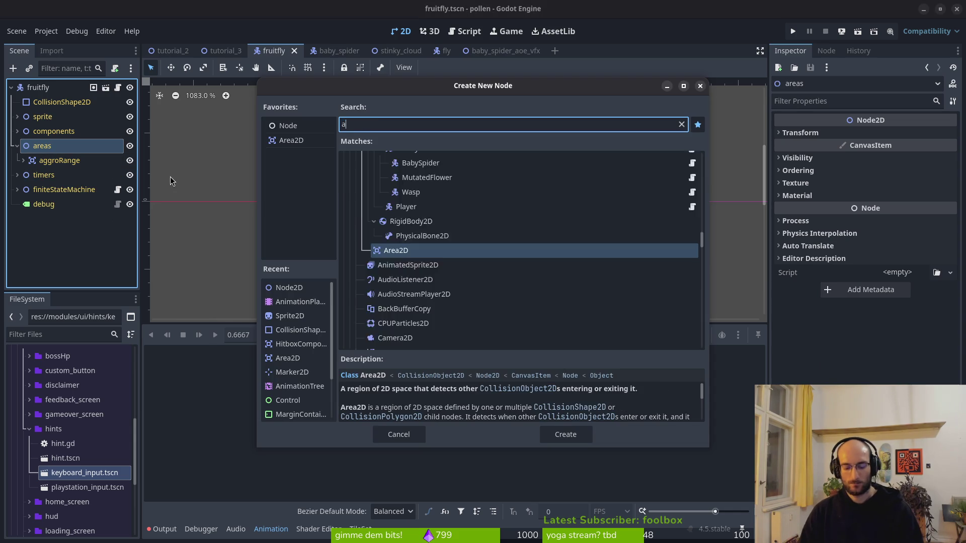
pyautogui.write('area2')
pyautogui.press('Return')
pyautogui.press('F2')
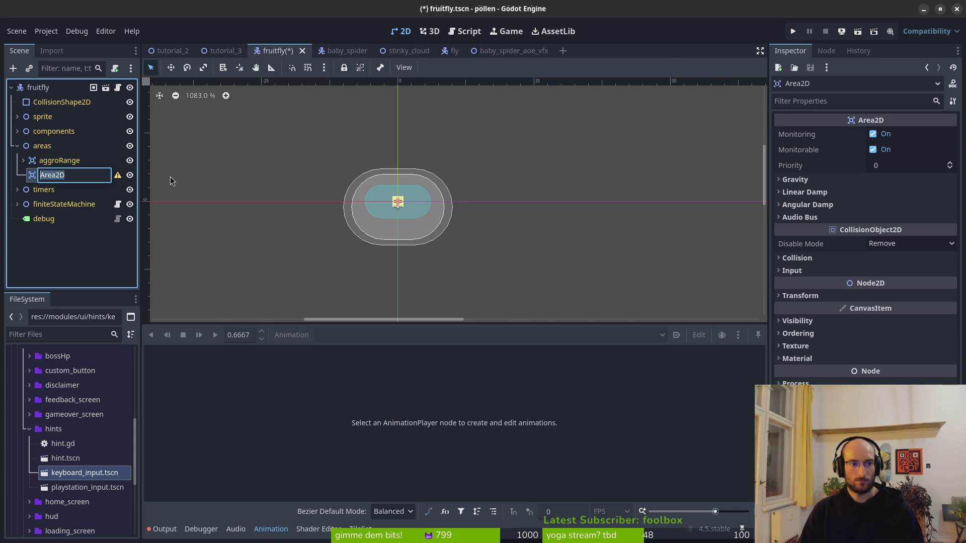
pyautogui.write('attackTriggerRange')
pyautogui.press('Return')
# - Give attackTriggerRange a CollisionShape2D child with a new CircleShape2D
pyautogui.hotkey('ctrl', 'a')
pyautogui.write('collisionsh')
pyautogui.press('Return')
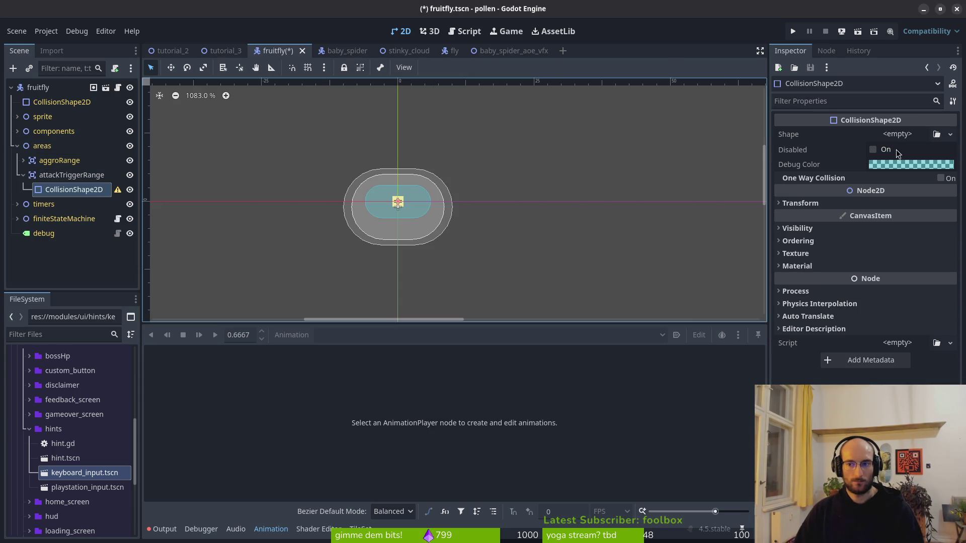
pyautogui.click(897, 133)
pyautogui.click(901, 281)
pyautogui.press('Escape')
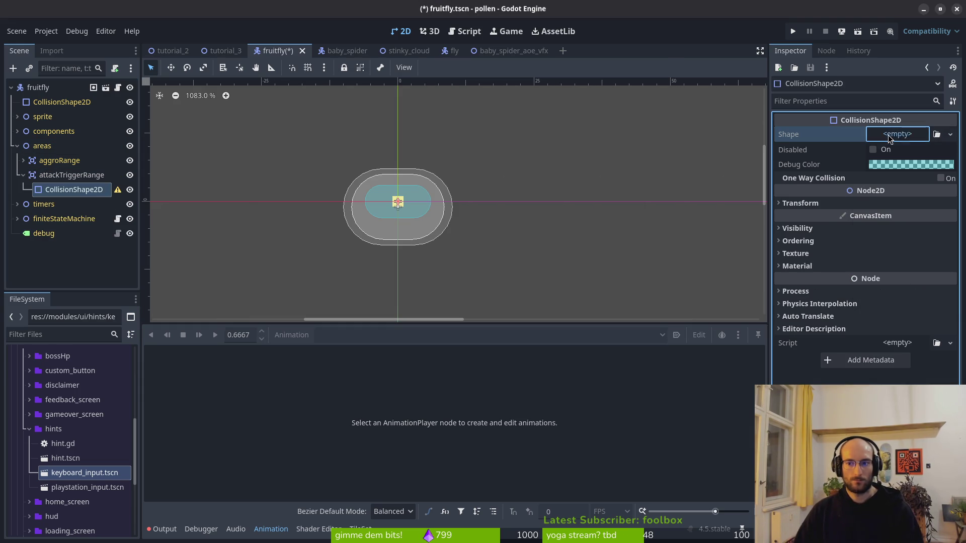
pyautogui.click(889, 140)
pyautogui.click(901, 206)
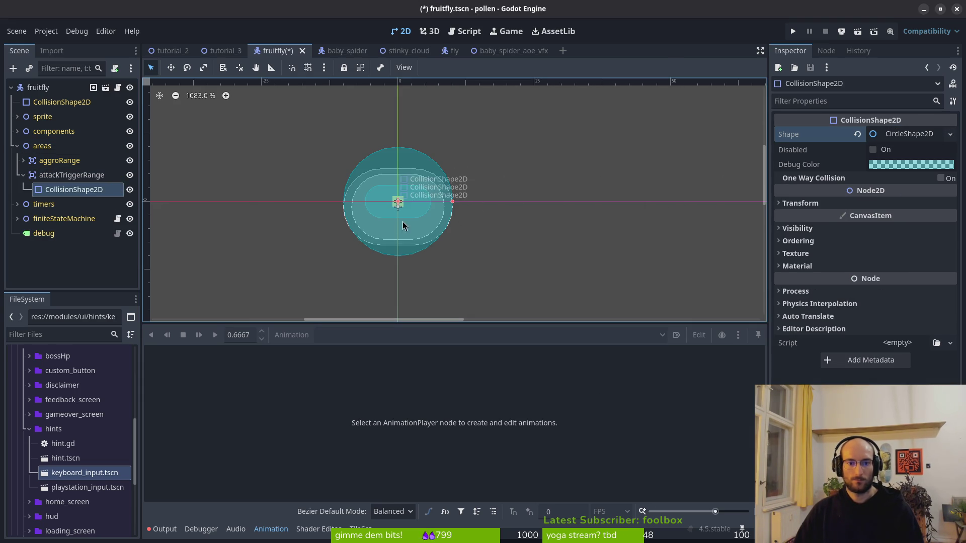
pyautogui.click(17, 116)
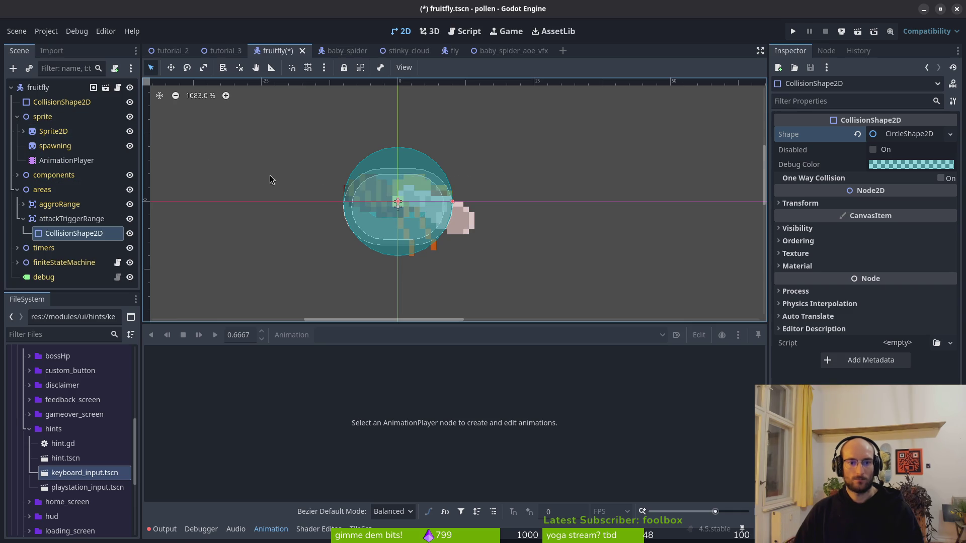
# - Set the circle shape's radius to 16 px and save the fruitfly scene
pyautogui.click(921, 140)
pyautogui.click(929, 153)
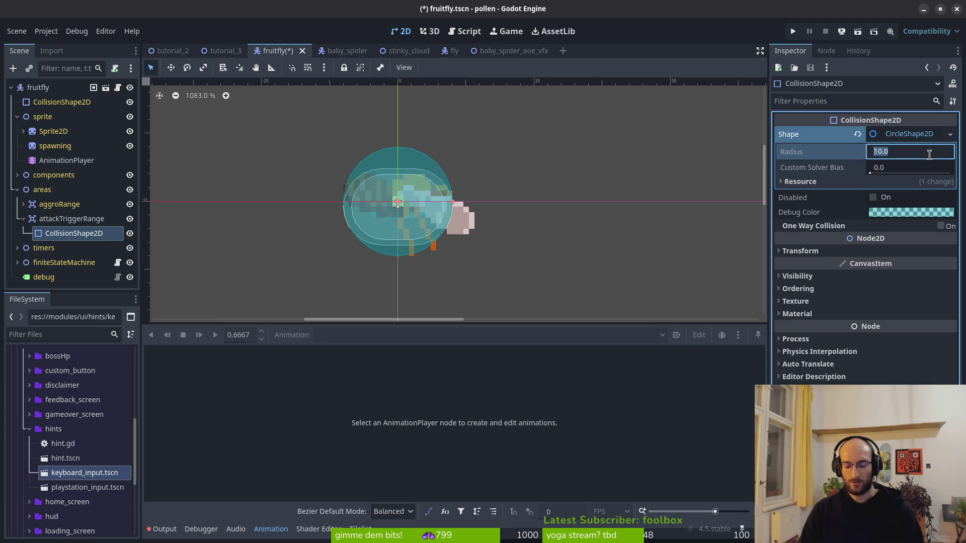
pyautogui.write('32')
pyautogui.press('Return')
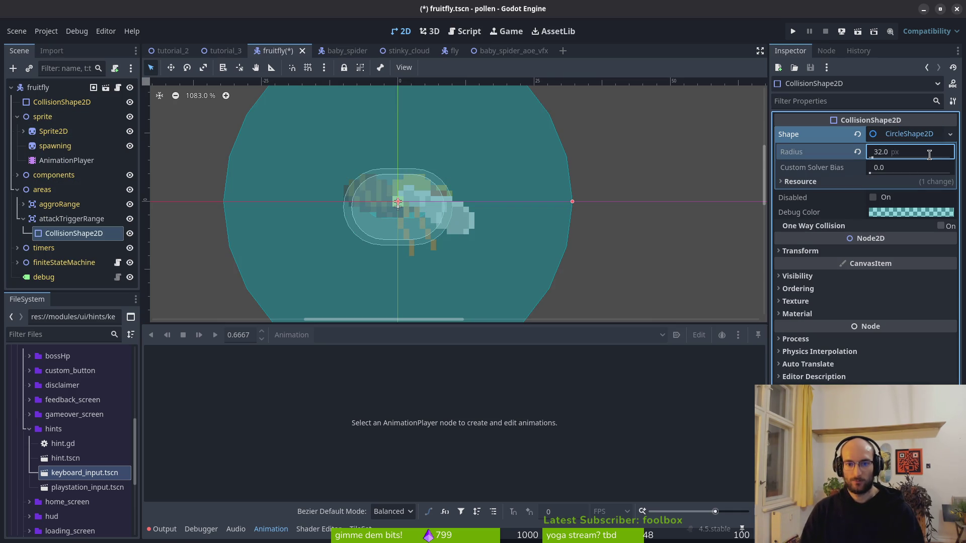
pyautogui.click(930, 155)
pyautogui.write('2')
pyautogui.click(930, 157)
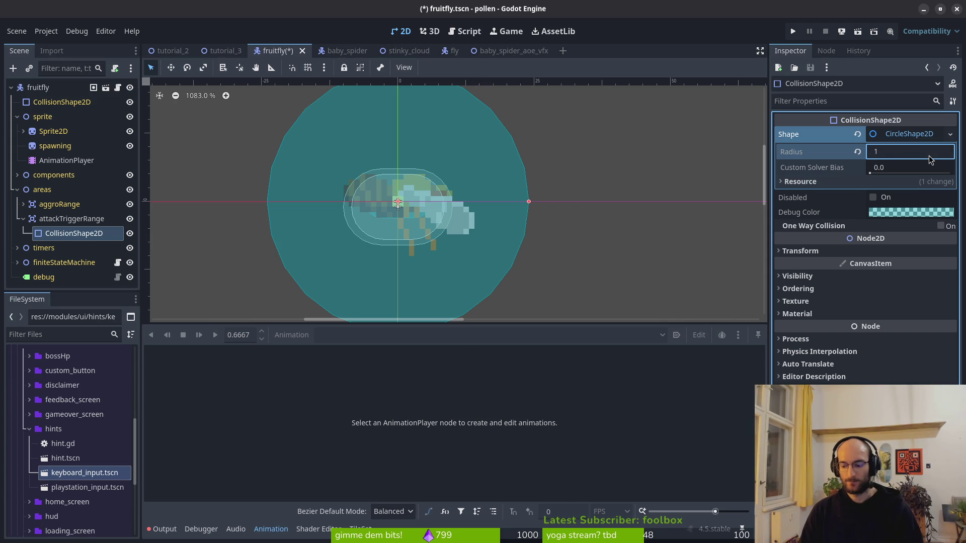
pyautogui.write('6.0')
pyautogui.press('Return')
pyautogui.hotkey('ctrl', 's')
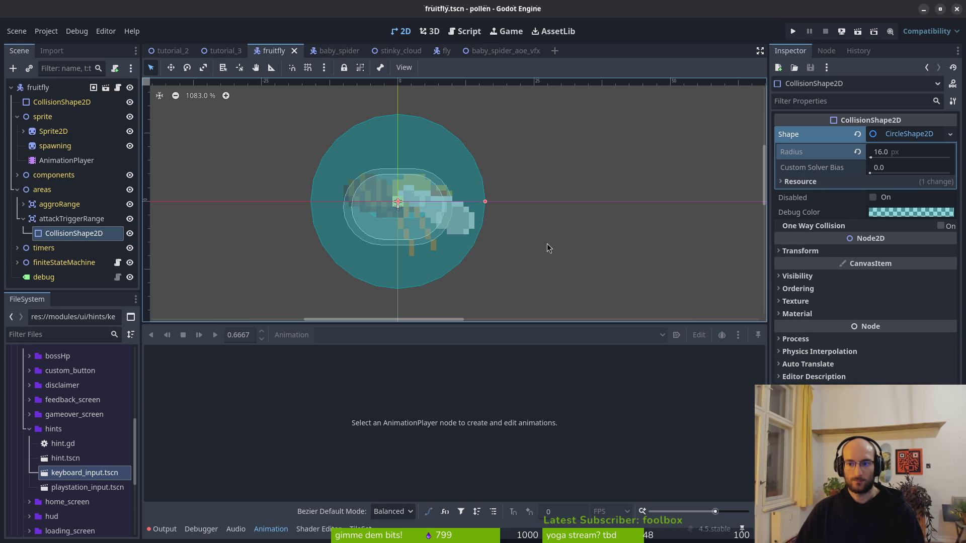
# - Turn off collision layer 1 on attackTriggerRange, make it not monitorable, and save
pyautogui.click(72, 218)
pyautogui.click(797, 258)
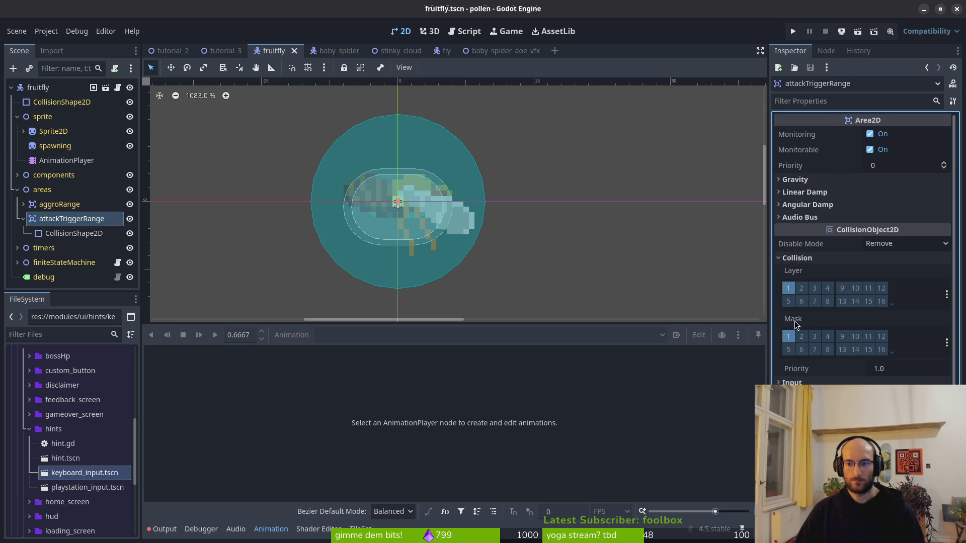
pyautogui.click(788, 288)
pyautogui.click(870, 149)
pyautogui.hotkey('ctrl', 's')
pyautogui.press('Left')
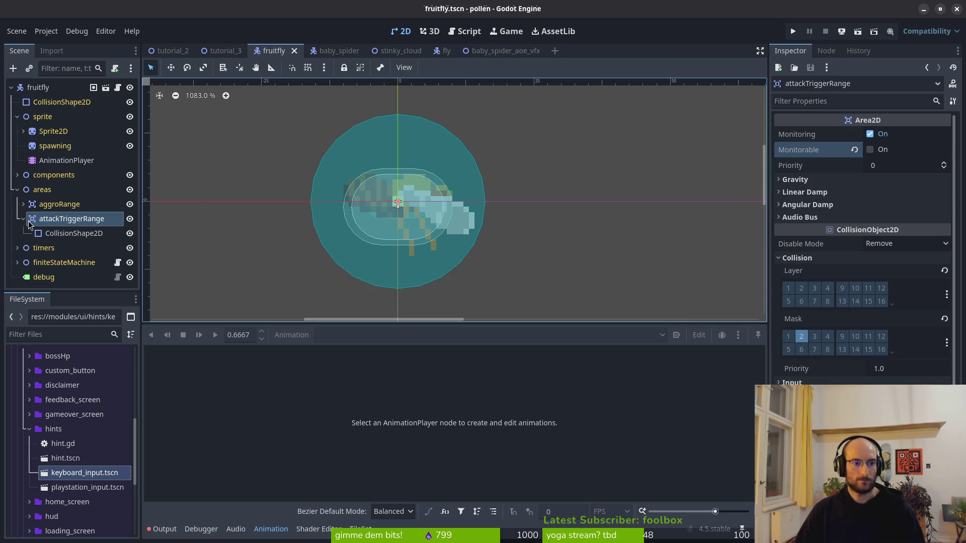
pyautogui.hotkey('ctrl', 's')
pyautogui.press('Left')
pyautogui.press('Left')
pyautogui.hotkey('alt', 'Tab')
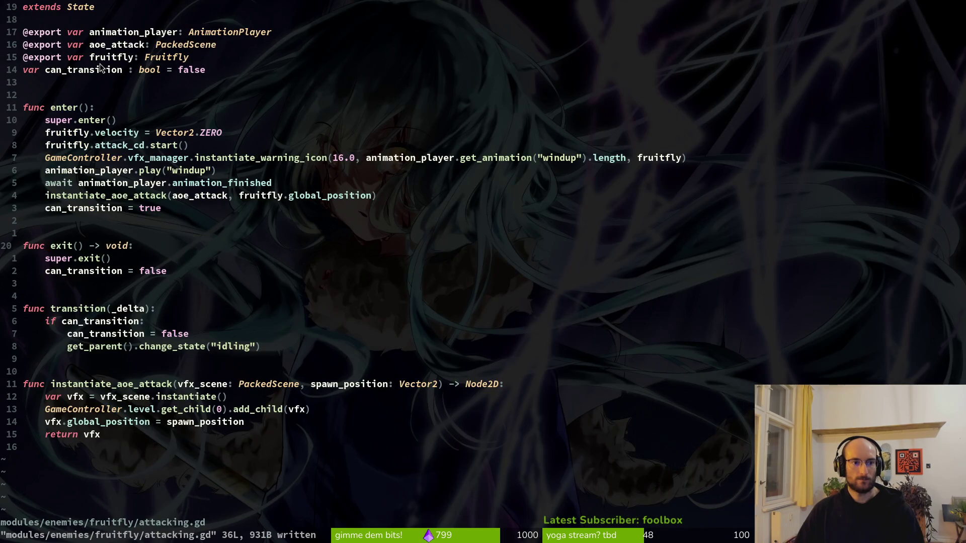
# - Open baby_spider.gd through the file finder by searching 'babspider'
pyautogui.press('space')
pyautogui.press('f')
pyautogui.press('f')
pyautogui.press('Escape')
pyautogui.press('k')
pyautogui.press('k')
pyautogui.press('k')
pyautogui.press('space')
pyautogui.press('f')
pyautogui.press('f')
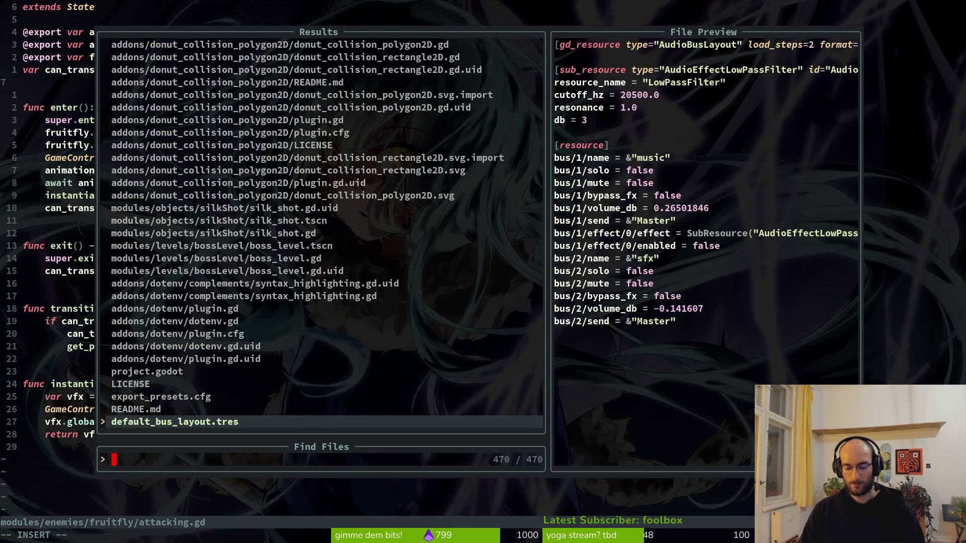
pyautogui.write('babspider')
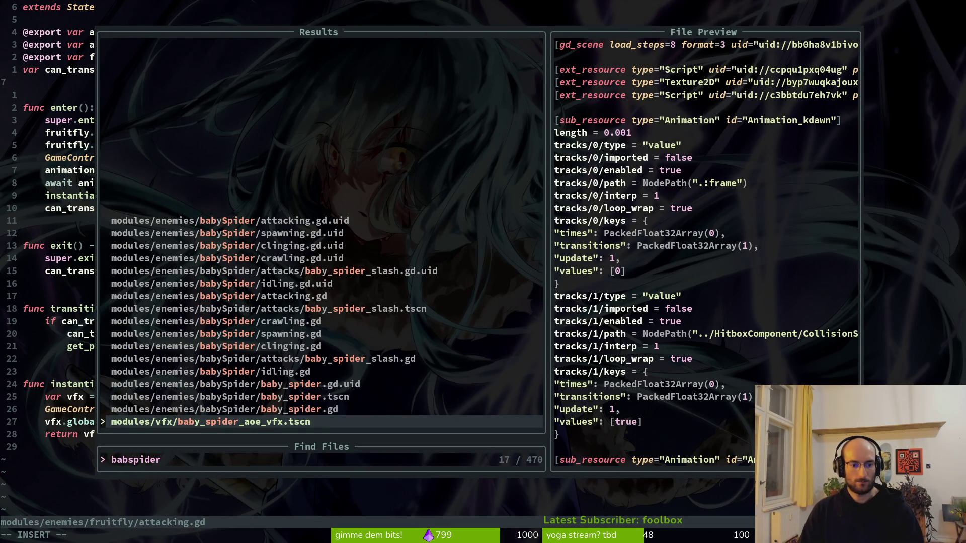
pyautogui.press('Up')
pyautogui.press('Return')
# - Copy baby_spider.gd's area_entered connect line, leaving the file unchanged
pyautogui.press('j')
pyautogui.press('j')
pyautogui.press('j')
pyautogui.press('V')
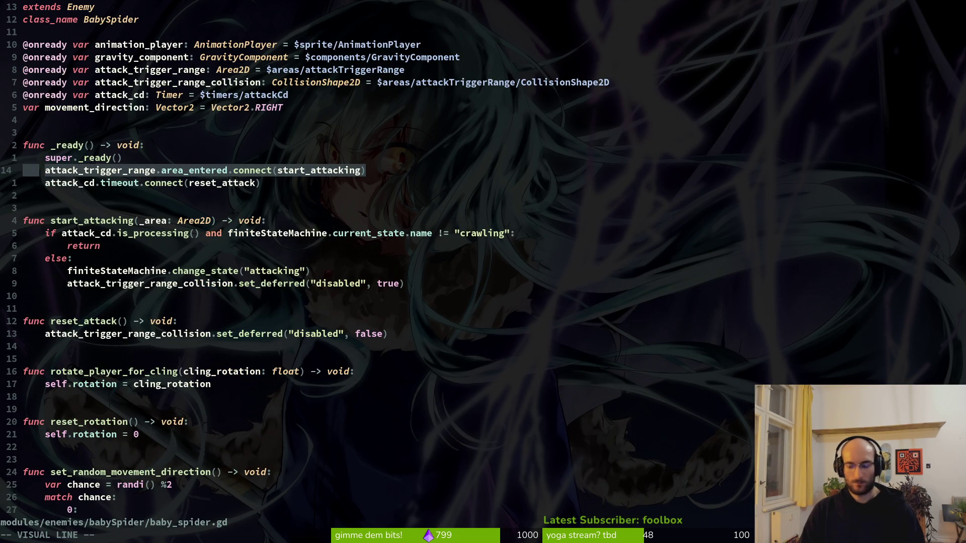
pyautogui.press('Escape')
pyautogui.press('O')
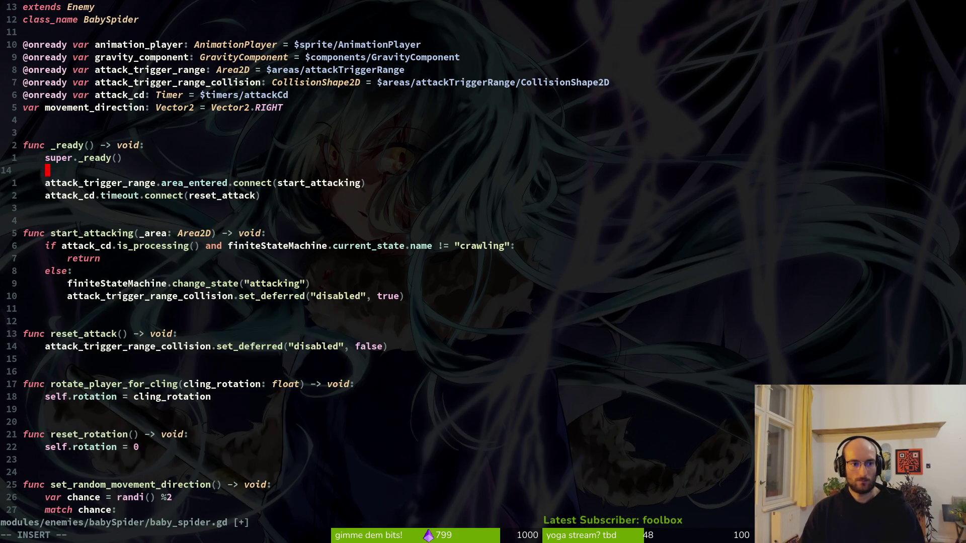
pyautogui.press('Escape')
pyautogui.press('u')
pyautogui.press('V')
pyautogui.press('Escape')
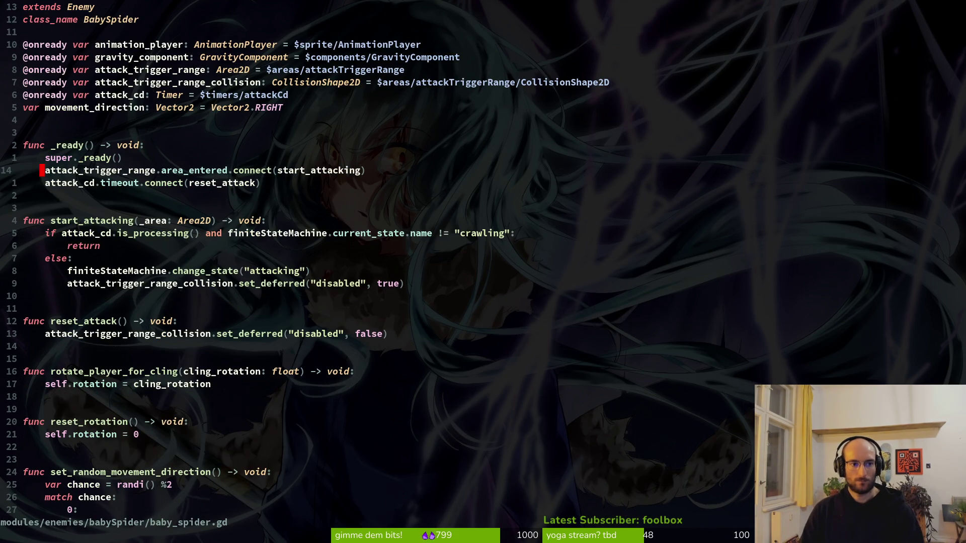
pyautogui.press('O')
pyautogui.press('Escape')
pyautogui.press('u')
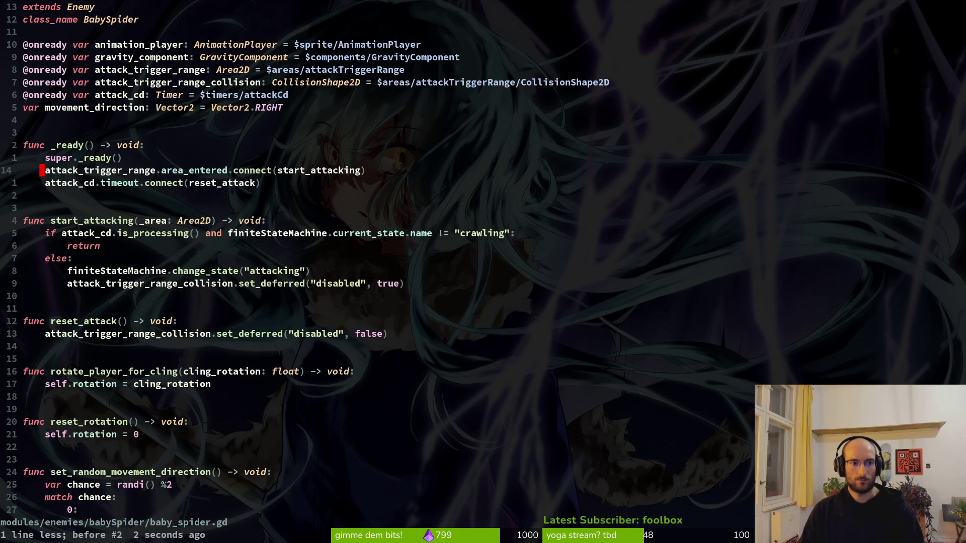
pyautogui.press('space')
# - Open fruitfly.gd via 'fruifl' and paste the connect line below super._ready()
pyautogui.press('f')
pyautogui.press('f')
pyautogui.write('fruifl')
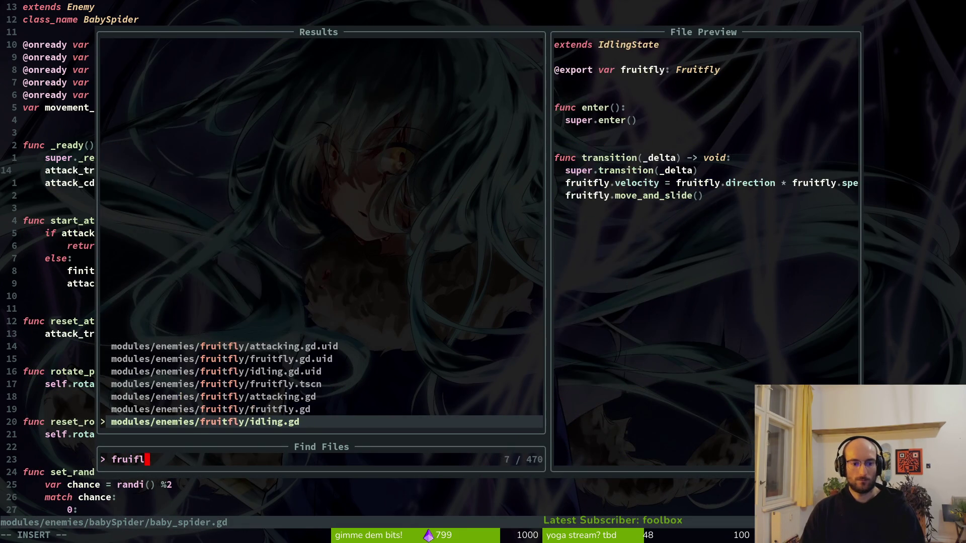
pyautogui.press('Up')
pyautogui.press('Return')
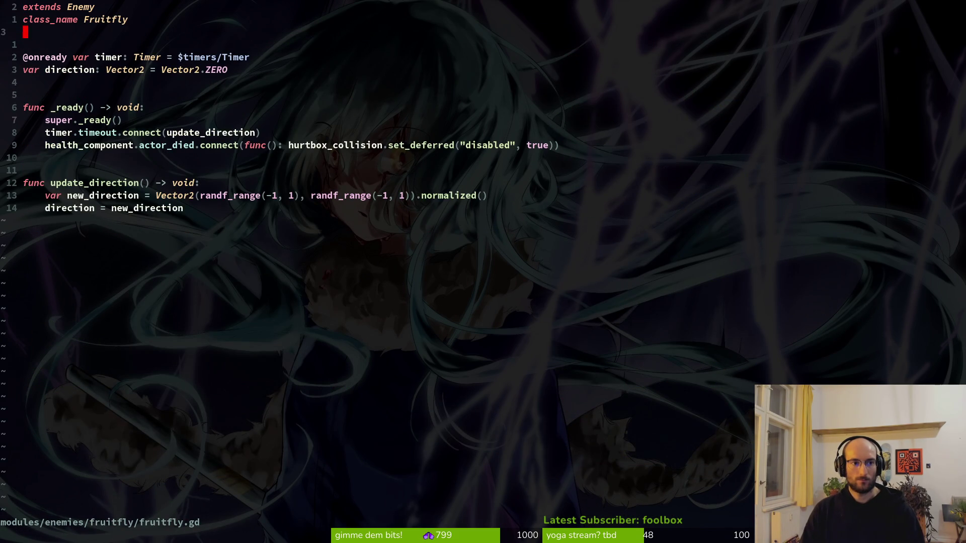
pyautogui.press('j')
pyautogui.press('p')
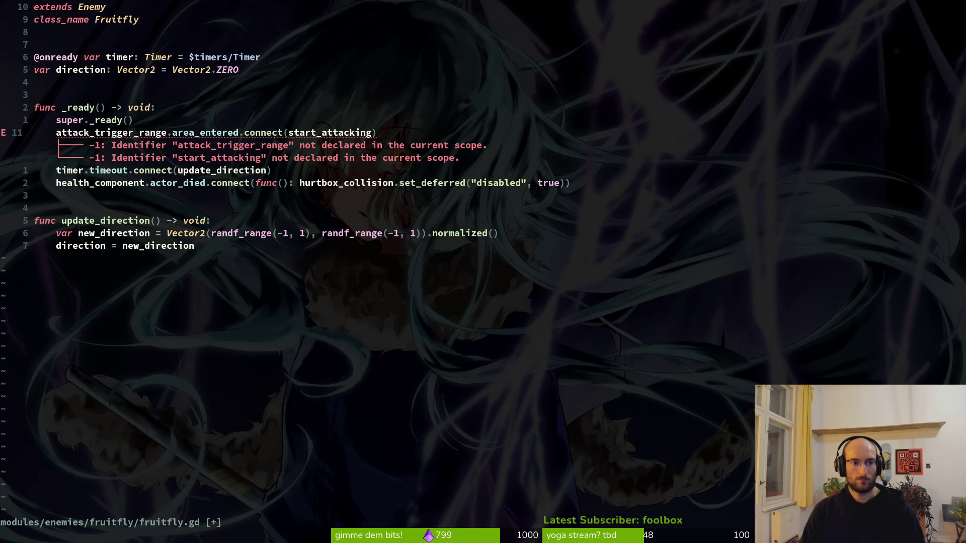
# - Copy the two attack_trigger_range declarations from baby_spider.gd into fruitfly.gd below the timer line
pyautogui.hotkey('ctrl', 'o')
pyautogui.press('7')
pyautogui.press('k')
pyautogui.hotkey('shift', 'v')
pyautogui.press('j')
pyautogui.press('y')
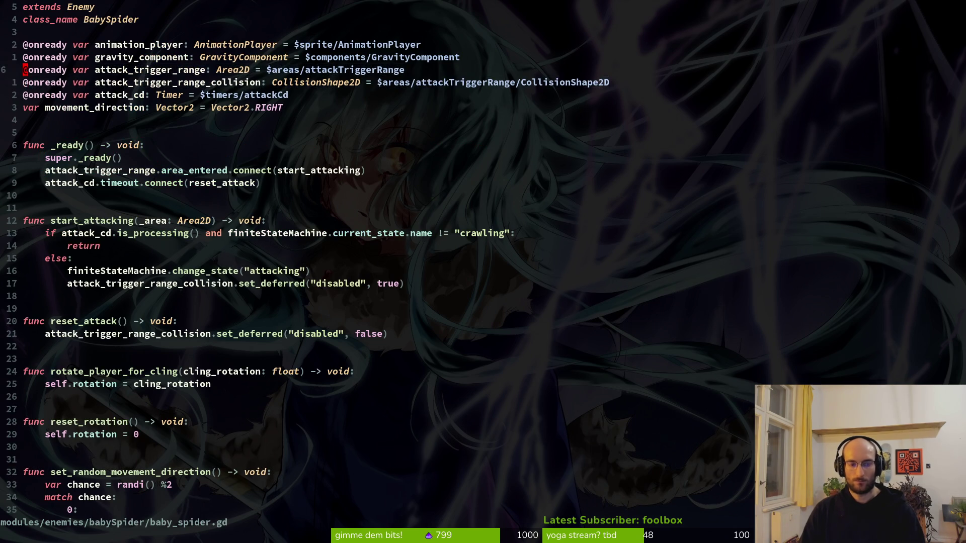
pyautogui.hotkey('ctrl', 'i')
pyautogui.press('p')
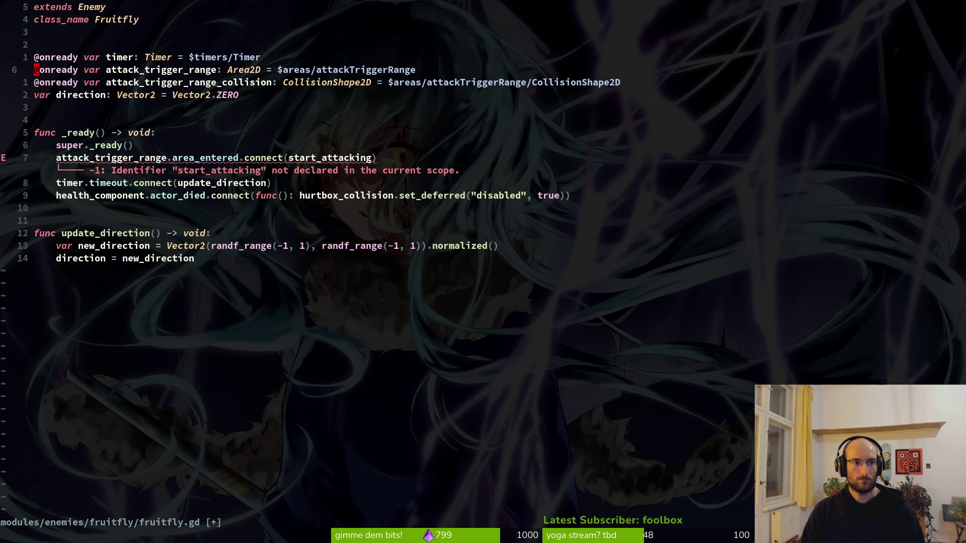
pyautogui.press('Return')
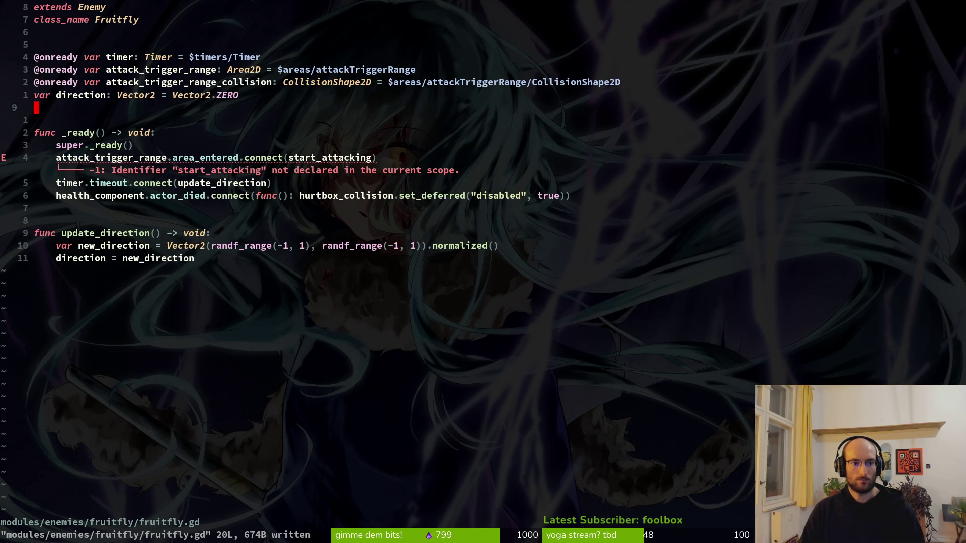
# - Copy the start_attacking function from baby_spider.gd into fruitfly.gd with spacing lines above it
pyautogui.hotkey('ctrl', 'o')
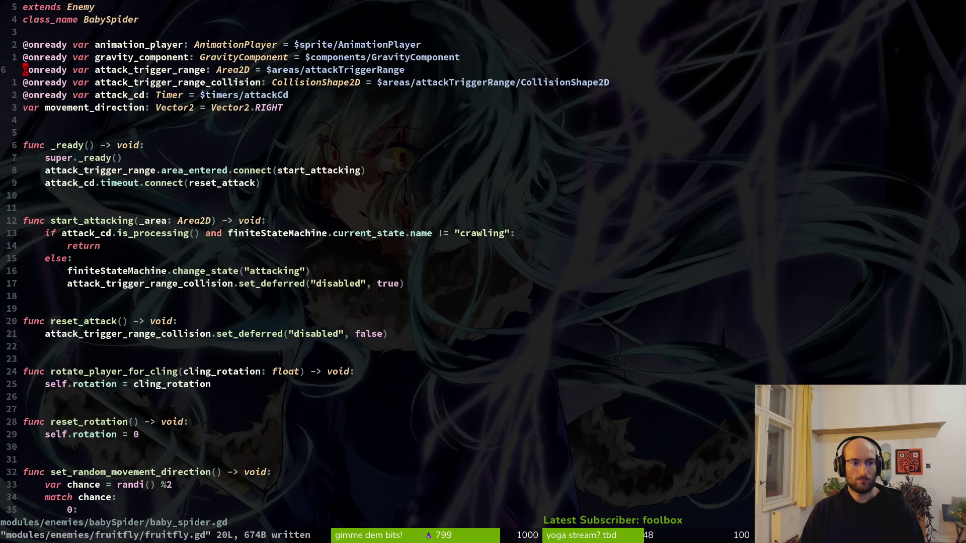
pyautogui.press('j')
pyautogui.press('j')
pyautogui.press('j')
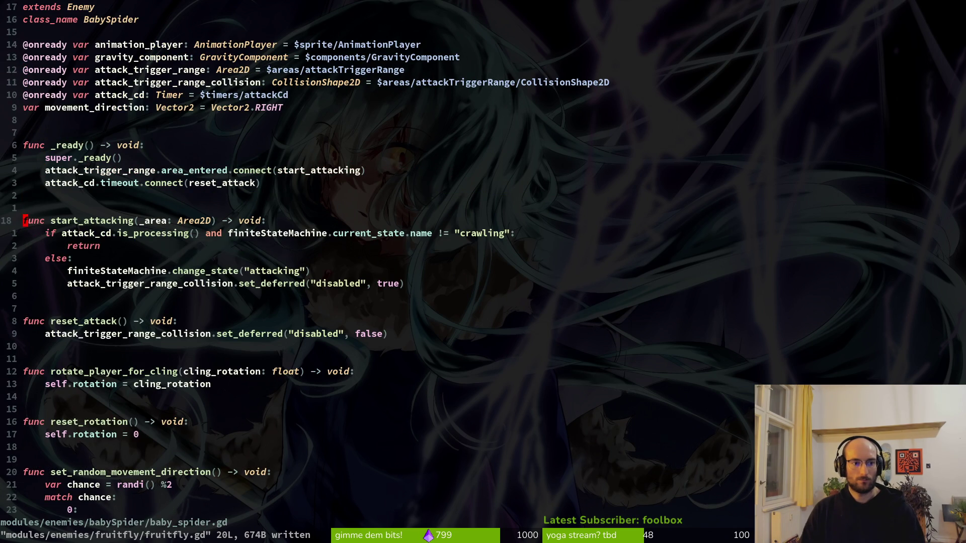
pyautogui.press('j')
pyautogui.hotkey('shift', 'v')
pyautogui.press('j')
pyautogui.press('j')
pyautogui.press('j')
pyautogui.press('y')
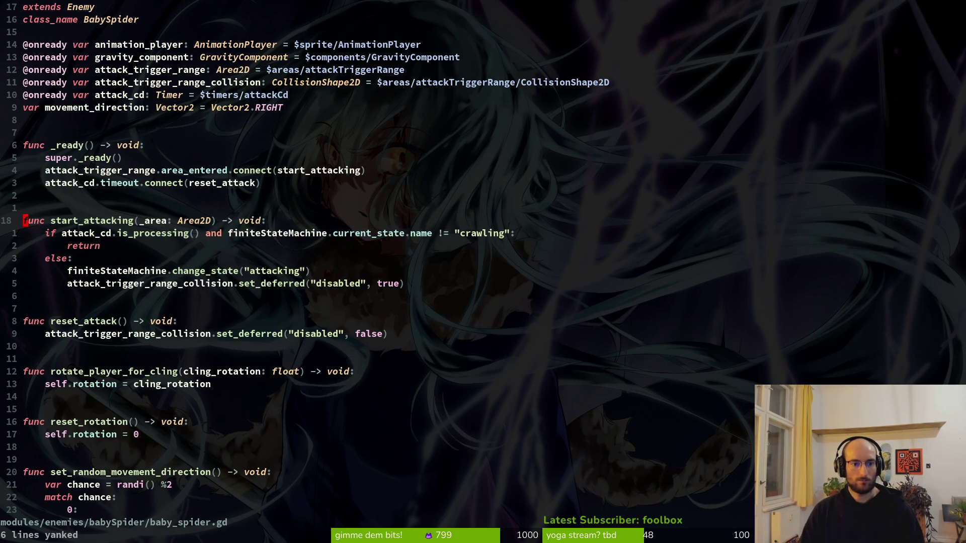
pyautogui.hotkey('ctrl', 'i')
pyautogui.press('p')
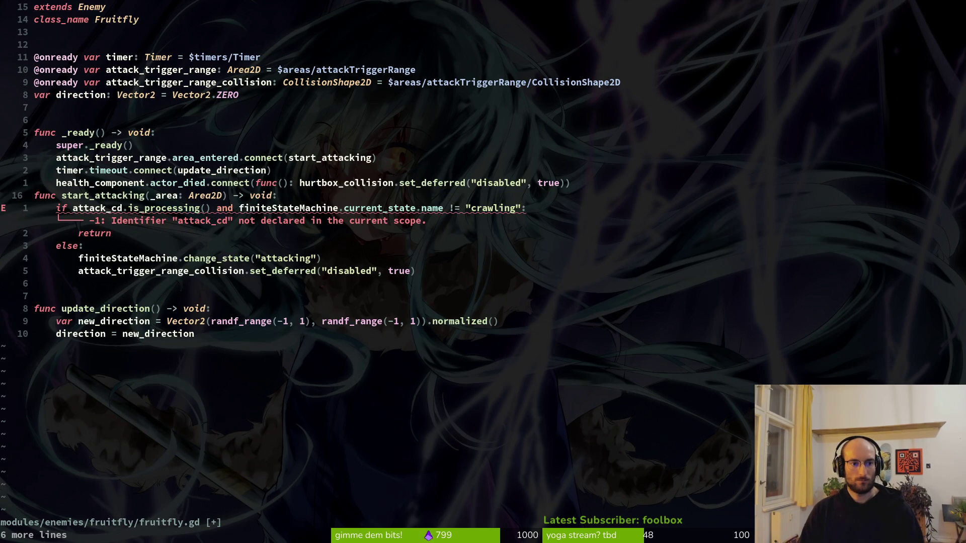
pyautogui.press('o')
pyautogui.press('Return')
pyautogui.press('Return')
pyautogui.press('Escape')
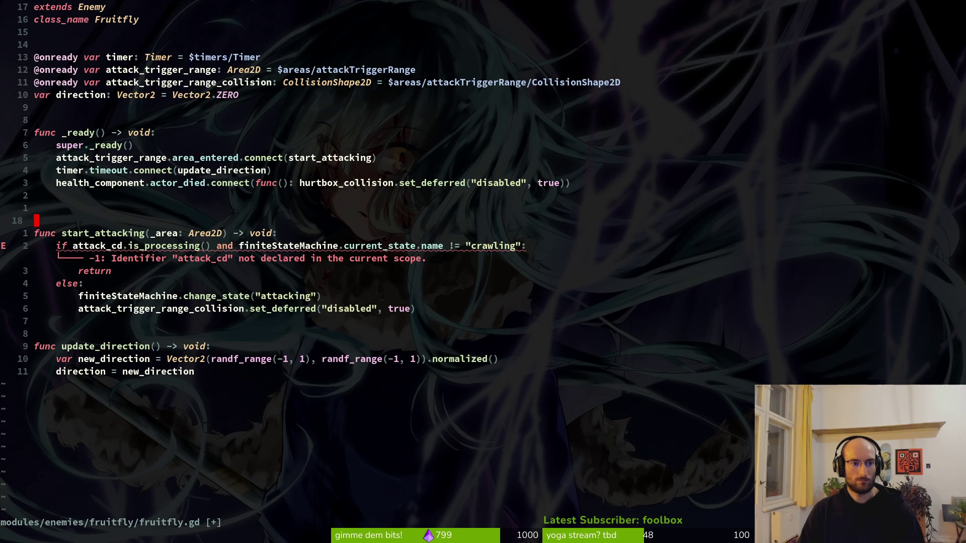
pyautogui.write(':w')
pyautogui.press('Return')
# - Remove the crawling state check from start_attacking's condition and save fruitfly.gd
pyautogui.press('d')
pyautogui.press('d')
pyautogui.press('j')
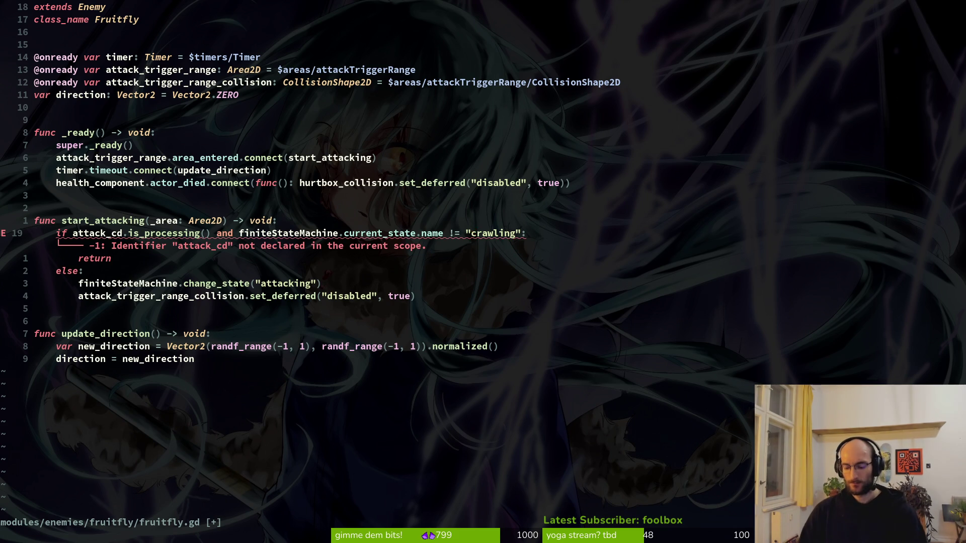
pyautogui.write('ci"')
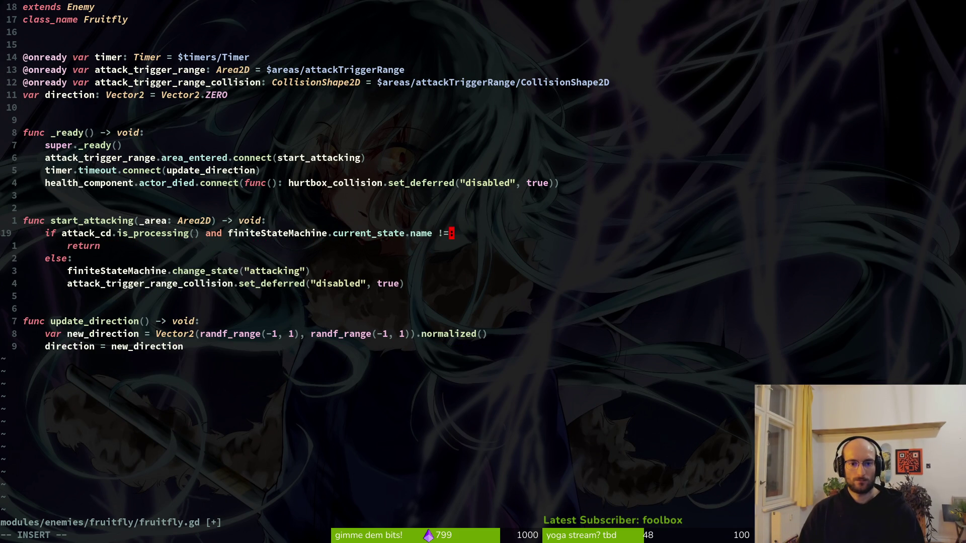
pyautogui.press('BackSpace')
pyautogui.press('BackSpace')
pyautogui.press('BackSpace')
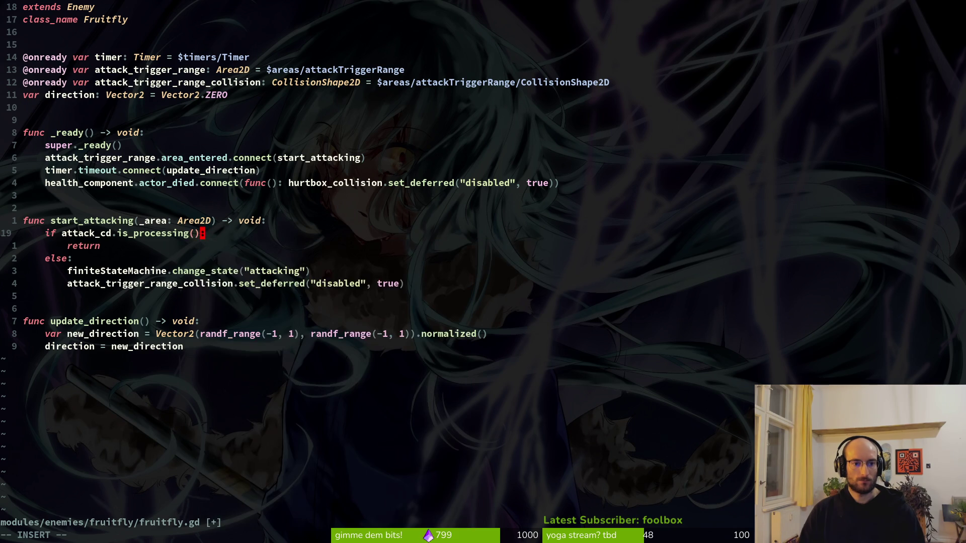
pyautogui.press('Escape')
pyautogui.write(':w')
pyautogui.press('Return')
pyautogui.press('k')
pyautogui.press('k')
pyautogui.hotkey('ctrl', '6')
pyautogui.press('k')
pyautogui.press('k')
pyautogui.press('k')
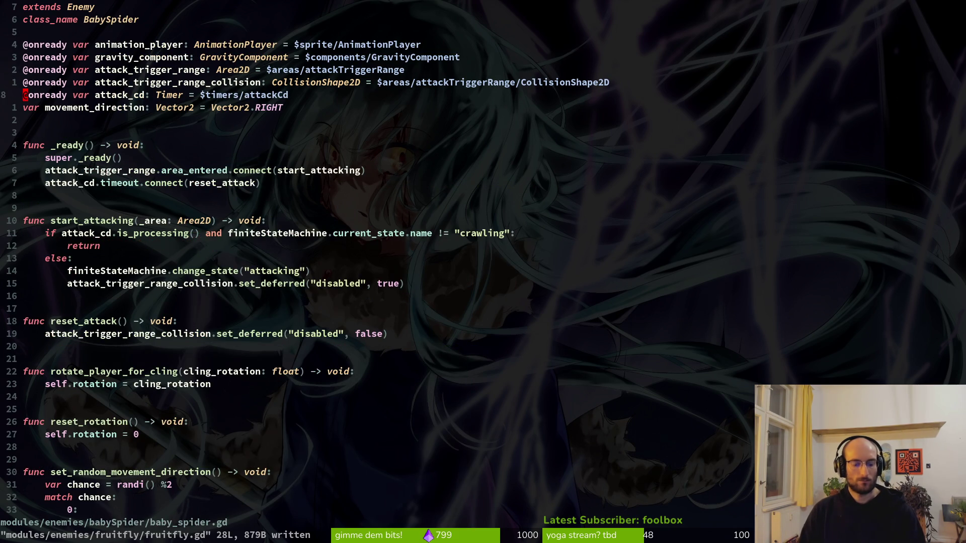
pyautogui.press('y')
pyautogui.press('y')
pyautogui.hotkey('ctrl', '6')
pyautogui.press('k')
pyautogui.press('k')
pyautogui.press('k')
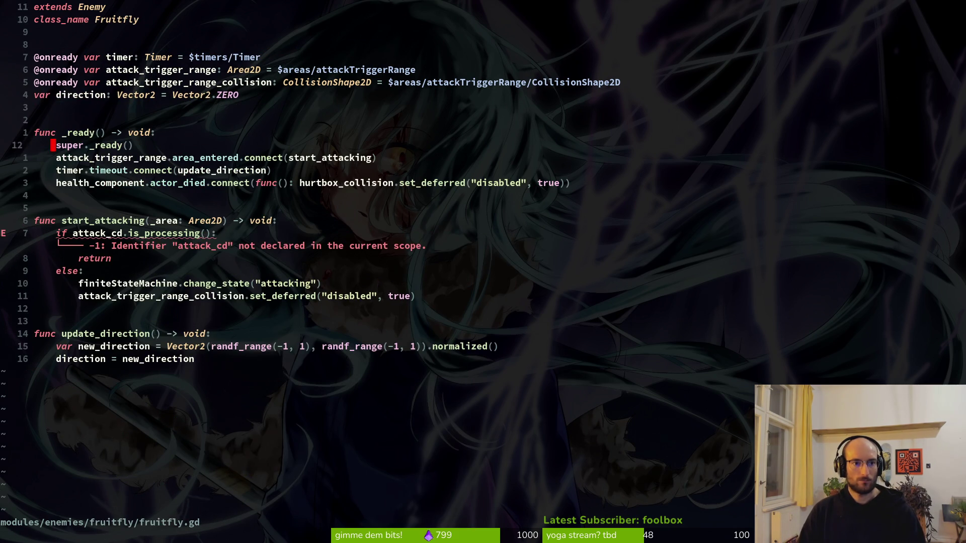
pyautogui.press('p')
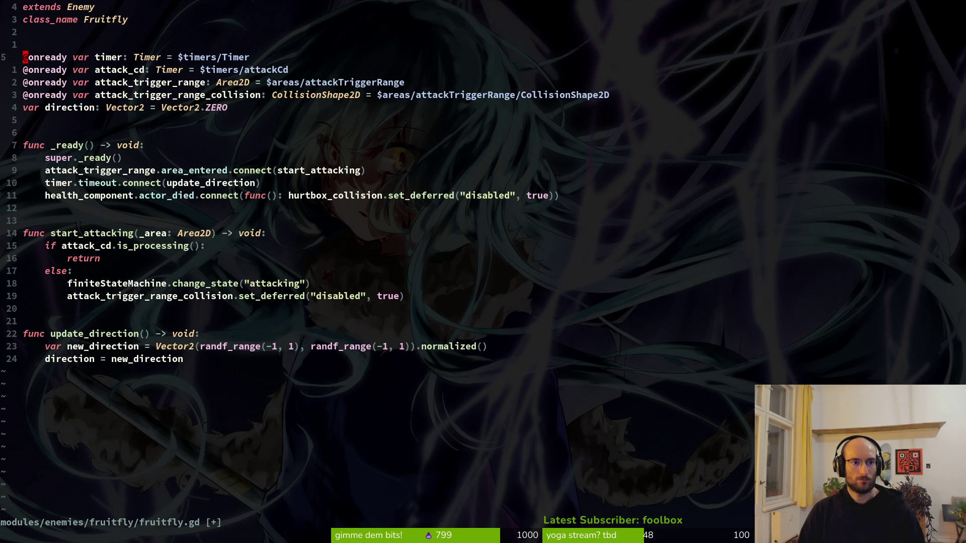
pyautogui.press('d')
pyautogui.press('d')
pyautogui.hotkey('ctrl', 's')
# - Restore the deleted timer declaration and save fruitfly.gd
pyautogui.press('j')
pyautogui.press('j')
pyautogui.press('u')
pyautogui.hotkey('ctrl', 's')
# - Add a Timer node under the fruitfly's timers group with Autostart on, and save
pyautogui.hotkey('alt', 'Tab')
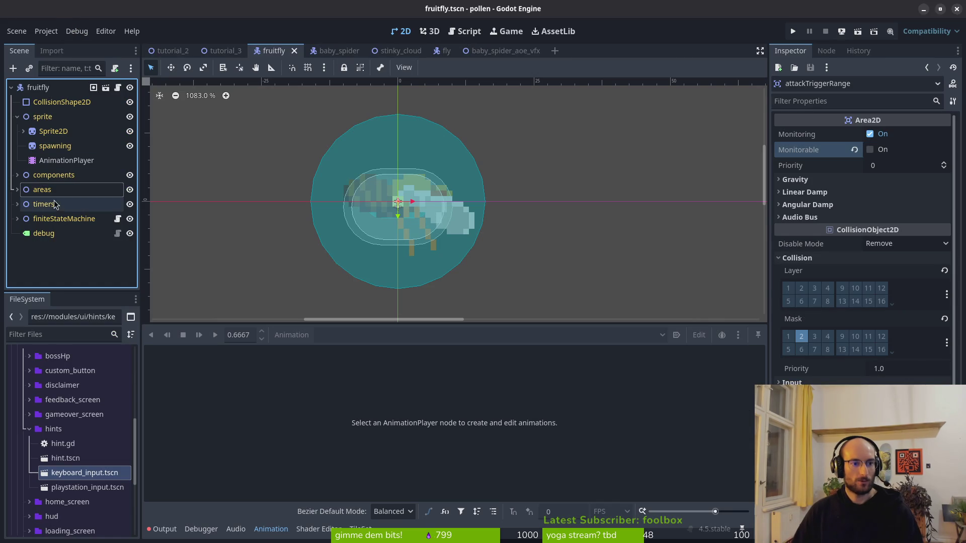
pyautogui.click(22, 208)
pyautogui.click(17, 204)
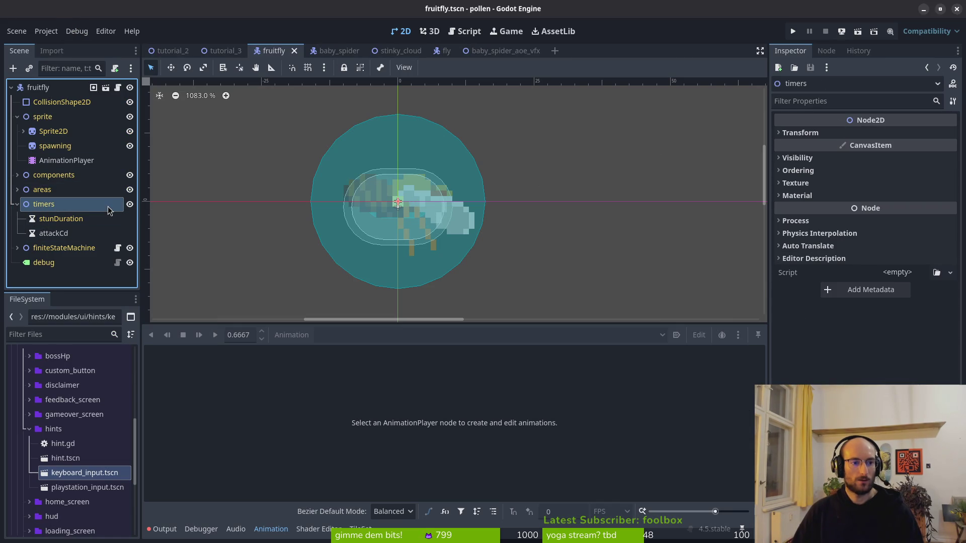
pyautogui.hotkey('ctrl', 'a')
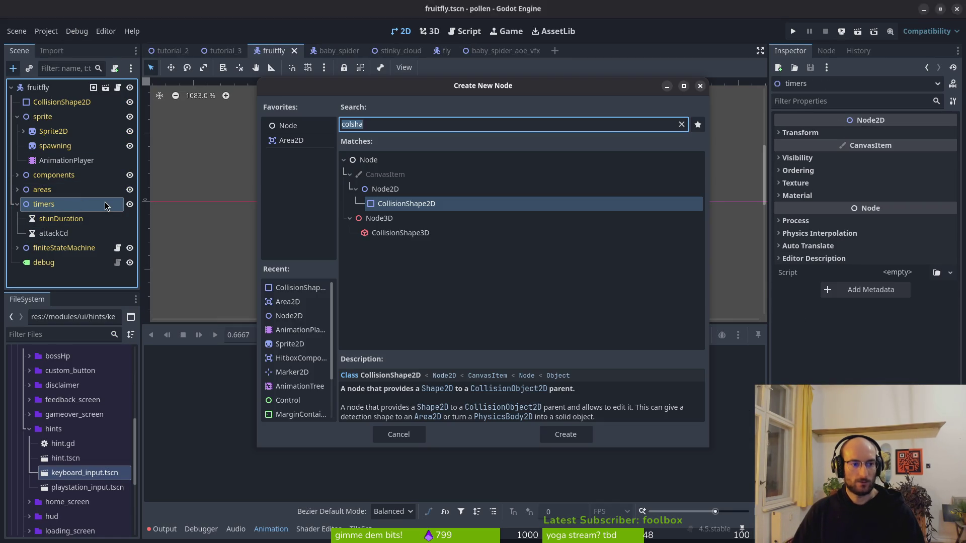
pyautogui.write('timer')
pyautogui.press('Return')
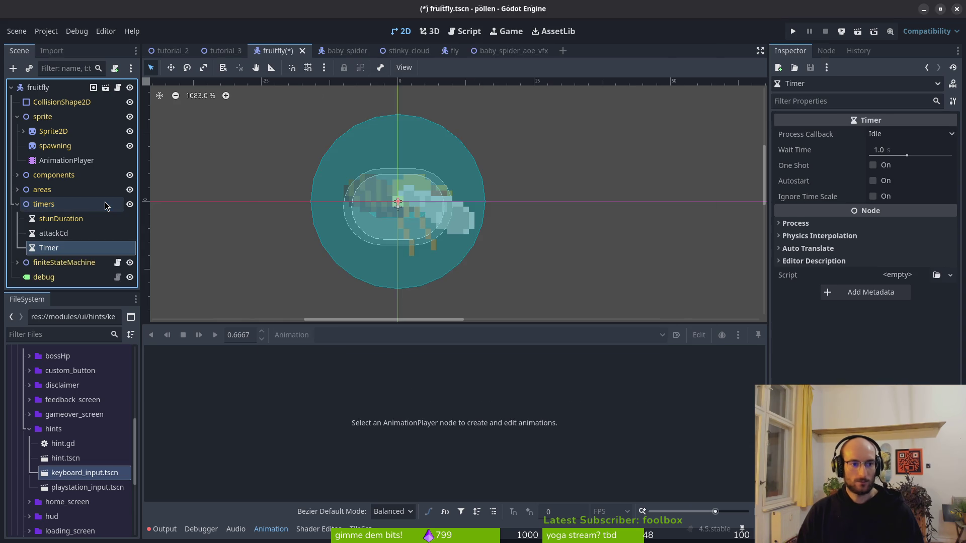
pyautogui.click(873, 181)
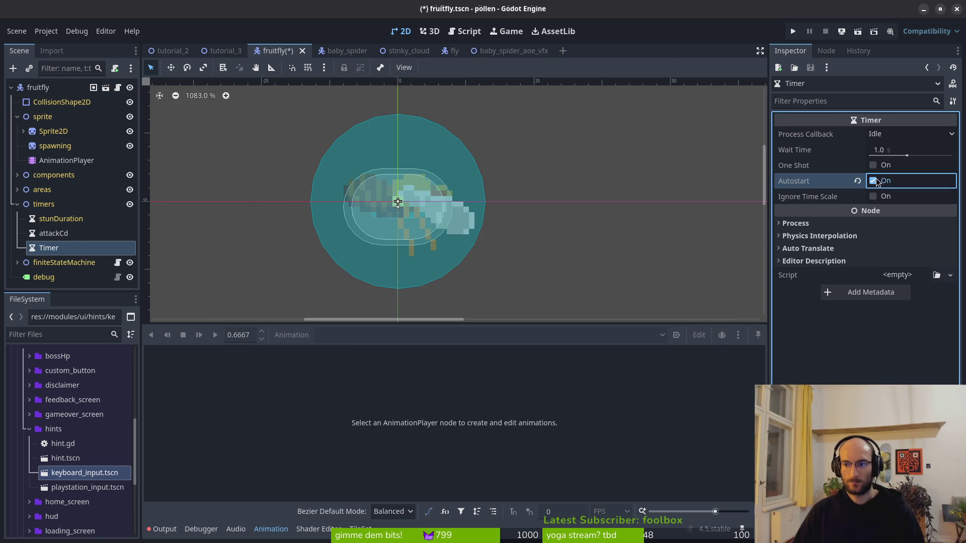
pyautogui.hotkey('ctrl', 's')
pyautogui.hotkey('alt', 'Tab')
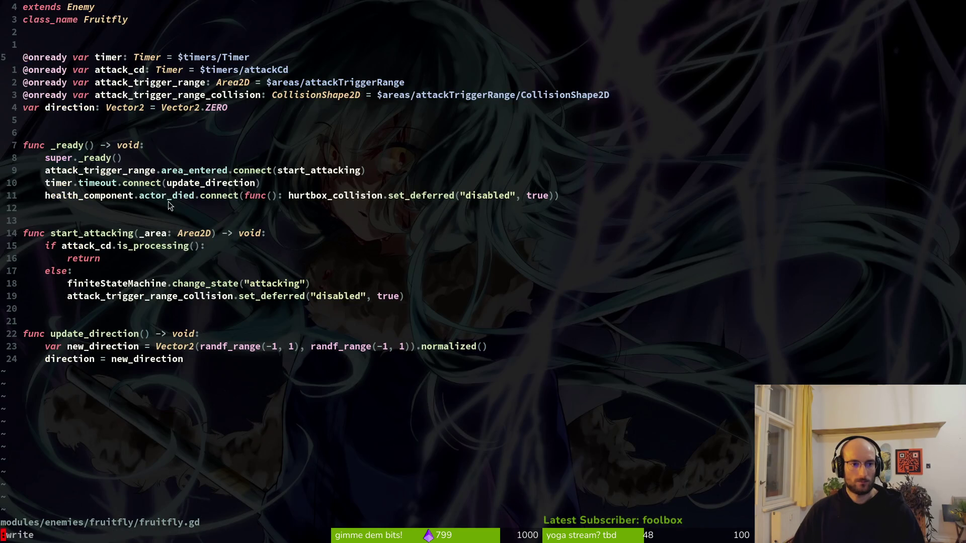
pyautogui.hotkey('alt', 'Tab')
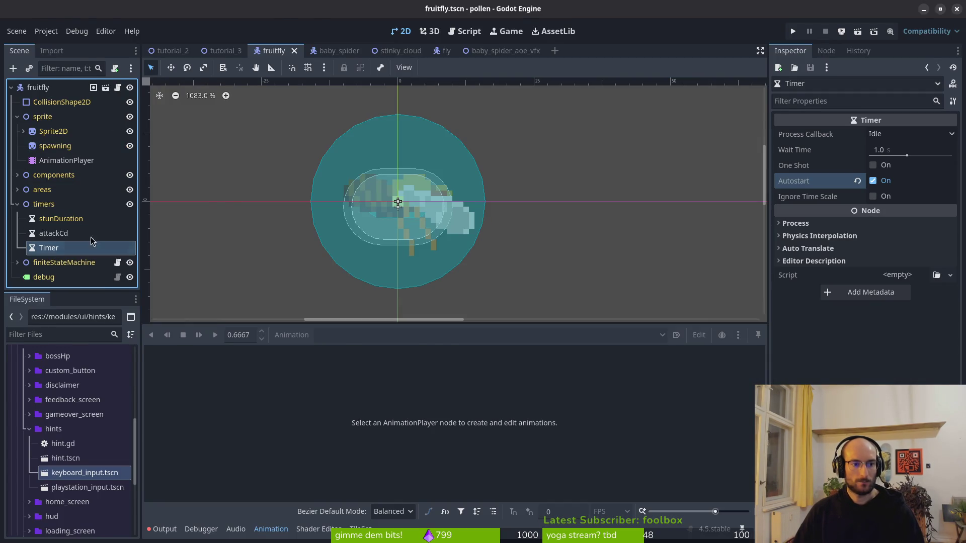
pyautogui.hotkey('alt', 'Tab')
pyautogui.hotkey('alt', 'Tab')
pyautogui.hotkey('alt', 'Tab')
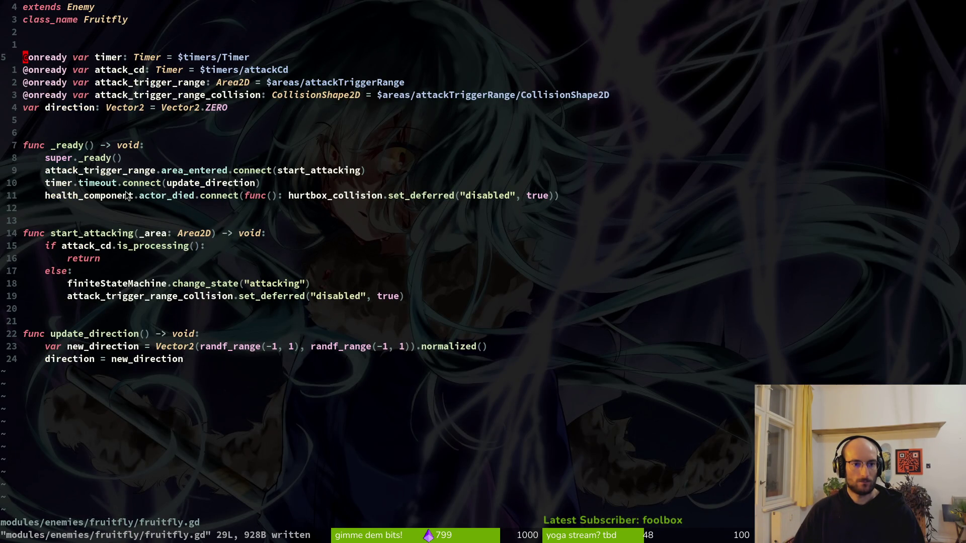
pyautogui.hotkey('alt', 'Tab')
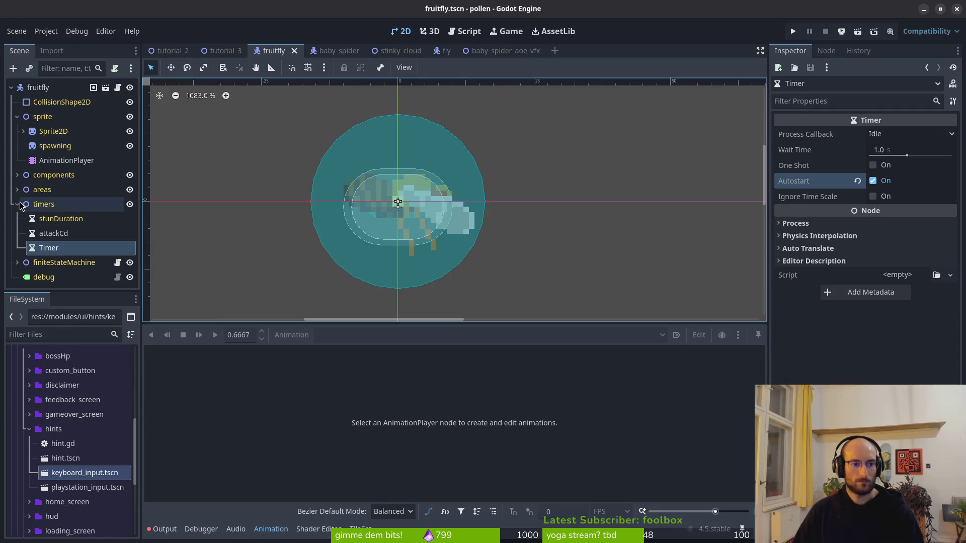
# - Assign the fruitfly node to the attacking state's Fruitfly property and save the scene
pyautogui.click(17, 218)
pyautogui.scroll(-1, 60, 226)
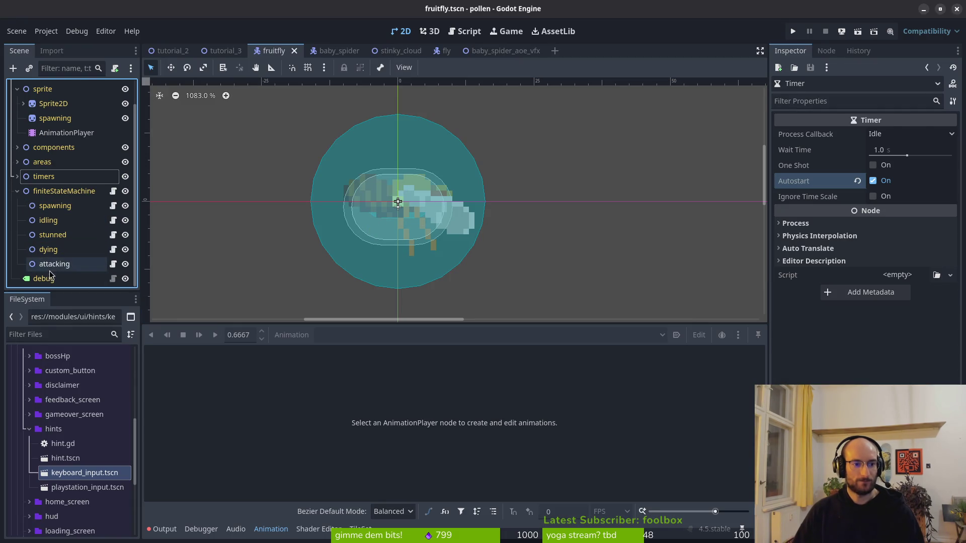
pyautogui.click(55, 264)
pyautogui.click(904, 182)
pyautogui.click(445, 145)
pyautogui.click(517, 434)
pyautogui.hotkey('ctrl', 's')
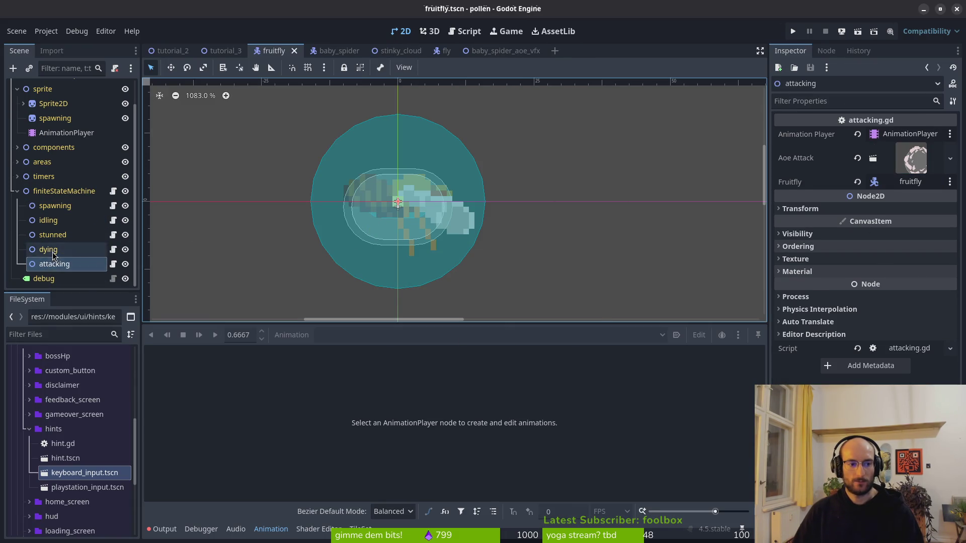
# - Check the idling and spawning state nodes, then run the game to test
pyautogui.click(50, 249)
pyautogui.click(52, 235)
pyautogui.click(48, 220)
pyautogui.click(56, 209)
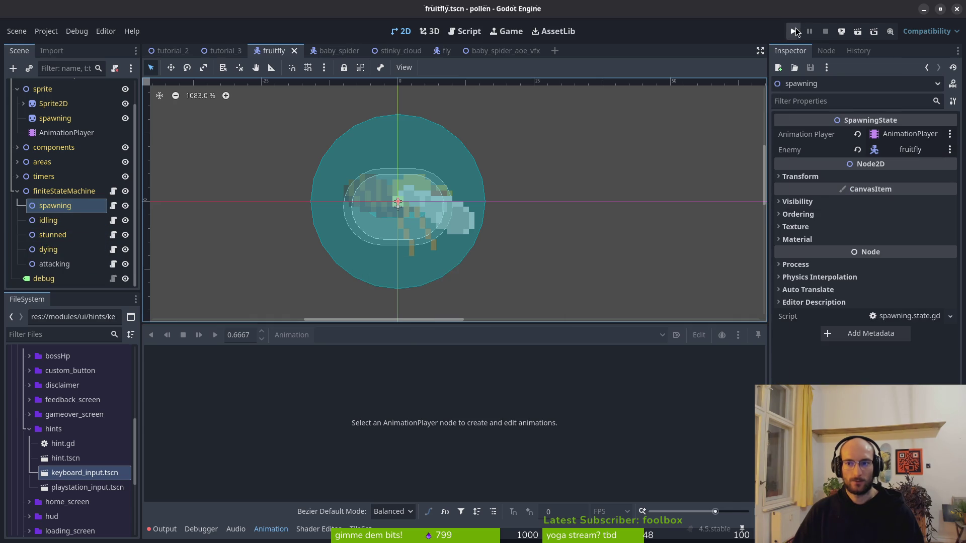
pyautogui.click(795, 30)
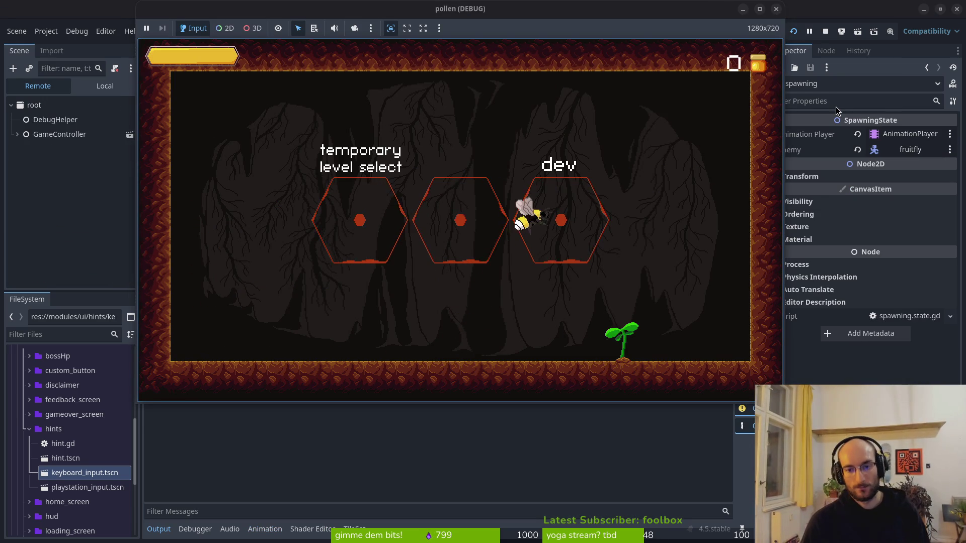
# - Open devlevel.tscn via the quick scene finder and show its local scene tree
pyautogui.click(127, 195)
pyautogui.hotkey('alt', 'shift', 'o')
pyautogui.write('devle.tscn')
pyautogui.press('Return')
pyautogui.click(105, 86)
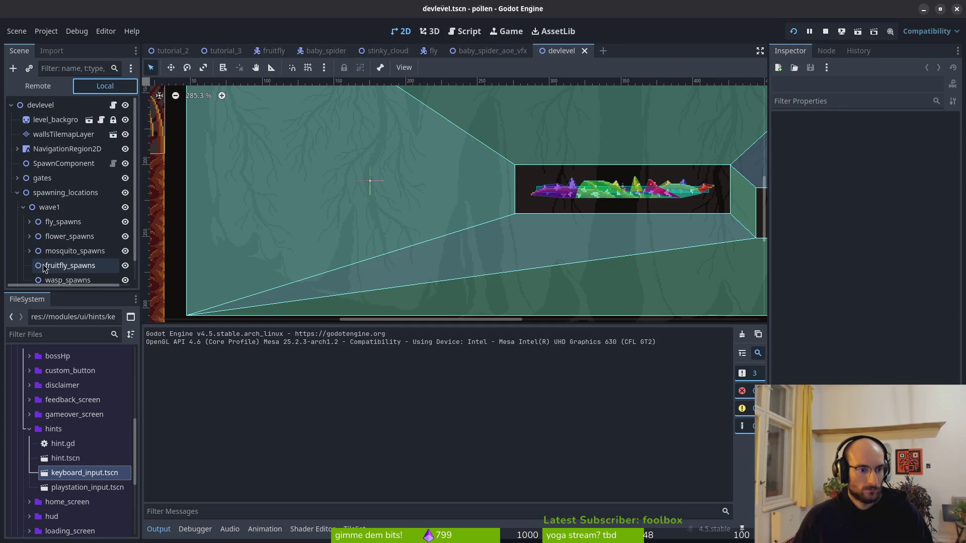
# - Move the Marker2D from fly_spawns into wave1's fruitfly_spawns, save devlevel, and start the game
pyautogui.click(67, 268)
pyautogui.hotkey('ctrl', 'a')
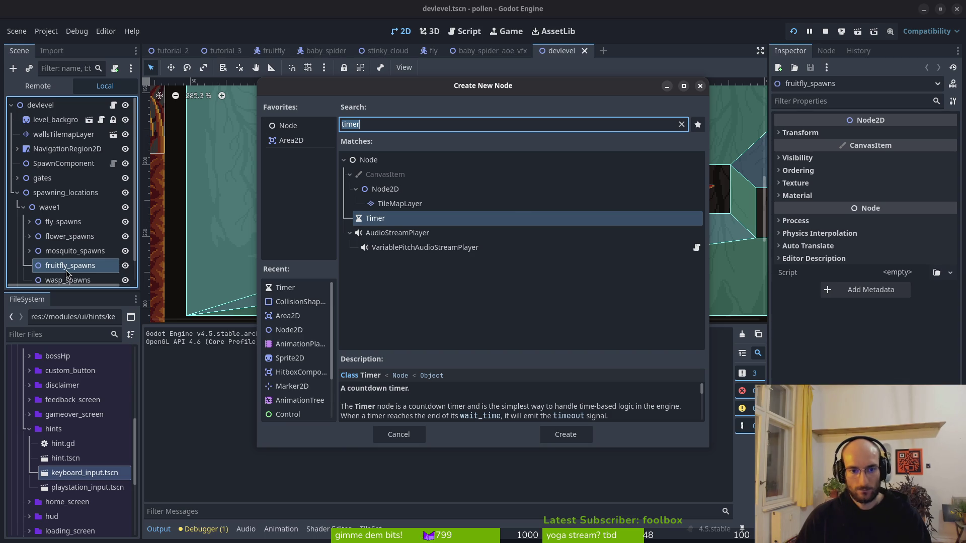
pyautogui.press('Escape')
pyautogui.click(29, 222)
pyautogui.click(69, 242)
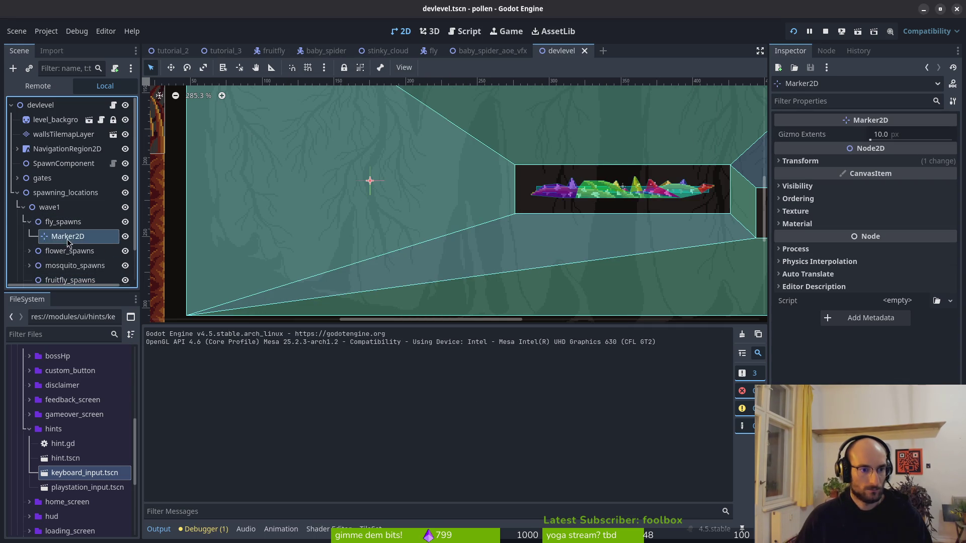
pyautogui.scroll(-2, 71, 244)
pyautogui.moveTo(69, 249); pyautogui.dragTo(70, 245)
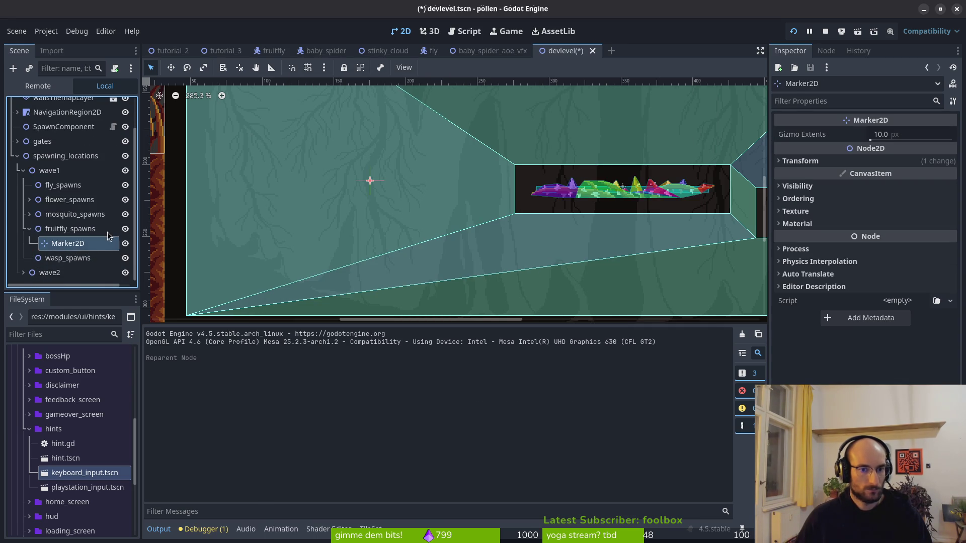
pyautogui.click(825, 32)
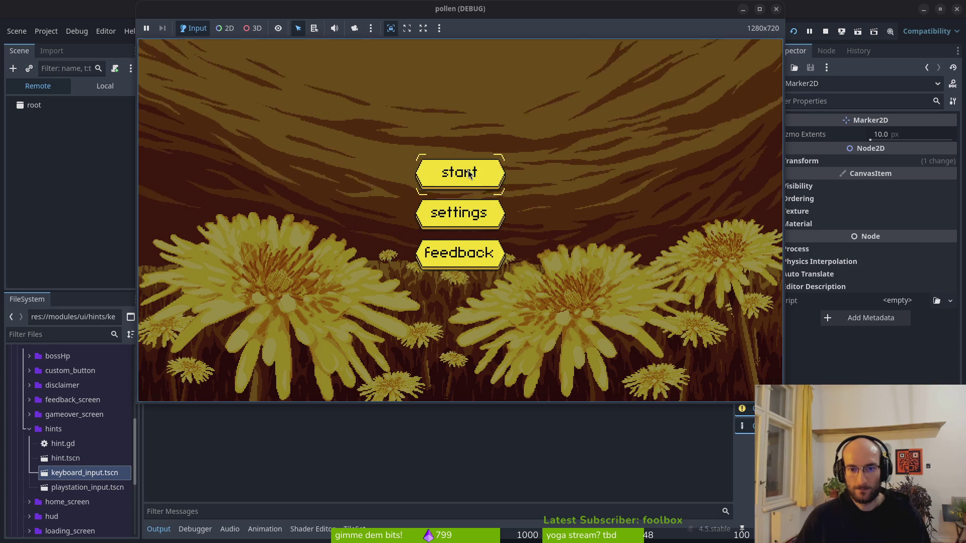
pyautogui.click(468, 174)
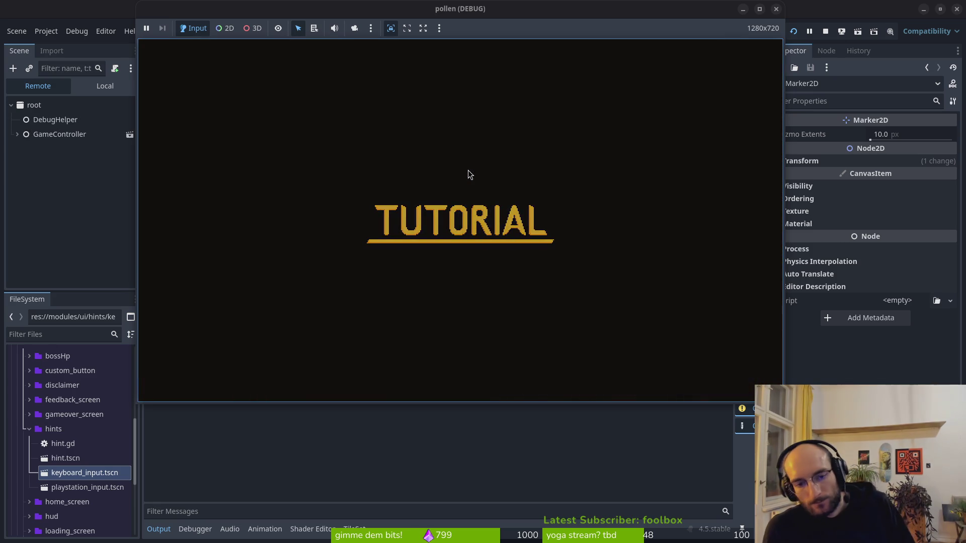
# - Stop the running game, open the fruitfly scene in 2D and hide its Sprite2D
pyautogui.press('Up')
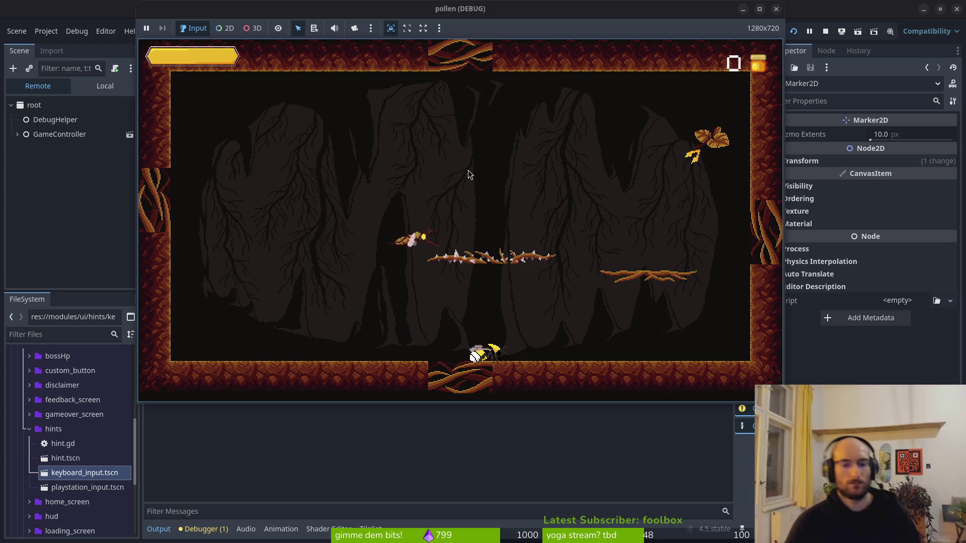
pyautogui.click(776, 9)
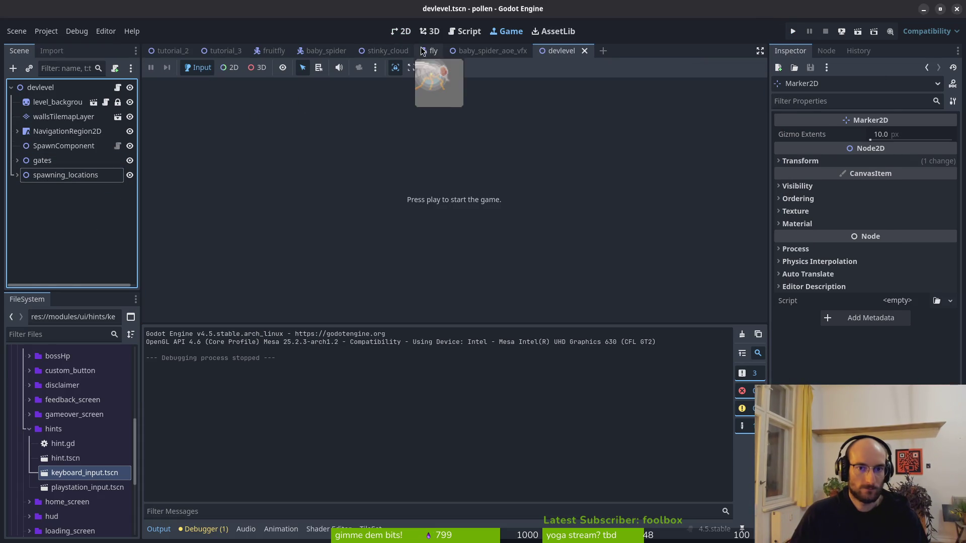
pyautogui.click(434, 51)
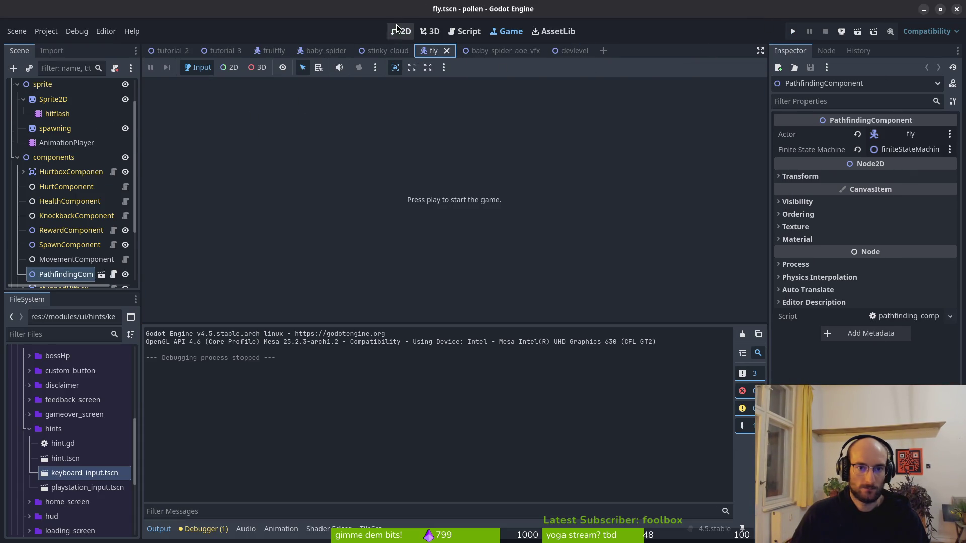
pyautogui.click(399, 30)
pyautogui.click(275, 50)
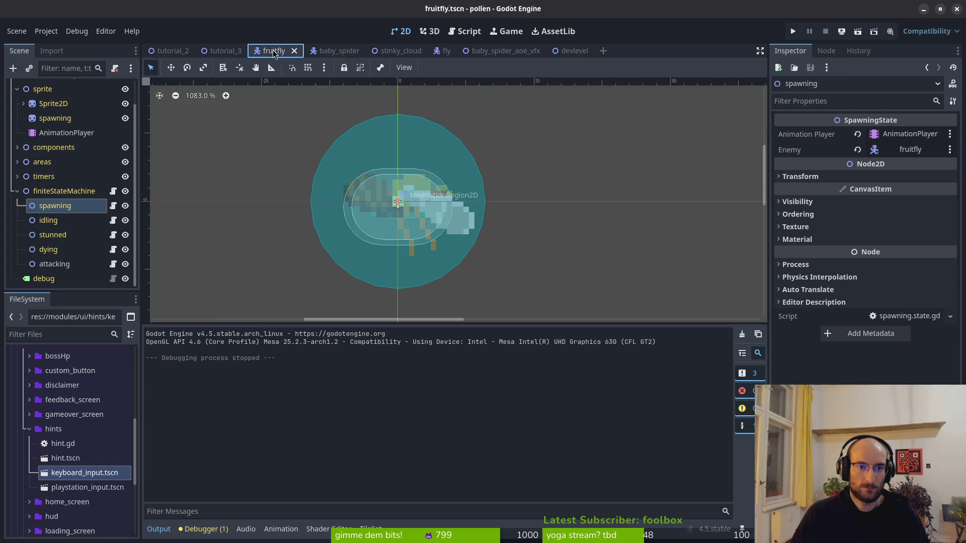
pyautogui.click(125, 104)
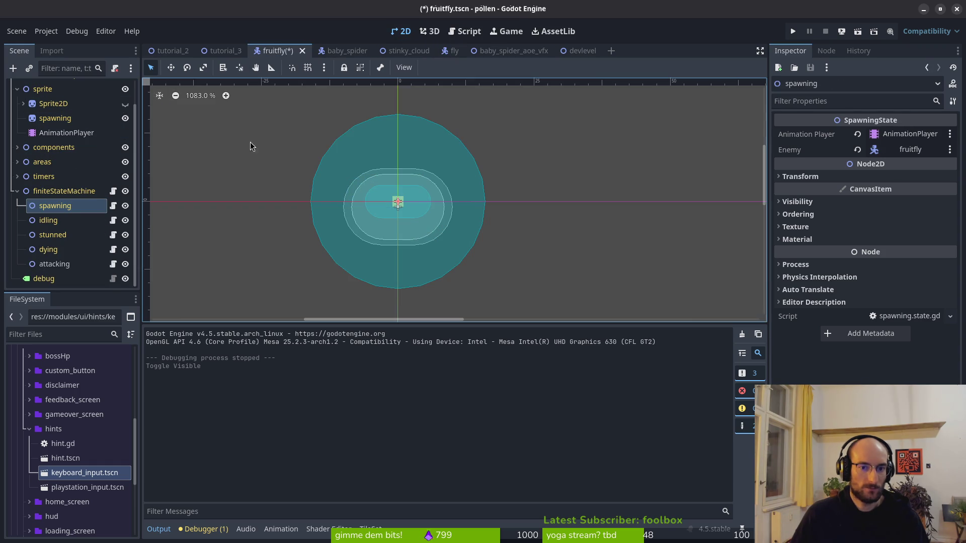
# - Test-run the game through the tutorial to the cave level, then stop it with F8
pyautogui.click(794, 30)
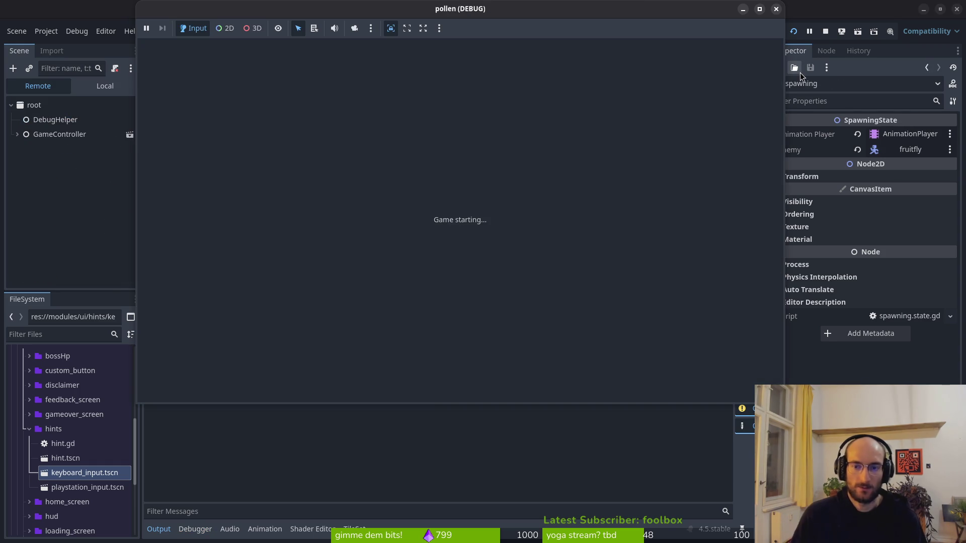
pyautogui.press('Return')
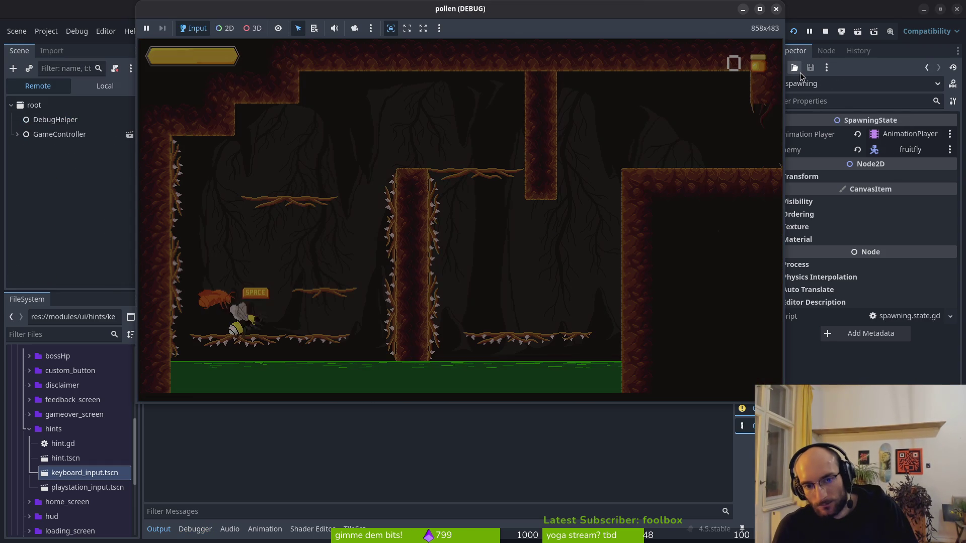
pyautogui.press('Escape')
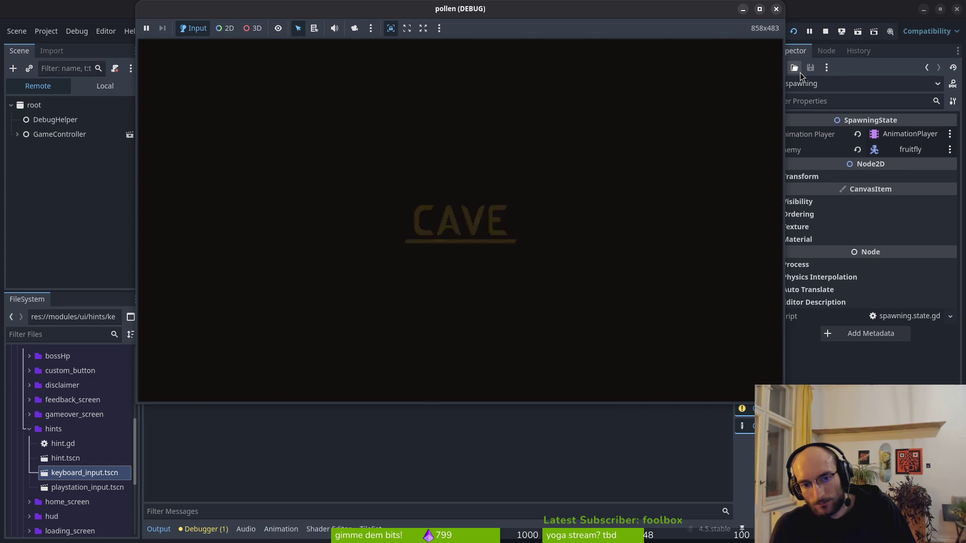
pyautogui.press('Left')
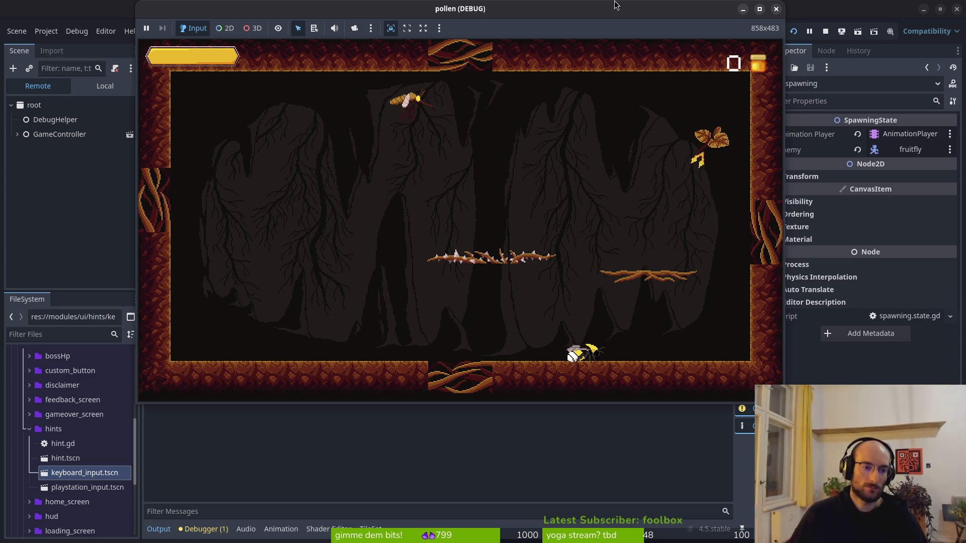
pyautogui.press('F8')
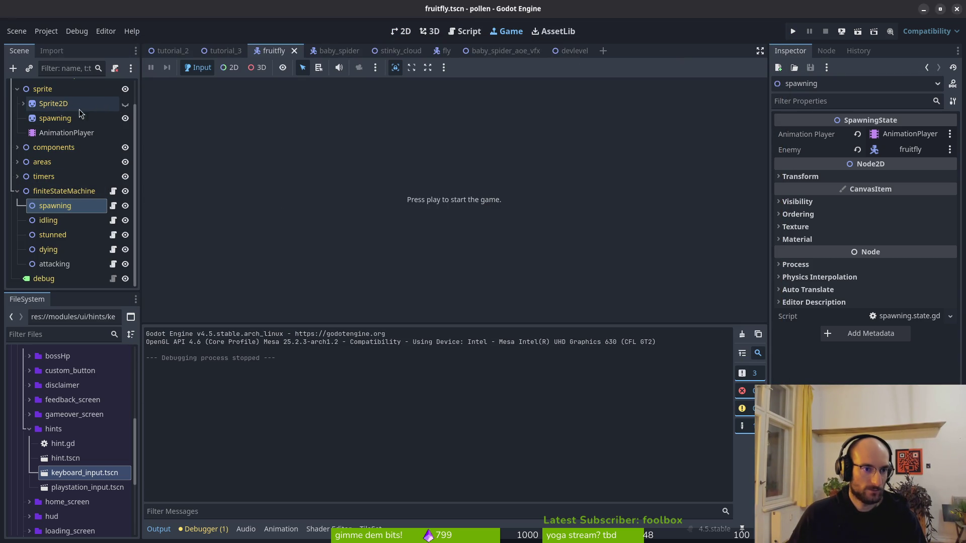
# - Select the fruitfly's AnimationPlayer and browse the spawning, idle and fly animations, ending on idle
pyautogui.click(24, 104)
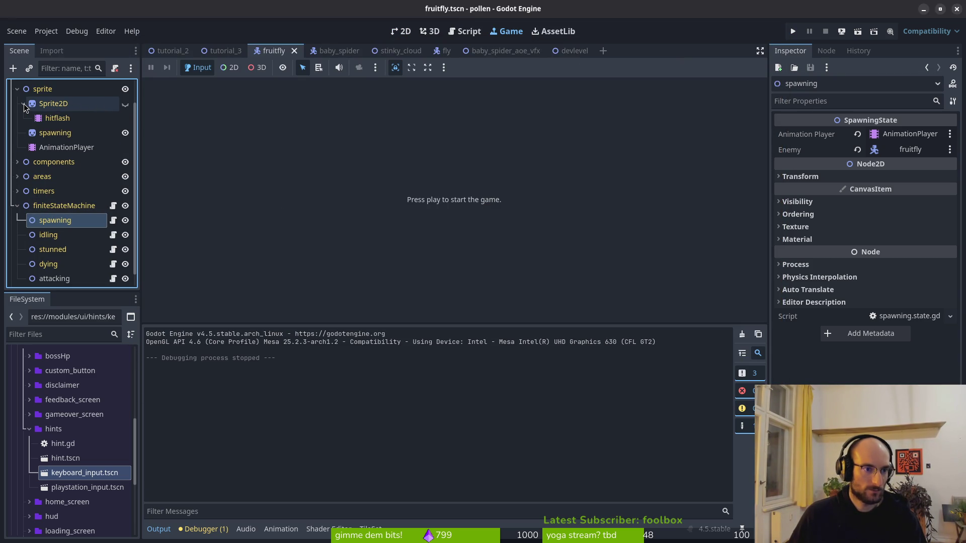
pyautogui.click(67, 147)
pyautogui.click(356, 336)
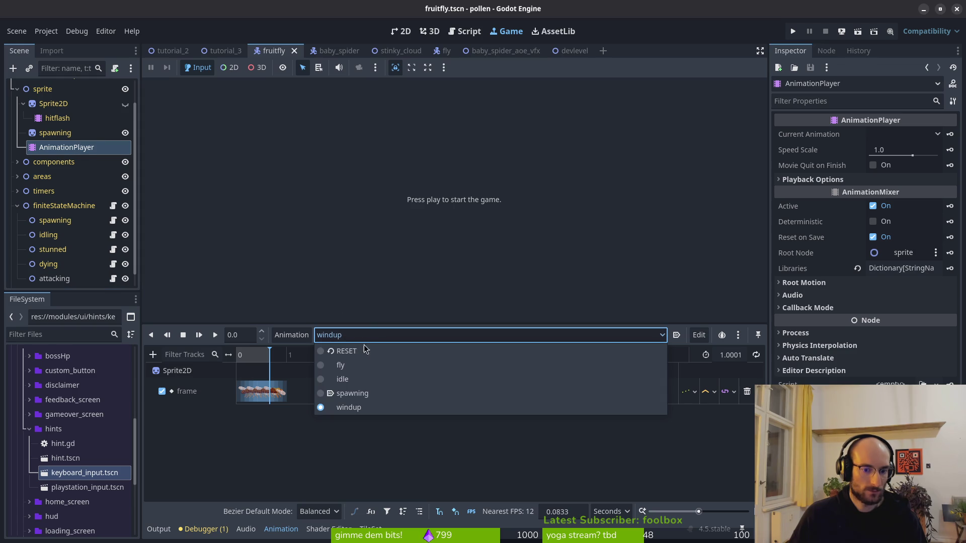
pyautogui.click(375, 394)
pyautogui.click(337, 336)
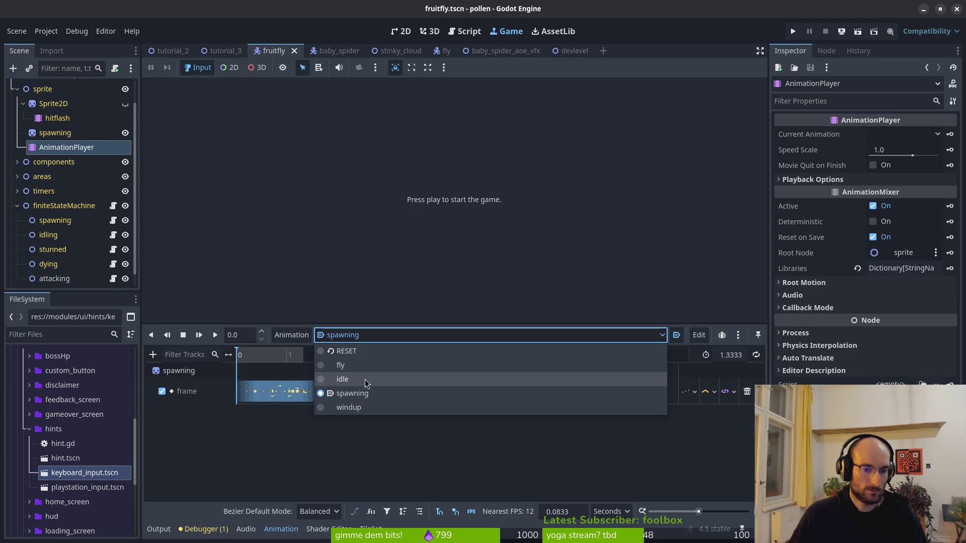
pyautogui.click(366, 380)
pyautogui.click(367, 336)
pyautogui.click(357, 366)
pyautogui.click(356, 337)
pyautogui.click(349, 380)
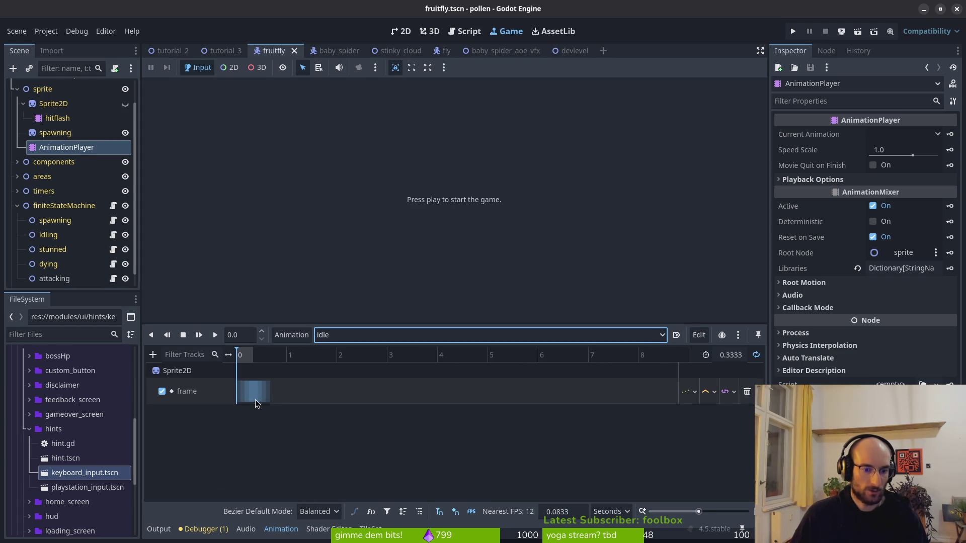
pyautogui.scroll(5, 256, 398)
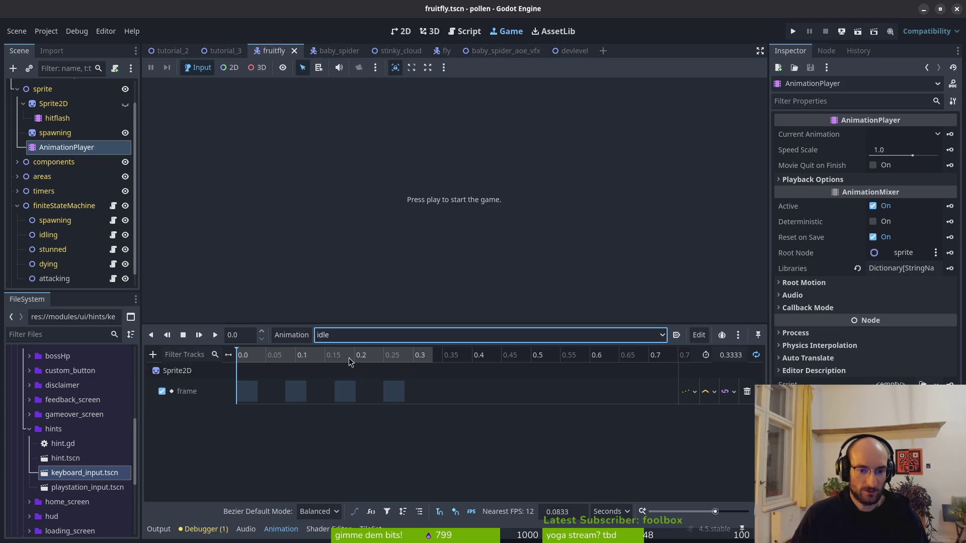
# - Delete idle's Sprite2D frame track, then check the wing-up frame 5 pose in Aseprite
pyautogui.click(747, 392)
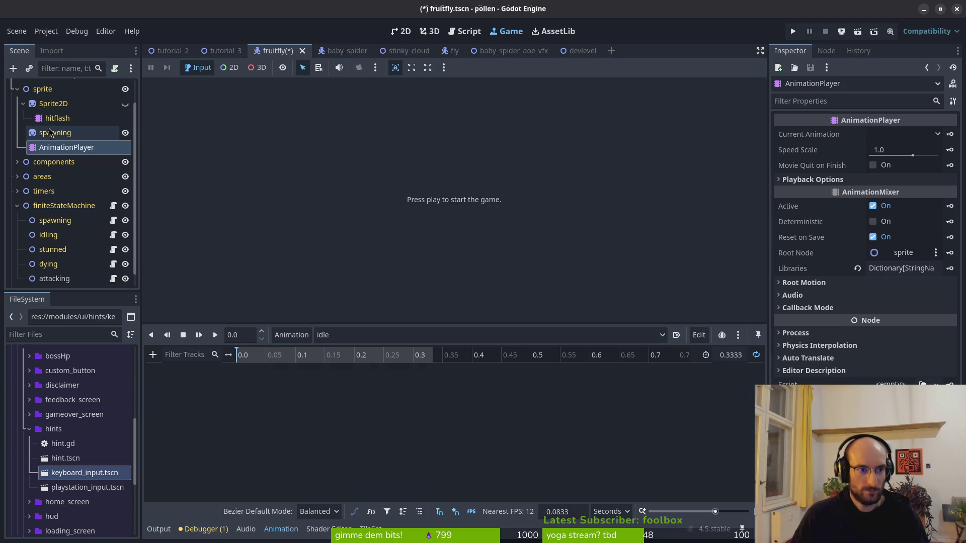
pyautogui.hotkey('alt', 'Tab')
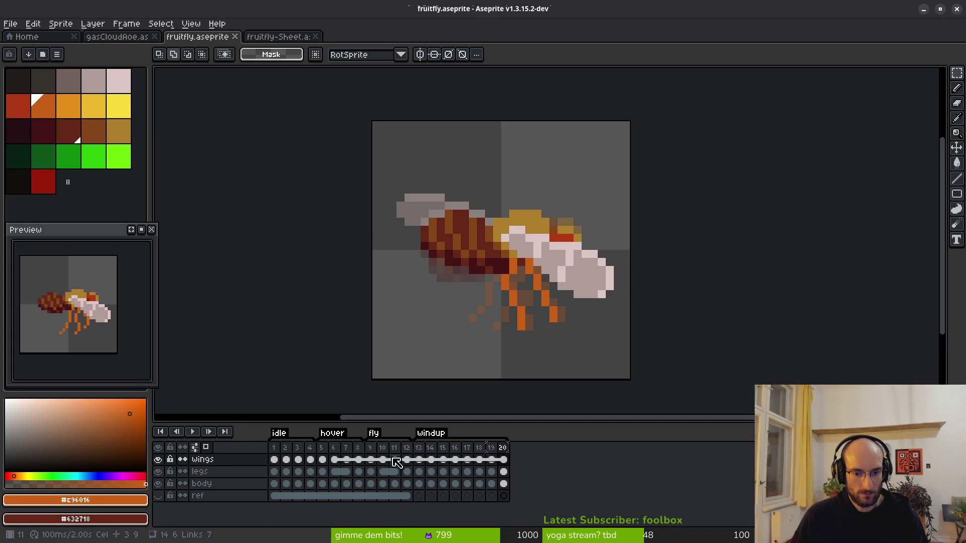
pyautogui.click(322, 460)
pyautogui.hotkey('alt', 'Tab')
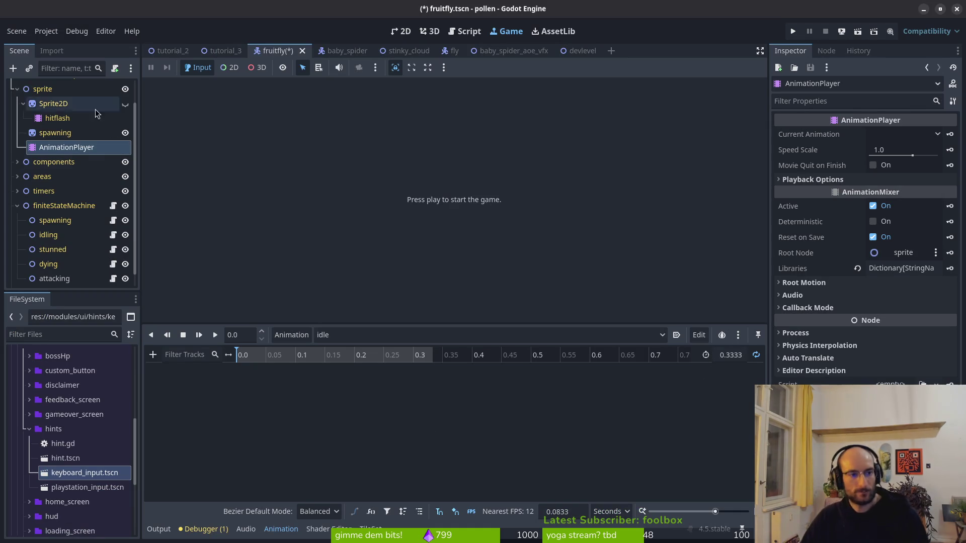
# - Show the fruitfly Sprite2D, reset its frame to 0 and set Frame Coords y to 1
pyautogui.hotkey('ctrl', 'F1')
pyautogui.click(61, 104)
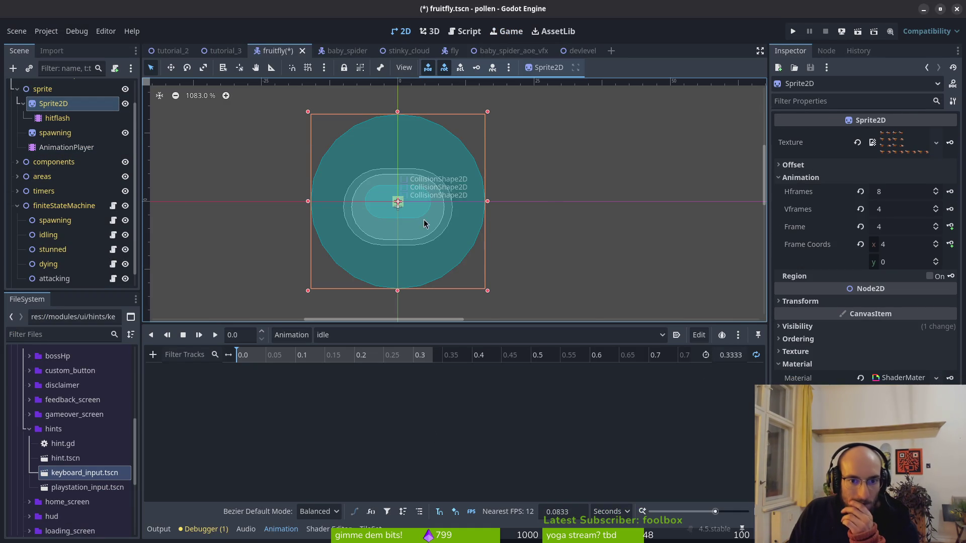
pyautogui.scroll(5, 438, 219)
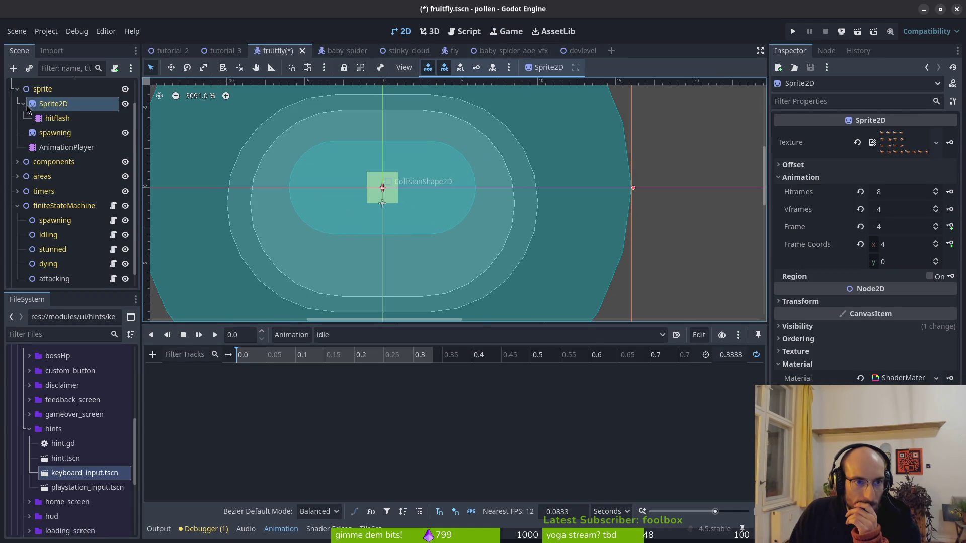
pyautogui.click(126, 104)
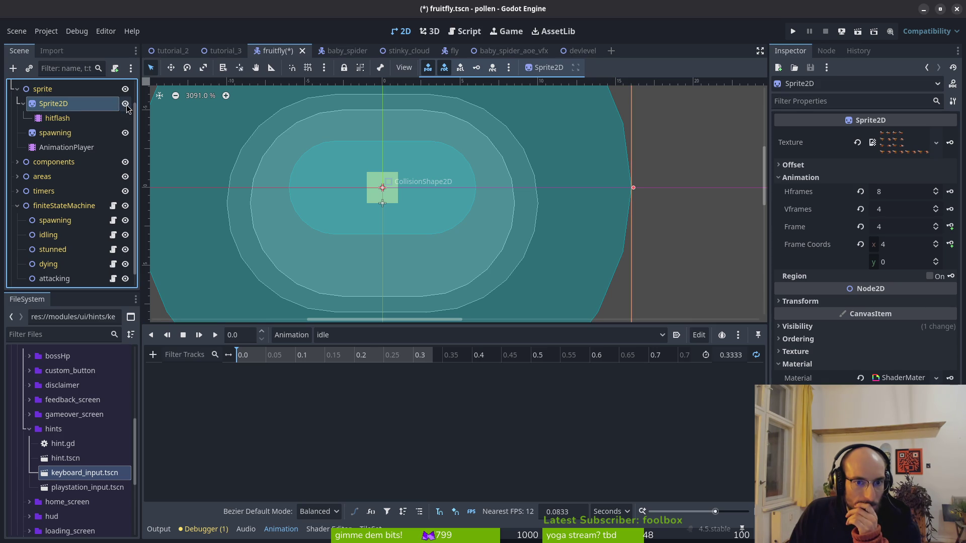
pyautogui.scroll(-5, 443, 224)
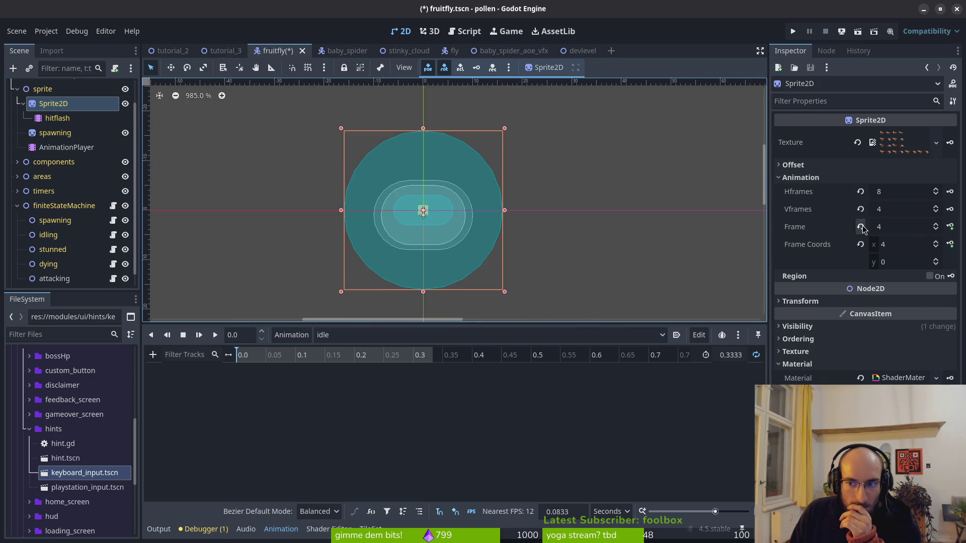
pyautogui.click(861, 227)
pyautogui.click(936, 260)
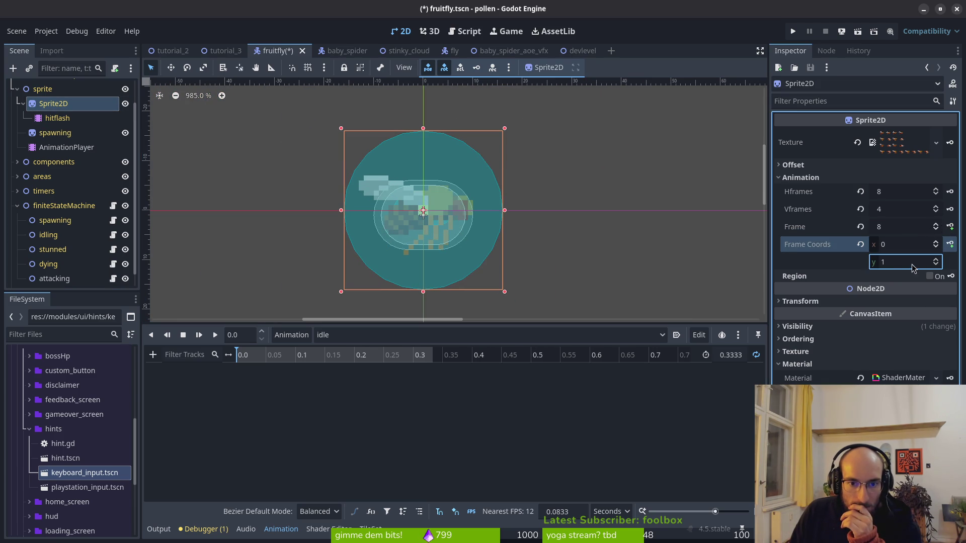
# - Create a frame track in idle and key four consecutive frames from the second row
pyautogui.click(950, 243)
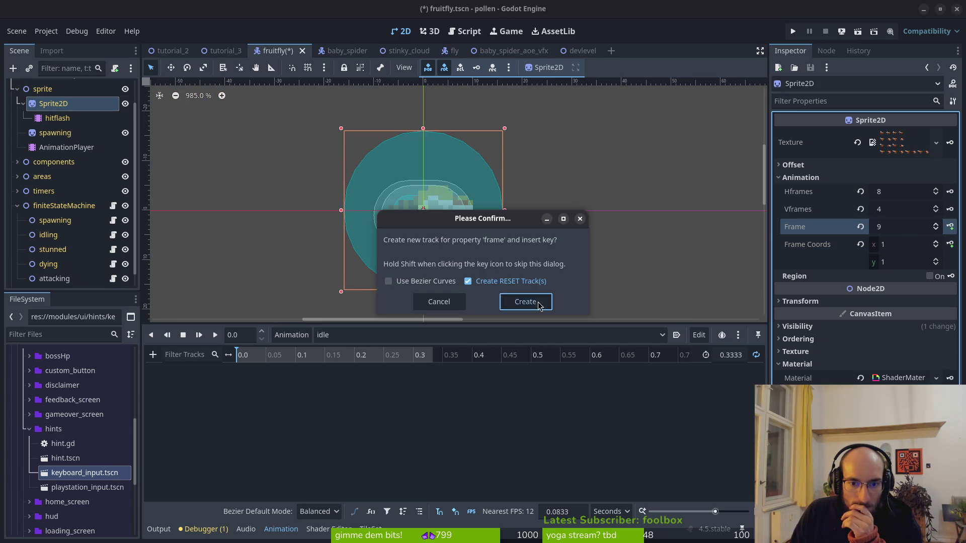
pyautogui.click(539, 305)
pyautogui.click(951, 226)
pyautogui.click(951, 226)
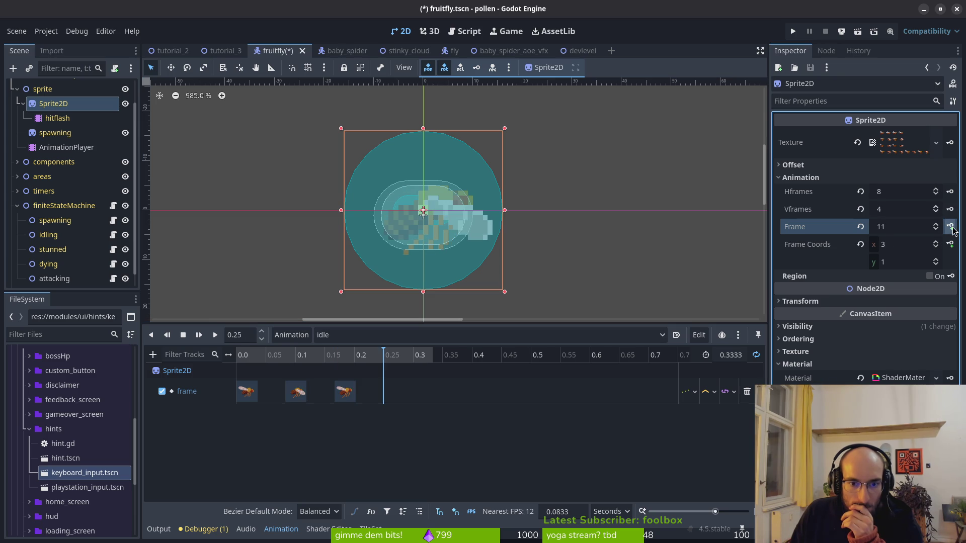
pyautogui.click(951, 227)
# - Save the fruitfly scene, hide the sprite again and run the game
pyautogui.hotkey('ctrl', 's')
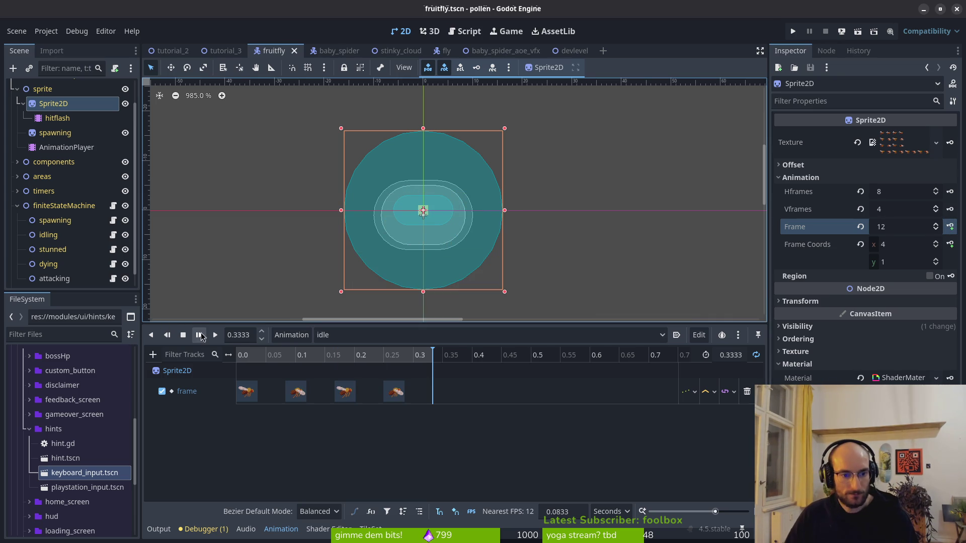
pyautogui.click(125, 103)
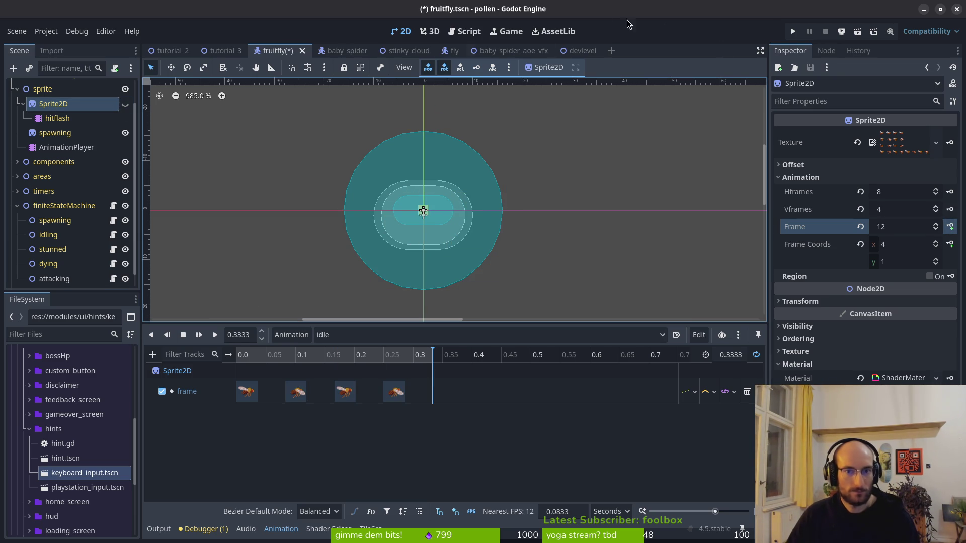
pyautogui.click(792, 32)
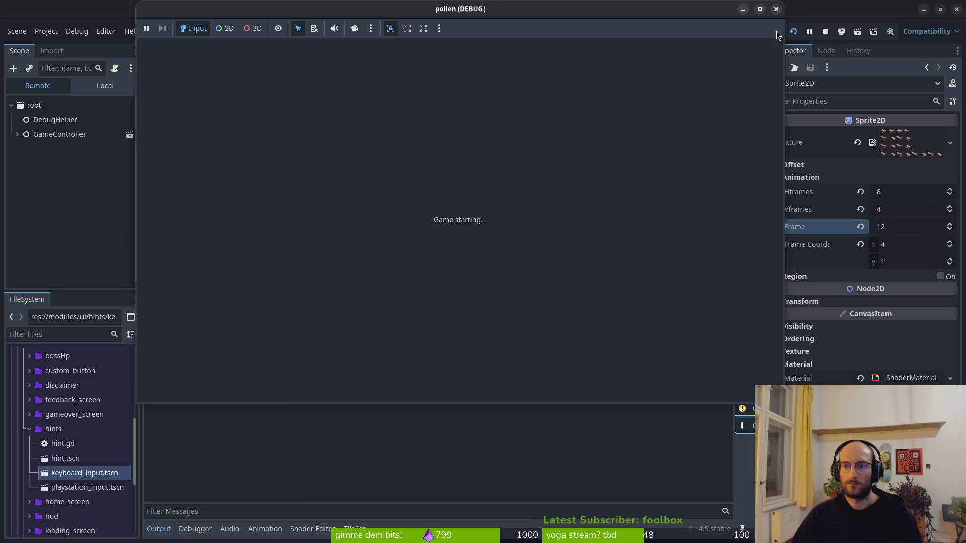
# - Start the game and fly the bee into the dev level toward the fruitfly
pyautogui.press('Return')
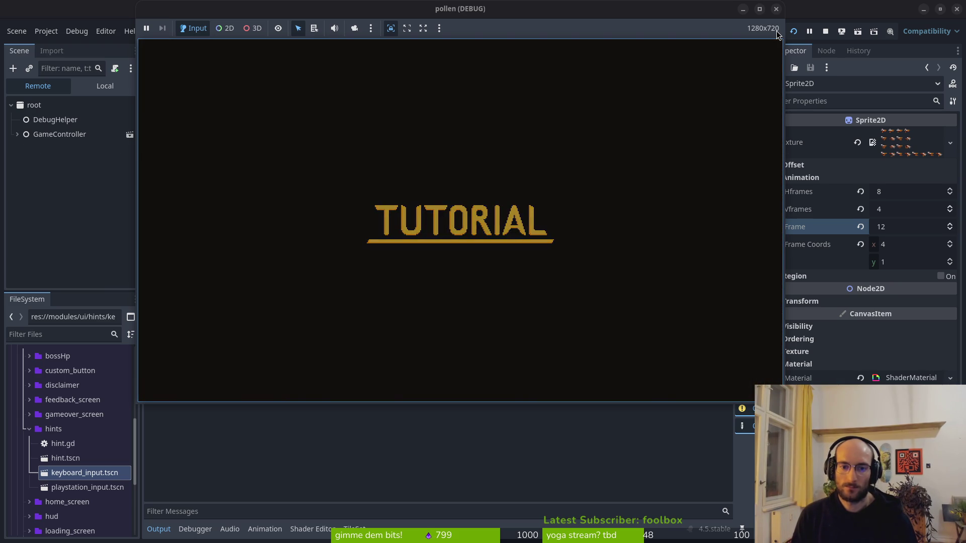
pyautogui.press('Up')
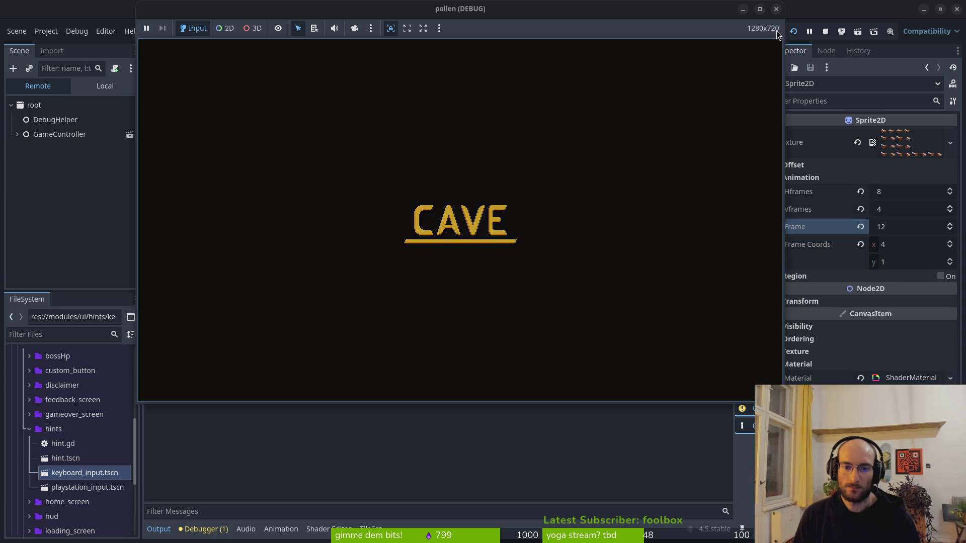
pyautogui.press('Left')
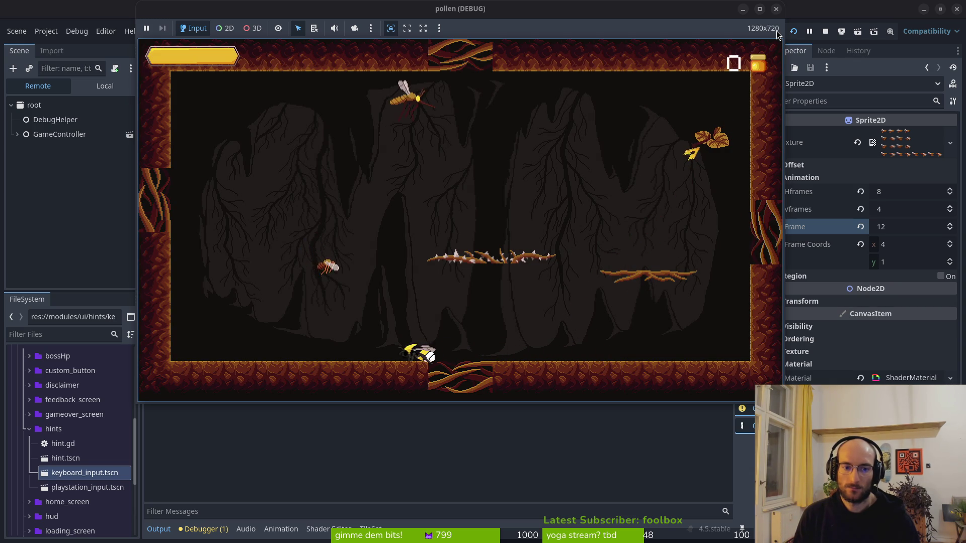
pyautogui.press('Right')
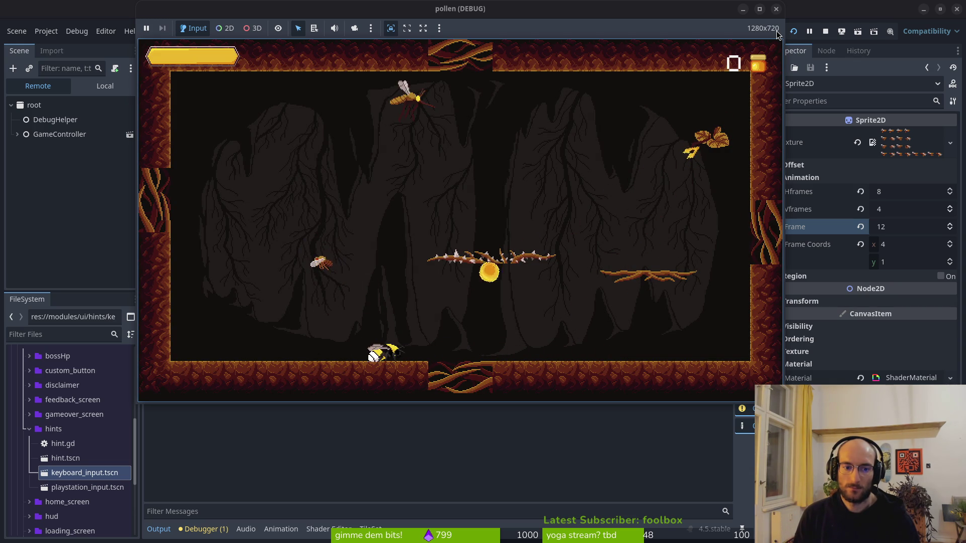
pyautogui.press('Left')
pyautogui.press('Up')
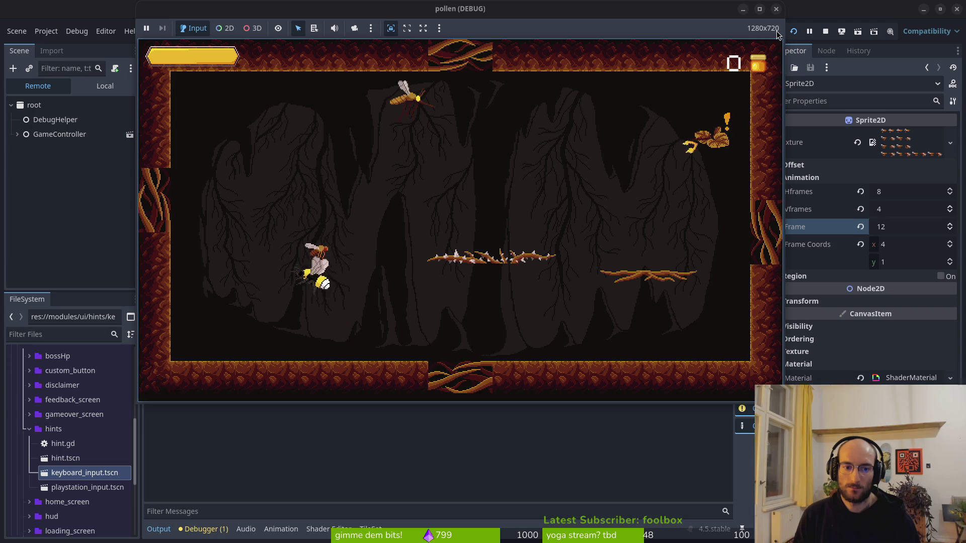
pyautogui.press('Up')
pyautogui.press('Down')
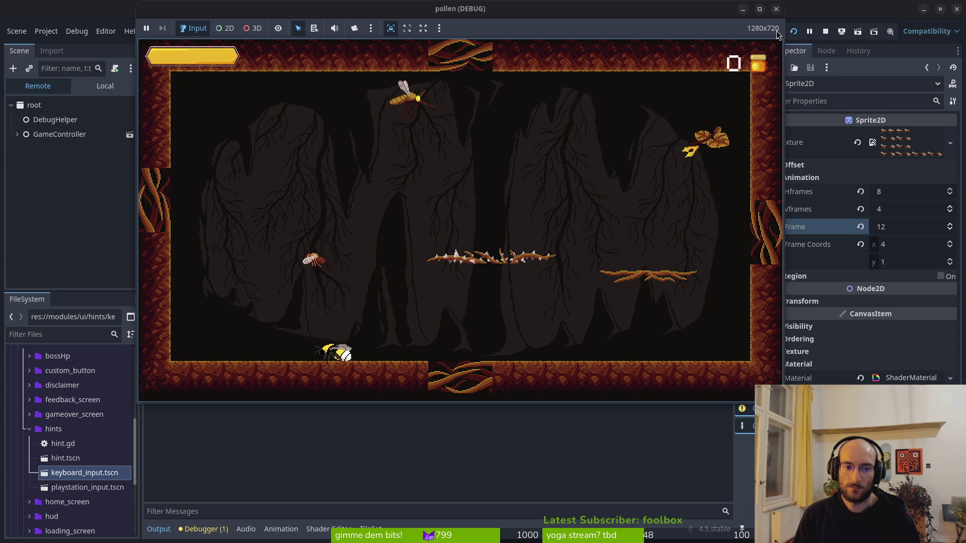
pyautogui.press('Left')
pyautogui.press('Up')
# - Chase the fruitfly around the cave, then stop the game with F8 and return to fruitfly.gd
pyautogui.press('Right')
pyautogui.press('Up')
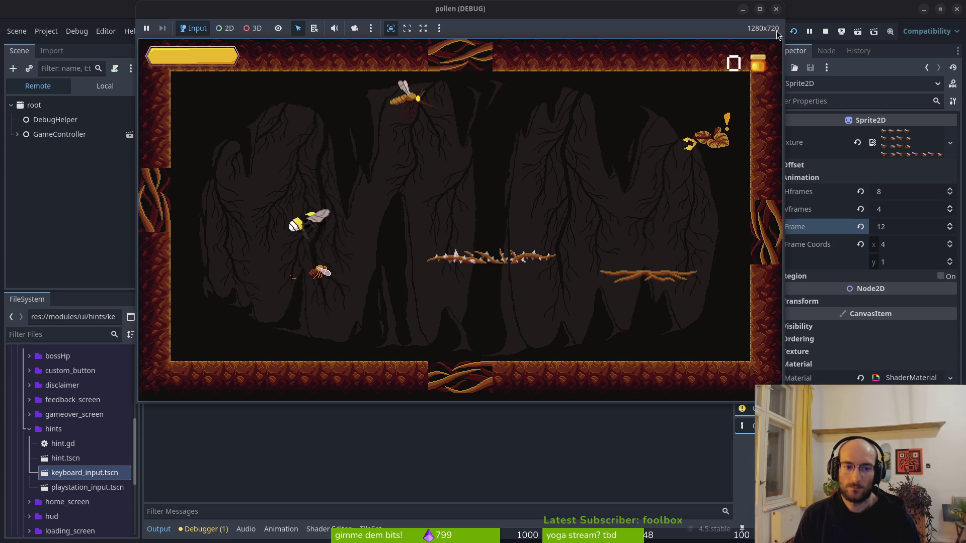
pyautogui.press('Down')
pyautogui.press('Up')
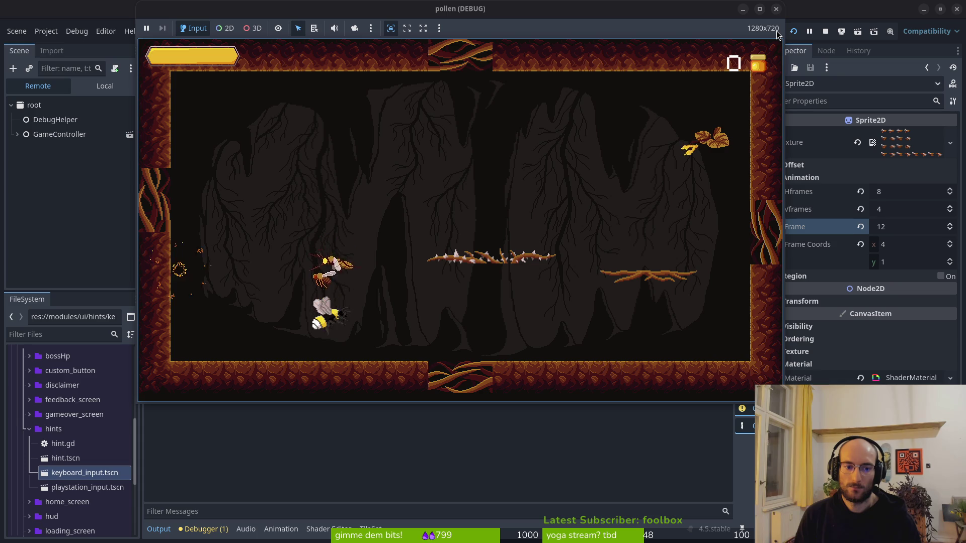
pyautogui.press('Left')
pyautogui.press('Up')
pyautogui.press('Left')
pyautogui.press('Down')
pyautogui.press('Right')
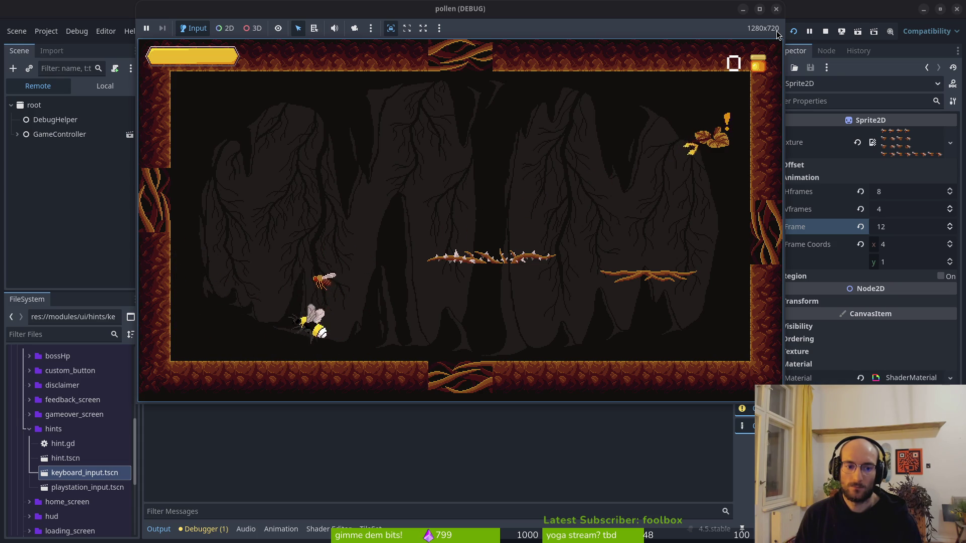
pyautogui.press('Down')
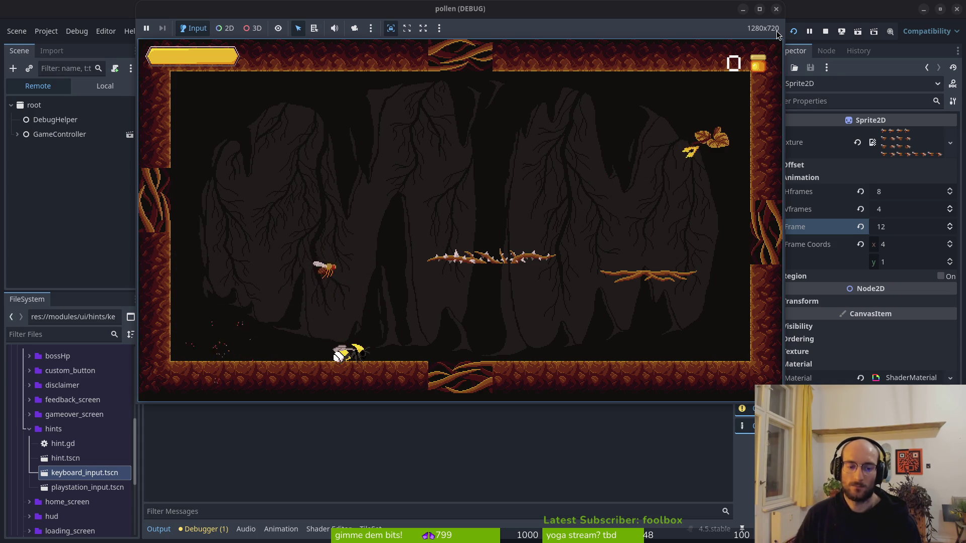
pyautogui.press('F8')
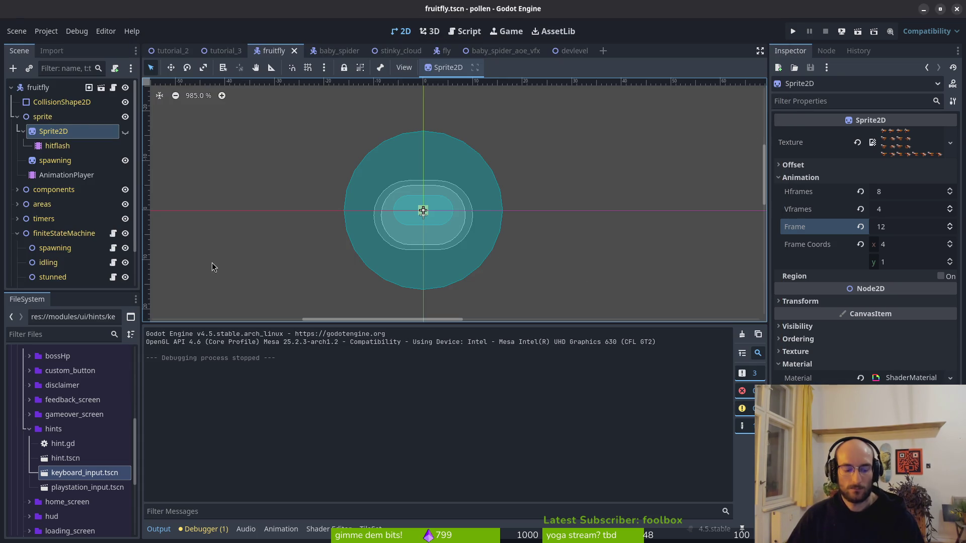
pyautogui.hotkey('alt', 'Tab')
pyautogui.hotkey('alt', 'Tab')
pyautogui.hotkey('alt', 'Tab')
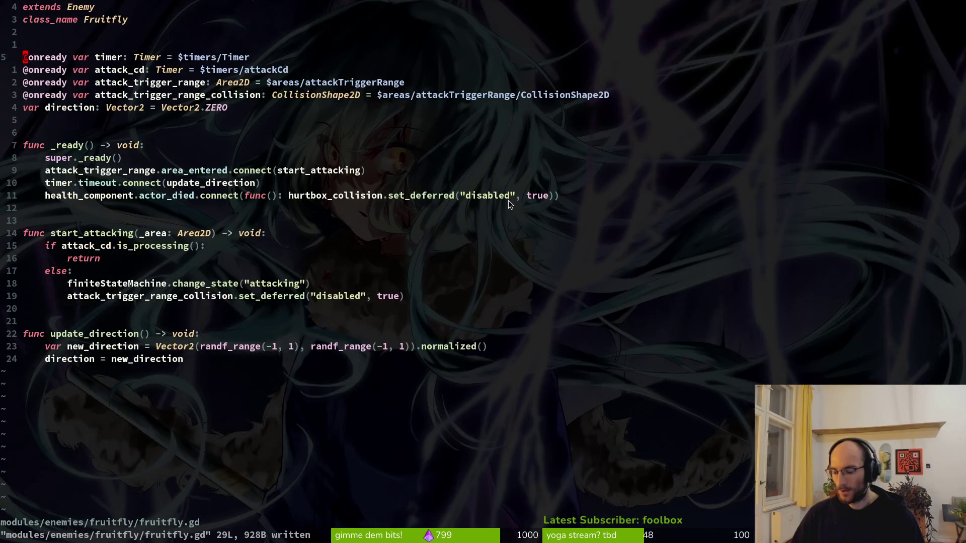
# - Copy the attack_cd timeout connect line from baby_spider.gd into fruitfly.gd's _ready
pyautogui.press('space')
pyautogui.press('f')
pyautogui.press('f')
pyautogui.write('baby')
pyautogui.press('Return')
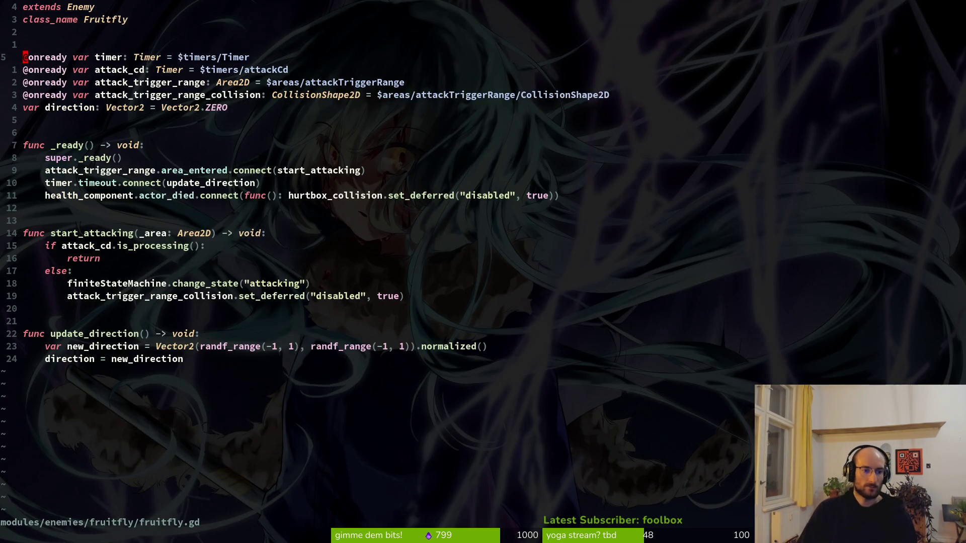
pyautogui.press('j')
pyautogui.press('j')
pyautogui.press('j')
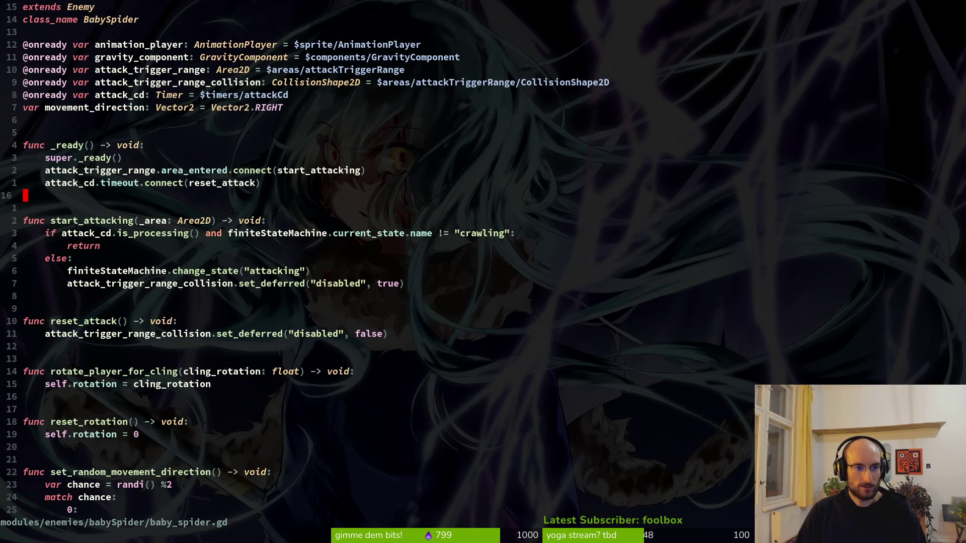
pyautogui.press('y')
pyautogui.press('y')
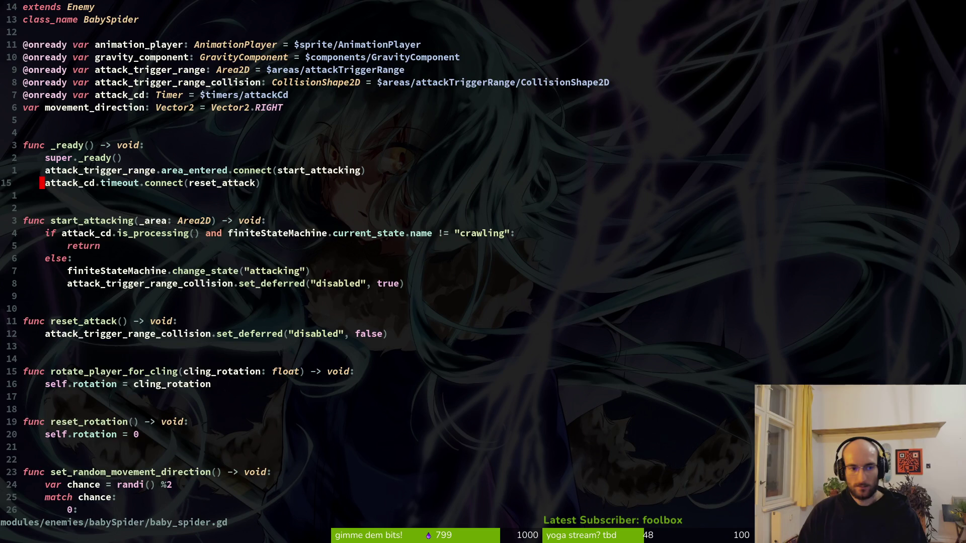
pyautogui.hotkey('ctrl', '6')
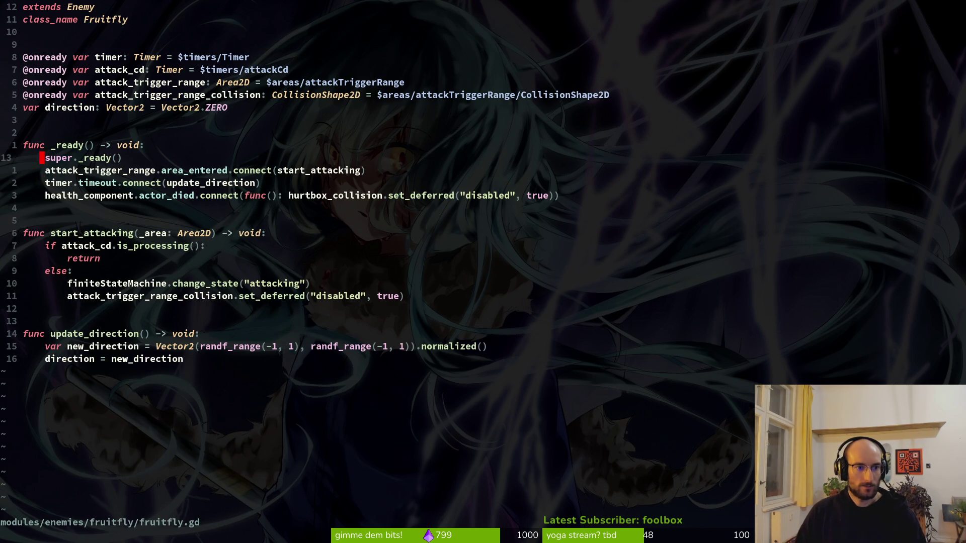
pyautogui.press('p')
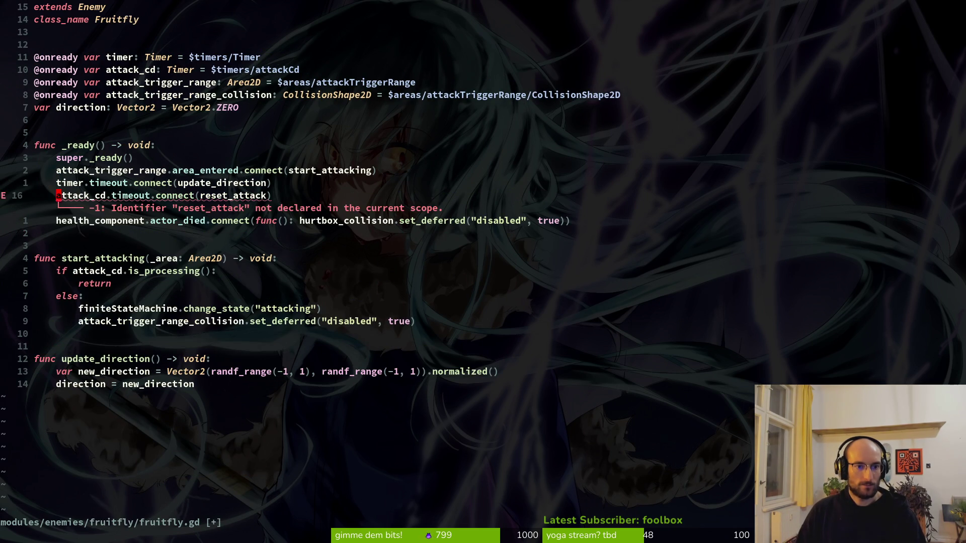
# - Copy baby_spider.gd's reset_attack function to the end of fruitfly.gd and save with :w
pyautogui.hotkey('ctrl', '6')
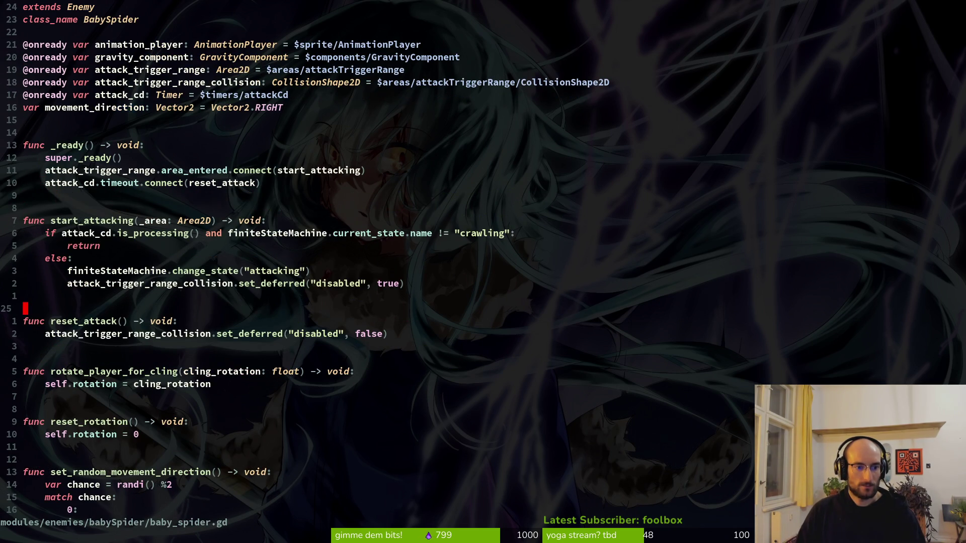
pyautogui.press('j')
pyautogui.press('j')
pyautogui.press('d')
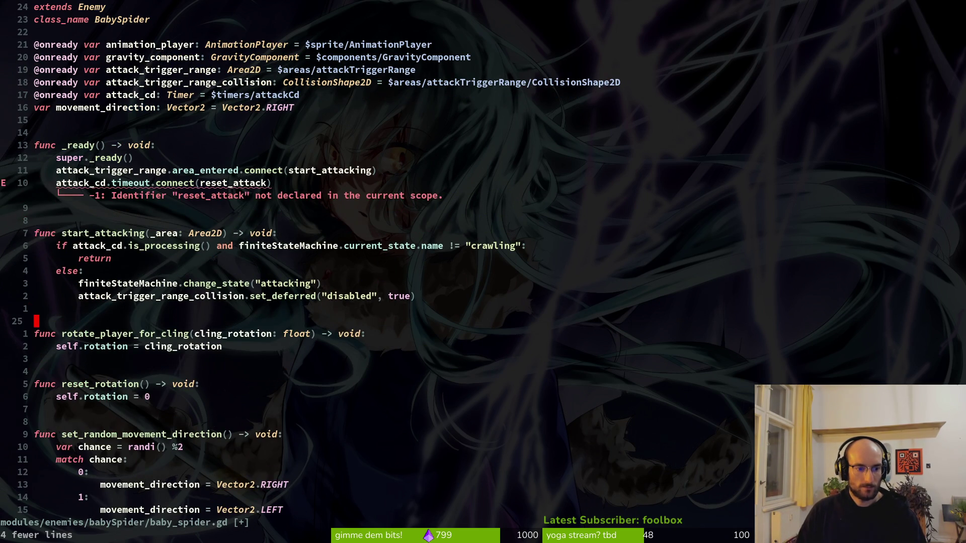
pyautogui.press('u')
pyautogui.press('V')
pyautogui.press('j')
pyautogui.press('j')
pyautogui.press('y')
pyautogui.hotkey('ctrl', '6')
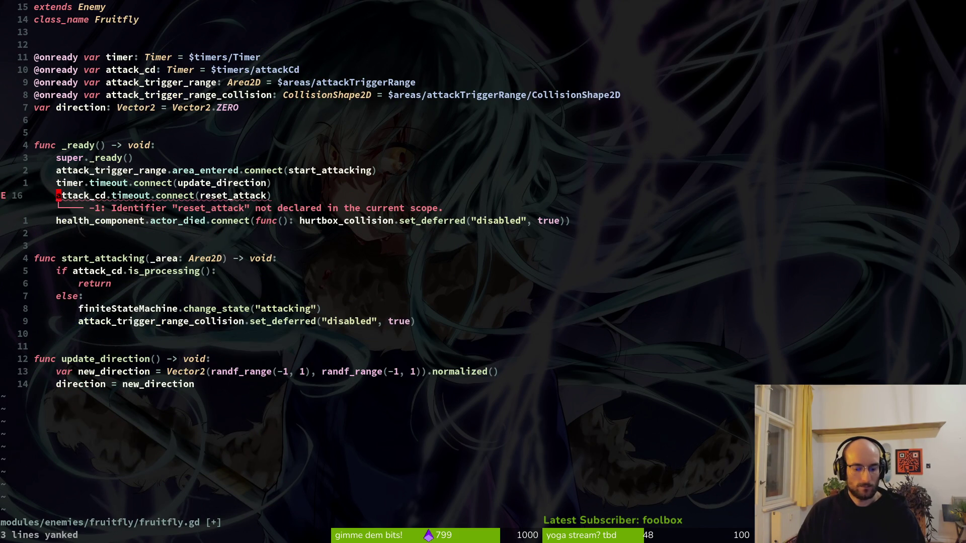
pyautogui.press('p')
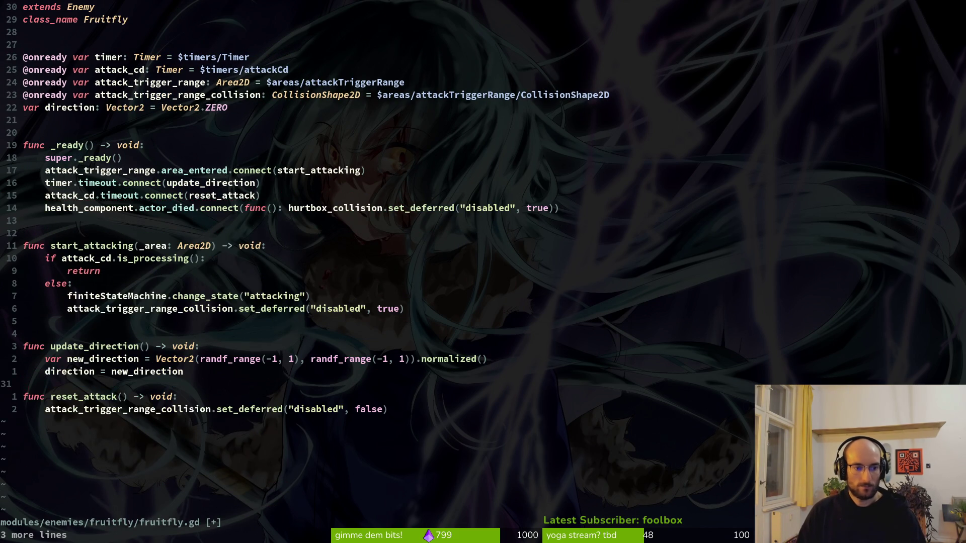
pyautogui.press('o')
pyautogui.press('Escape')
pyautogui.write(':w')
pyautogui.press('Return')
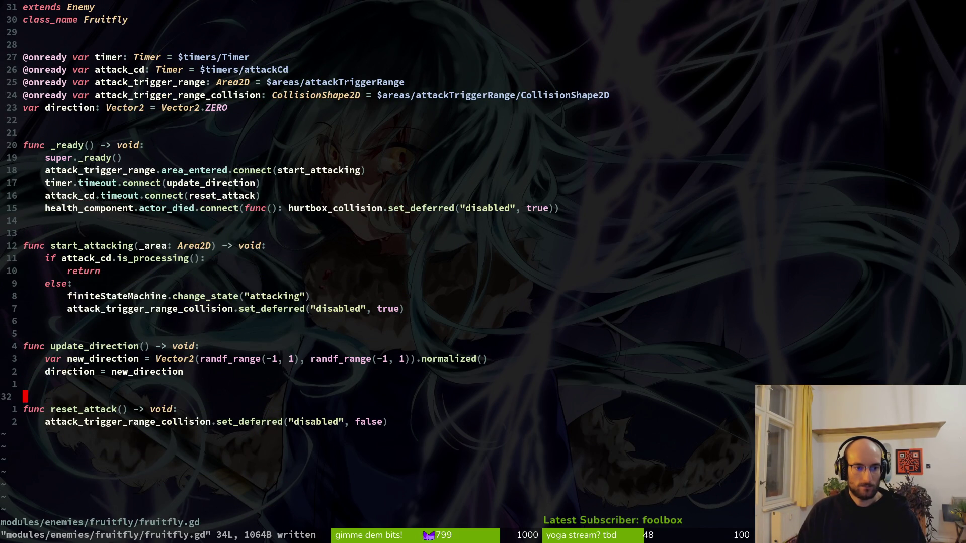
# - Move update_direction above start_attacking, save fruitfly.gd, and relaunch the game in Godot
pyautogui.press('V')
pyautogui.press('j')
pyautogui.press('j')
pyautogui.press('j')
pyautogui.press('K')
pyautogui.press('K')
pyautogui.press('K')
pyautogui.press('K')
pyautogui.press('K')
pyautogui.press('K')
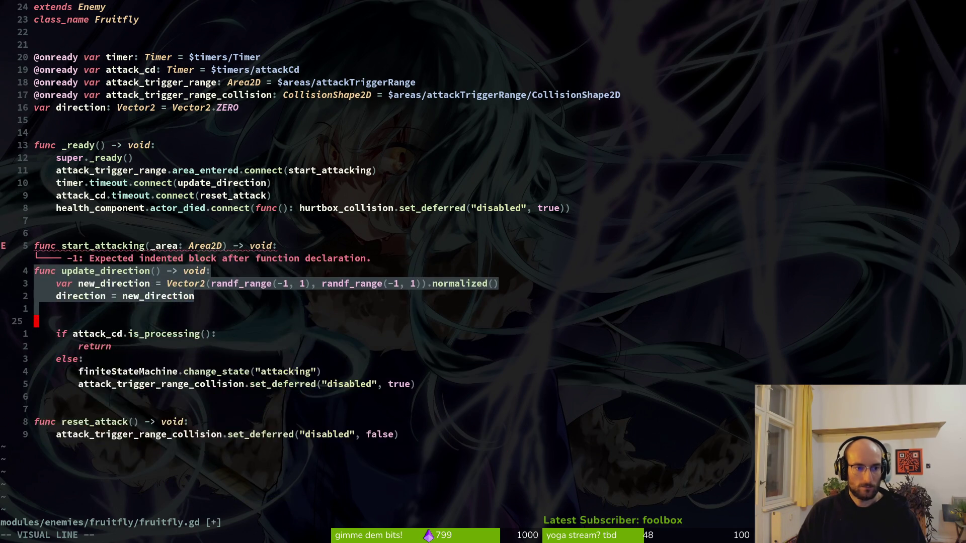
pyautogui.press('Escape')
pyautogui.write(':w')
pyautogui.press('Return')
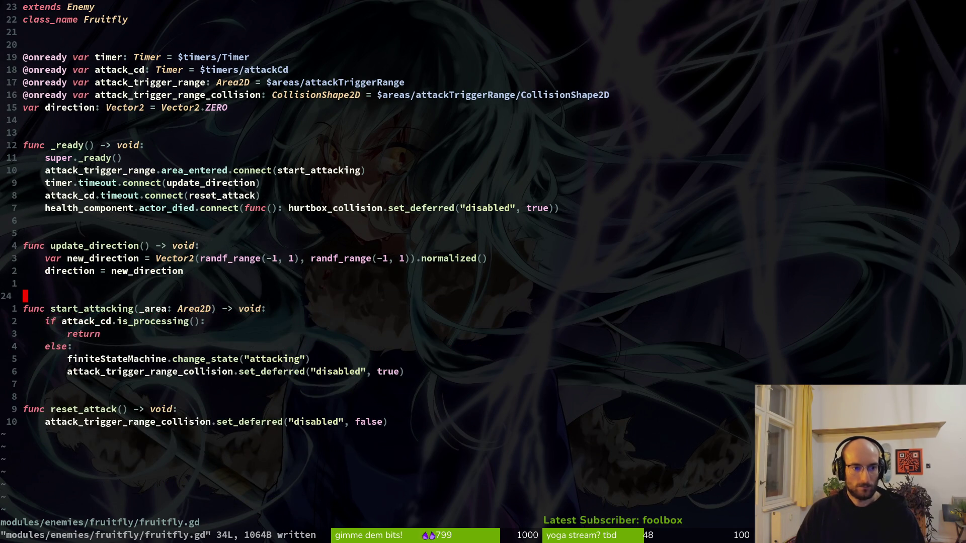
pyautogui.hotkey('alt', 'Tab')
pyautogui.press('F5')
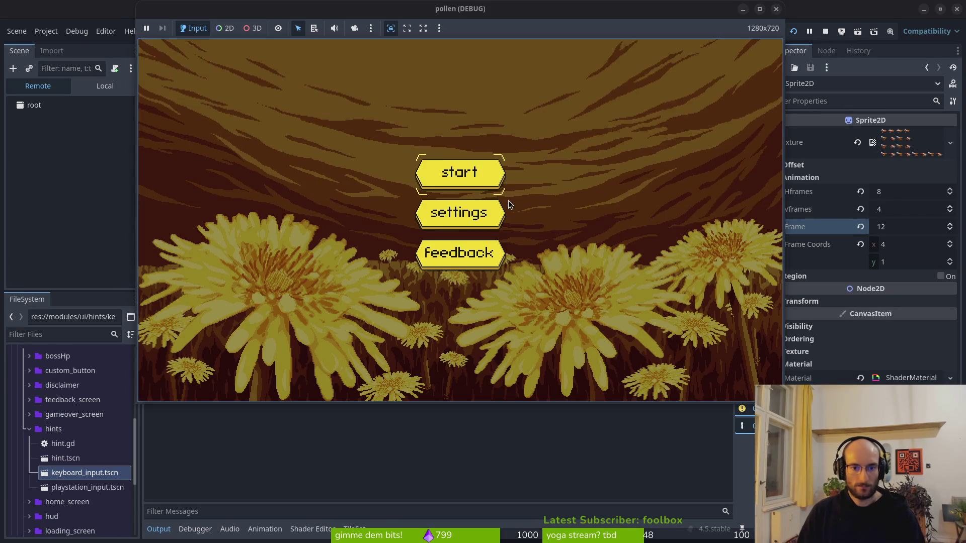
# - In devlevel, drag the fruitfly spawn marker lower, then run the game again
pyautogui.press('F8')
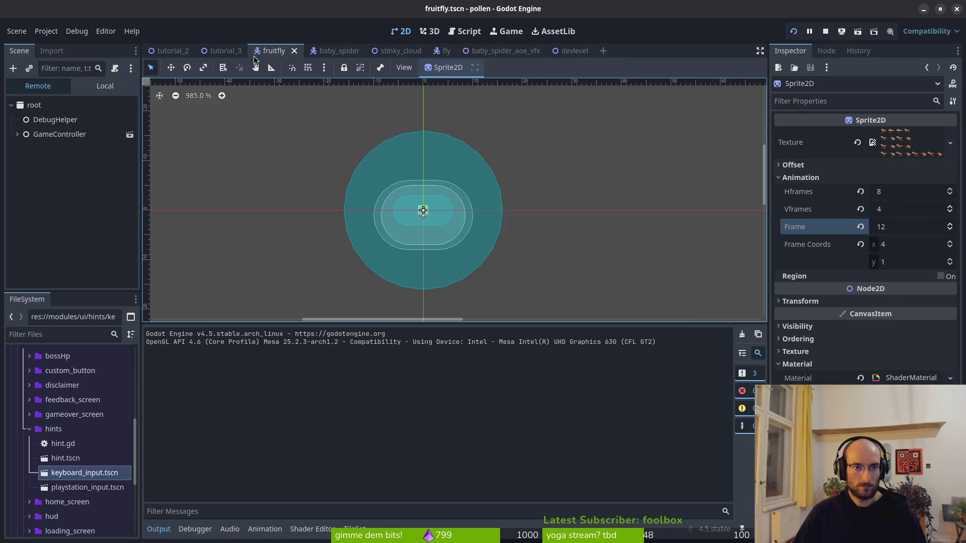
pyautogui.click(560, 51)
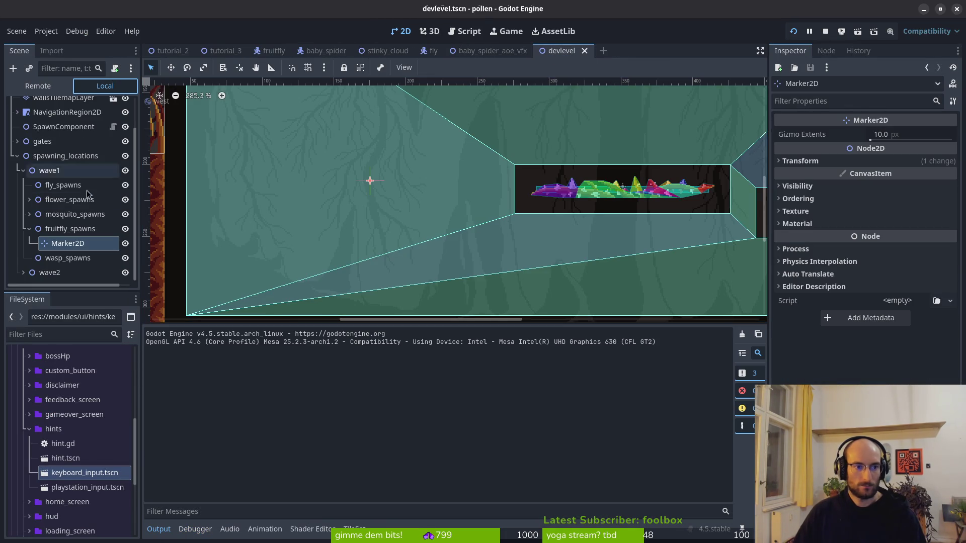
pyautogui.moveTo(368, 232)
pyautogui.mouseDown()
pyautogui.moveTo(369, 270)
pyautogui.moveTo(350, 245)
pyautogui.mouseUp()
pyautogui.scroll(-4, 370, 270)
pyautogui.press('Escape')
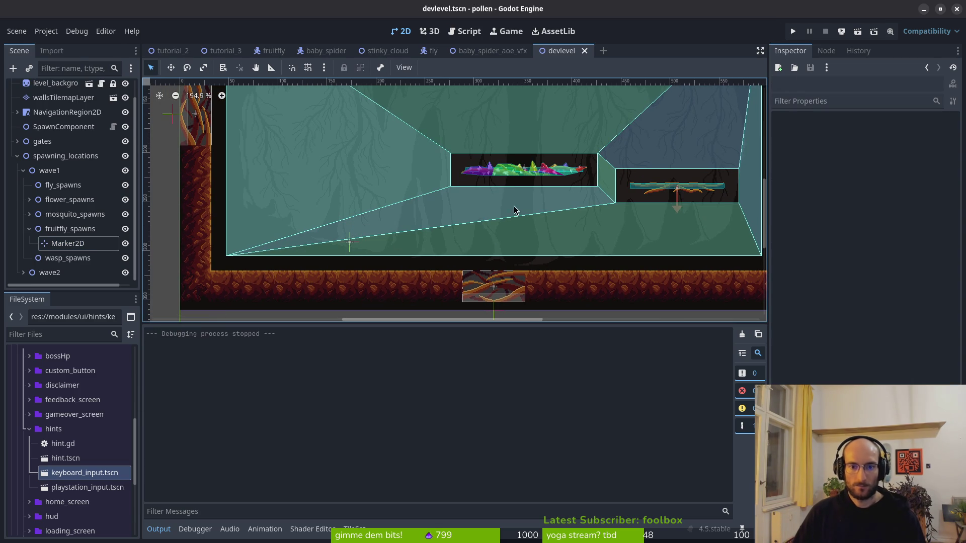
pyautogui.click(795, 33)
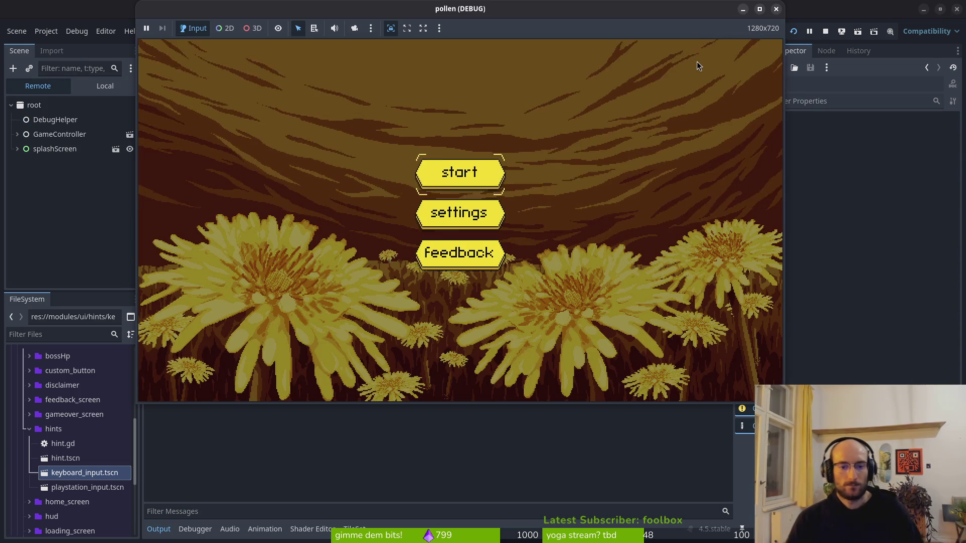
# - Start from the main menu and fly the bee through the cave toward the enemies
pyautogui.press('Return')
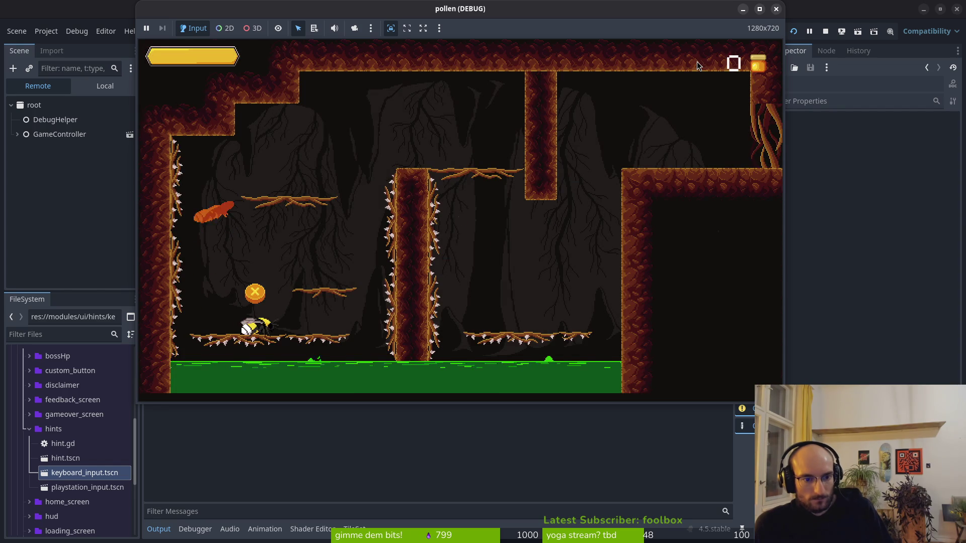
pyautogui.press('Up')
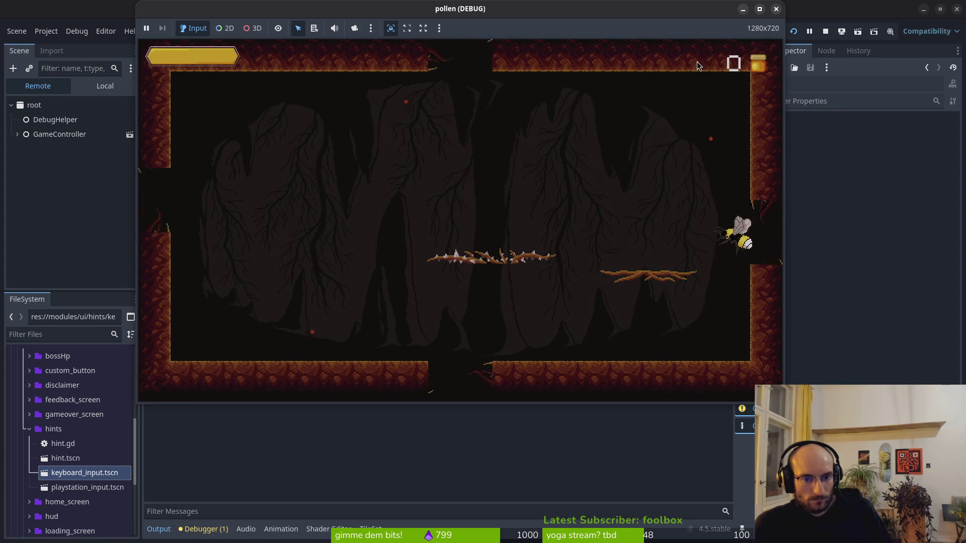
pyautogui.press('Left')
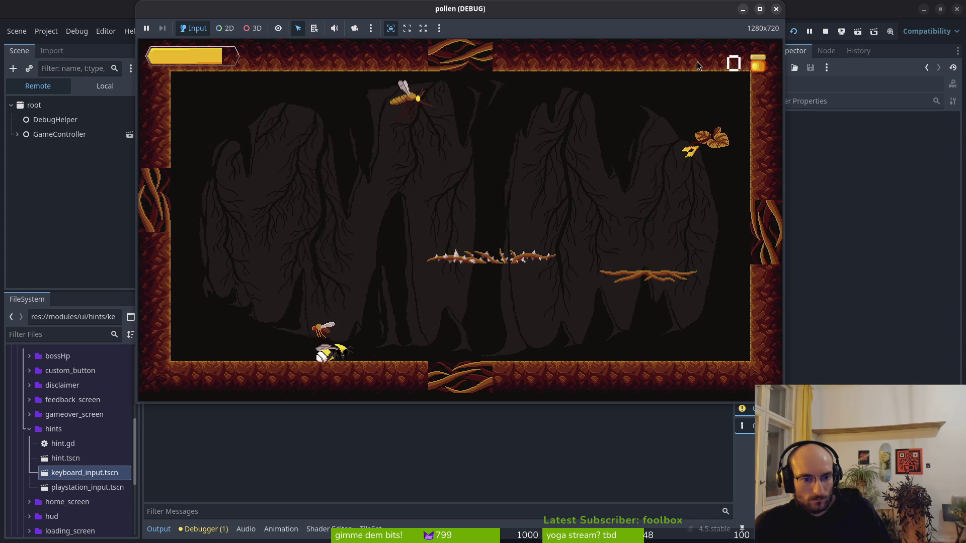
pyautogui.press('space')
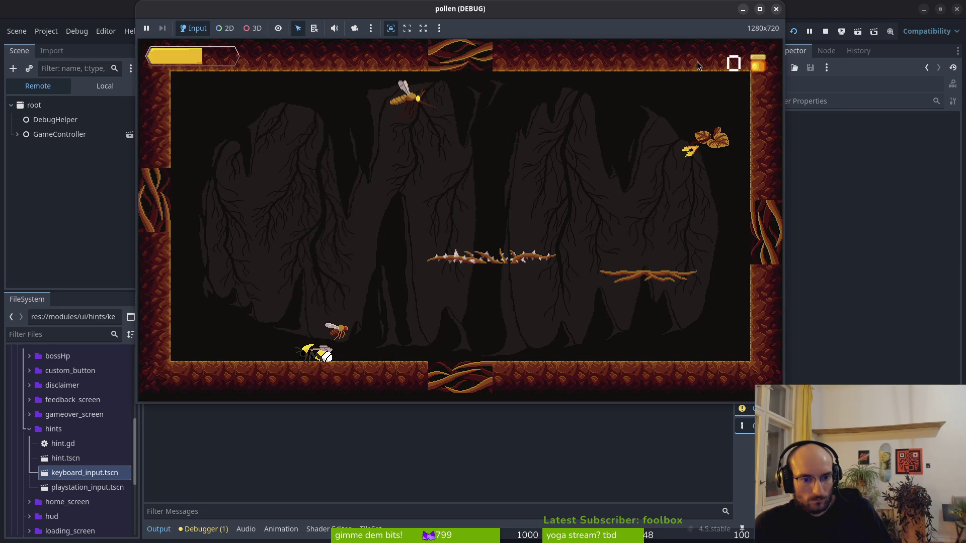
pyautogui.press('Right')
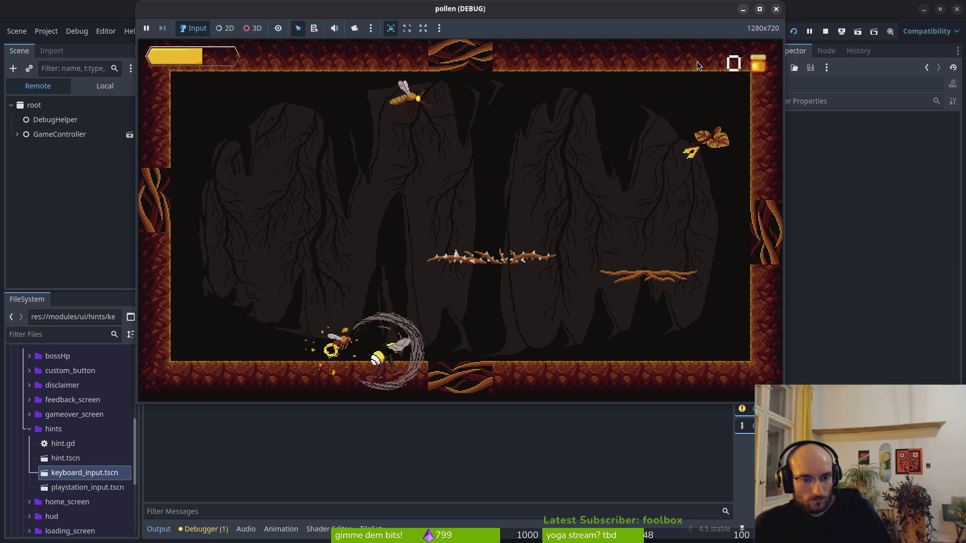
pyautogui.press('space')
pyautogui.press('Left')
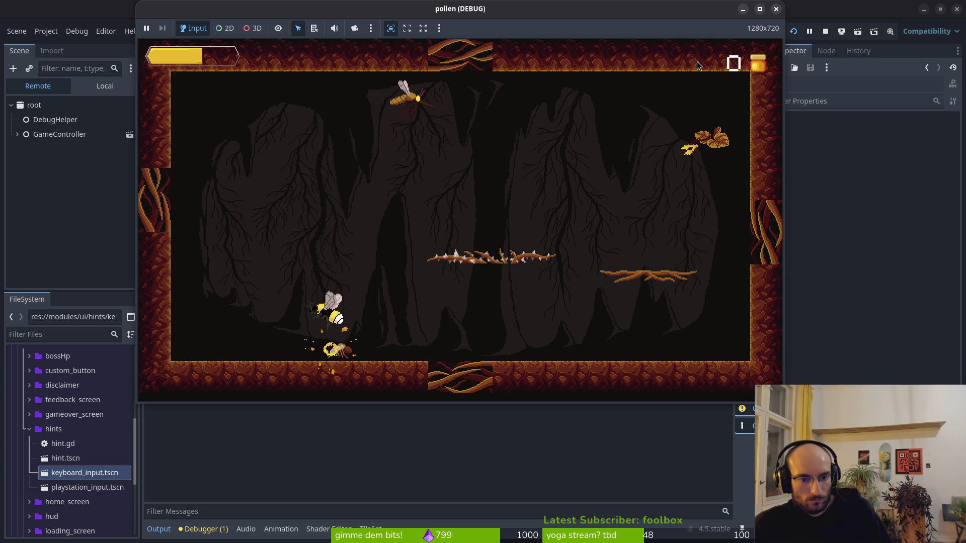
pyautogui.press('Left')
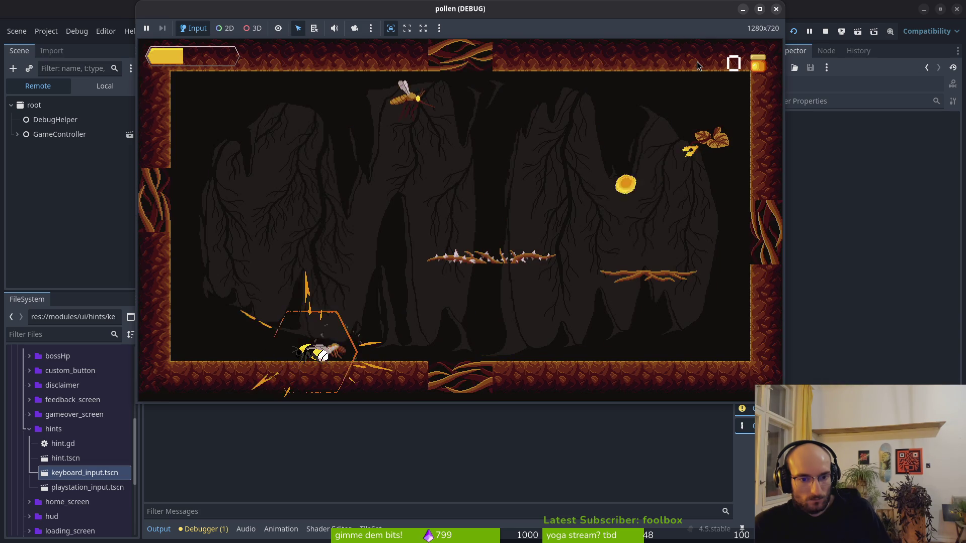
pyautogui.press('space')
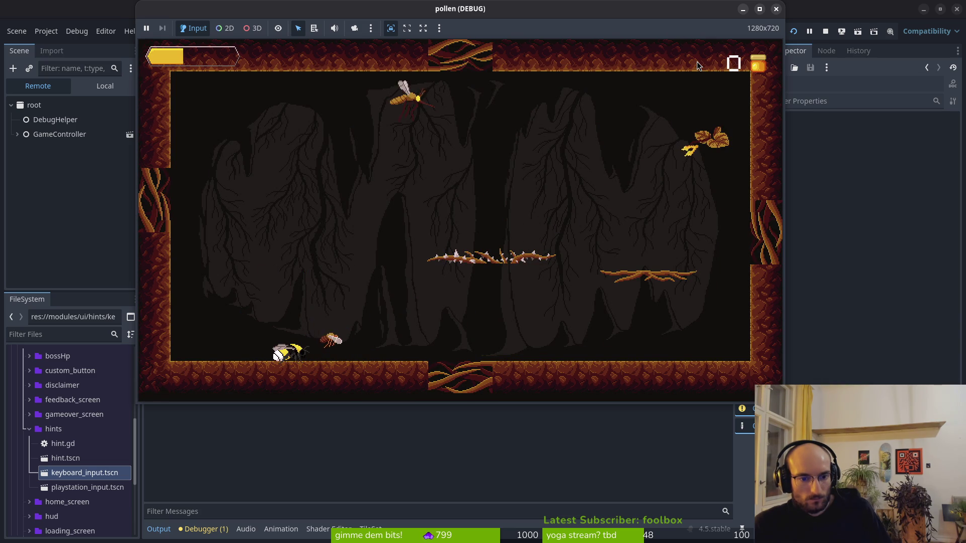
# - Keep fighting the fruitflies around the arena, respawning and attacking while testing hits
pyautogui.press('space')
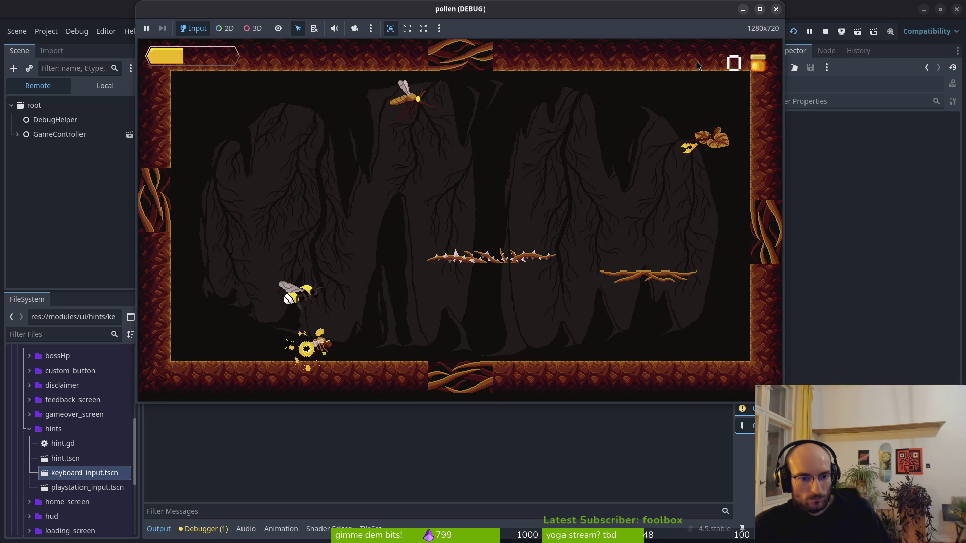
pyautogui.press('space')
pyautogui.press('Left')
pyautogui.press('space')
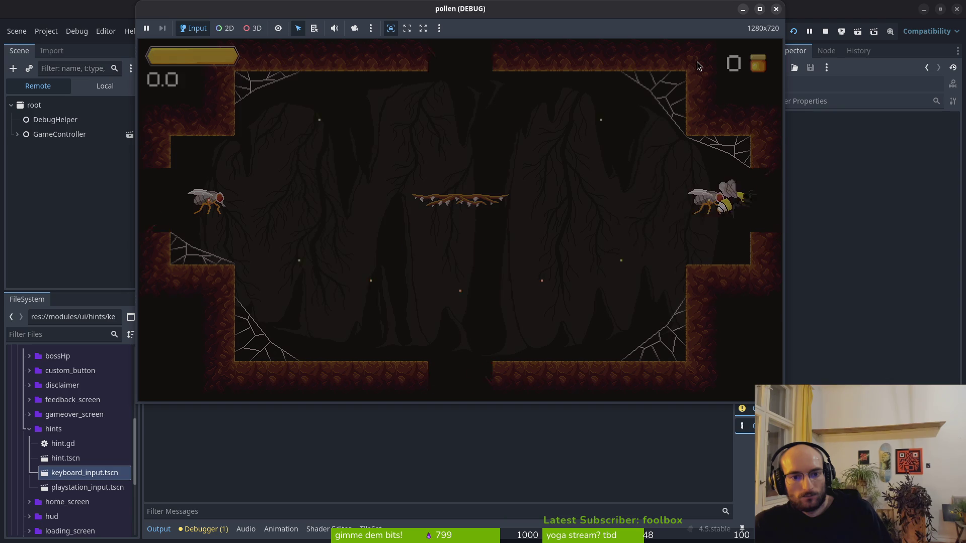
pyautogui.press('Right')
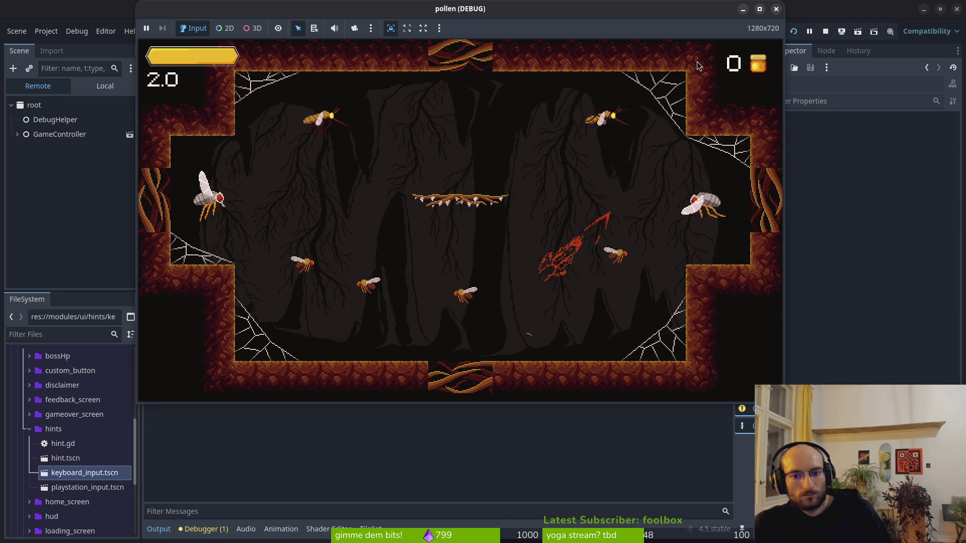
pyautogui.press('Up')
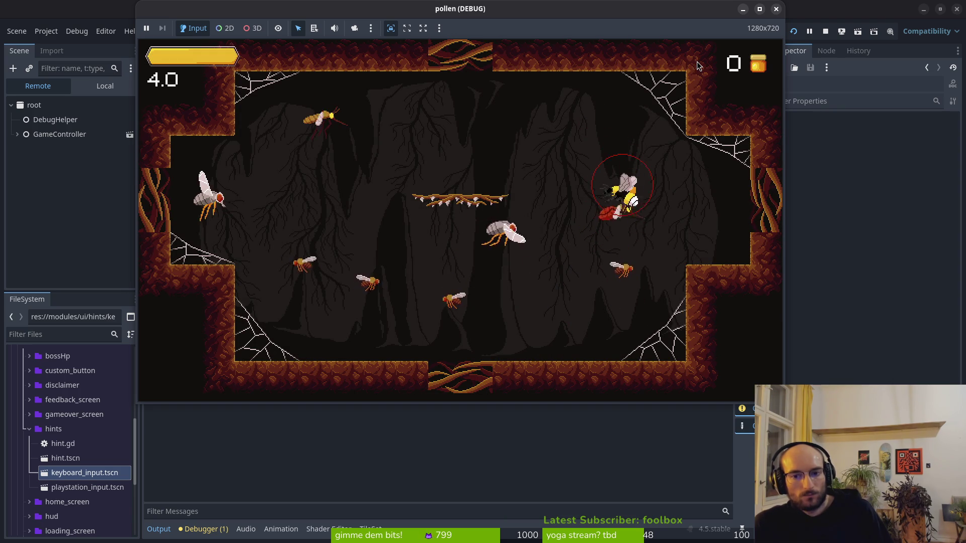
pyautogui.press('Left')
pyautogui.press('Left')
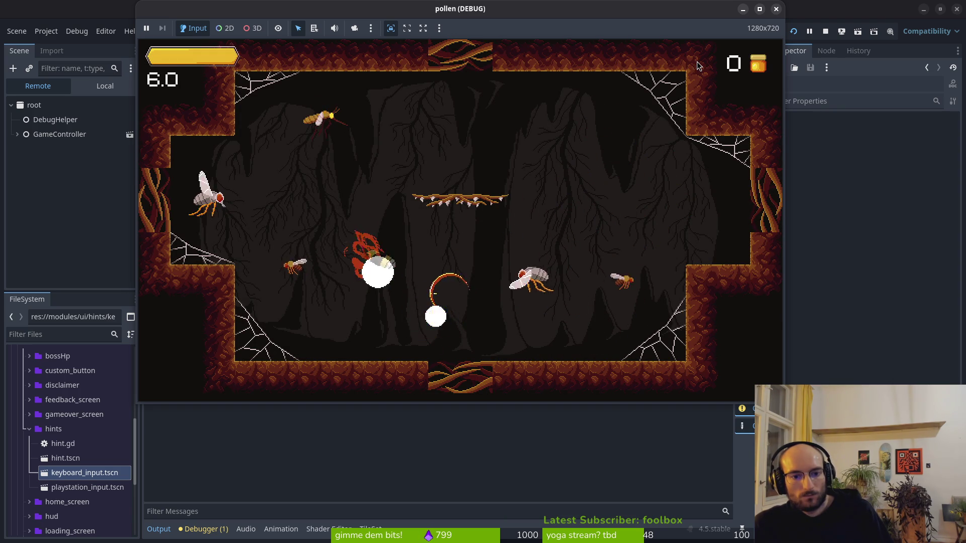
pyautogui.press('Up')
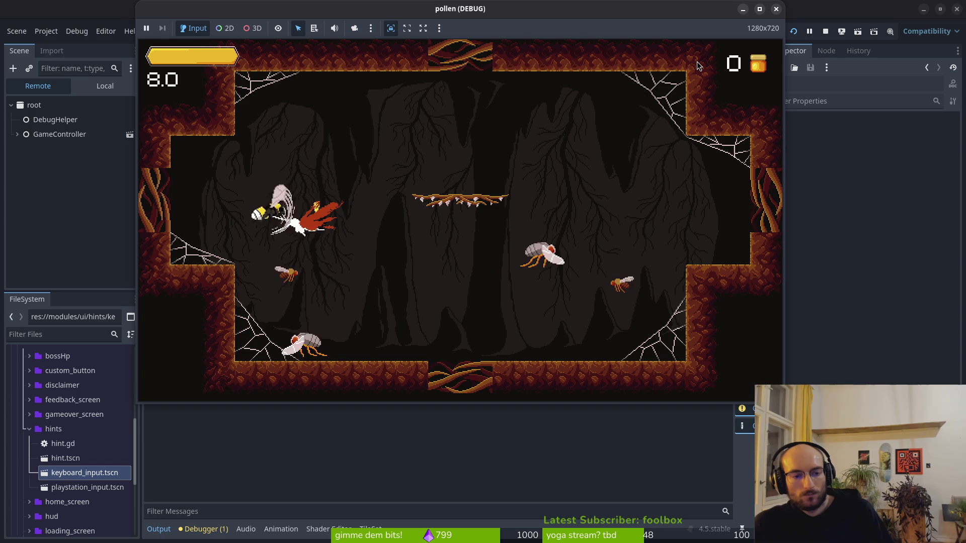
pyautogui.press('Right')
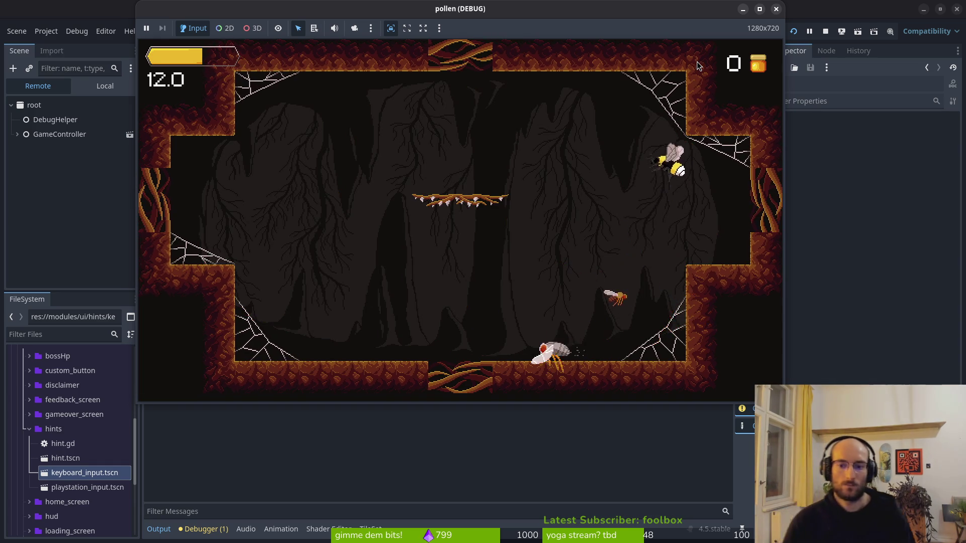
pyautogui.press('Down')
# - Close the running game and briefly browse files in the code editor's file finder
pyautogui.click(776, 9)
pyautogui.hotkey('alt', 'Tab')
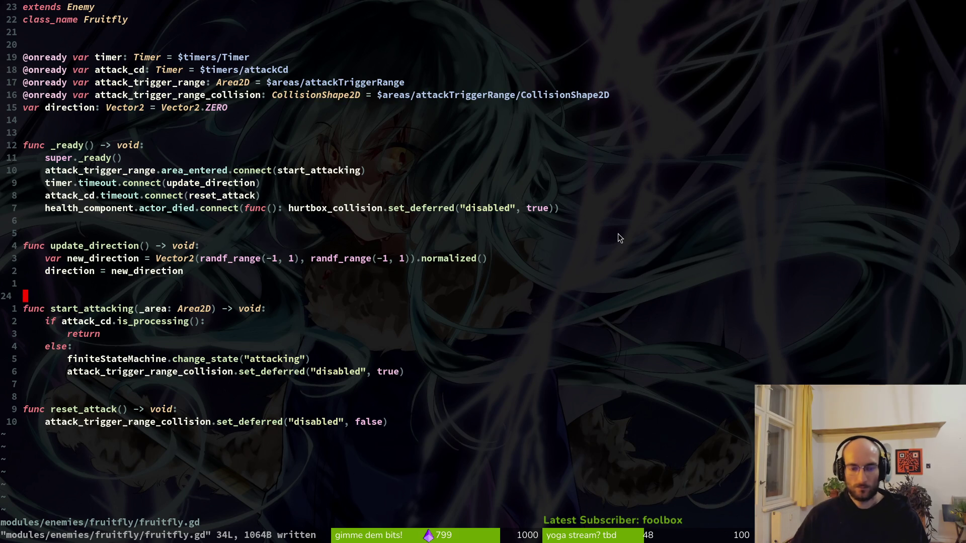
pyautogui.press('space')
pyautogui.press('f')
pyautogui.press('f')
pyautogui.press('Up')
pyautogui.press('Up')
pyautogui.press('Escape')
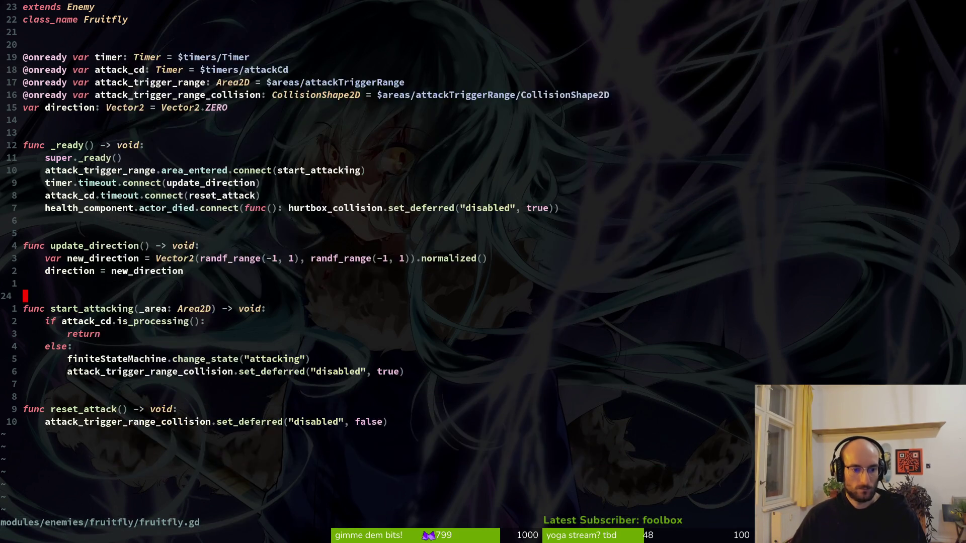
pyautogui.hotkey('alt', 'Tab')
# - Open the fruitfly scene and tidy its tree down to the expanded areas node
pyautogui.click(30, 231)
pyautogui.click(272, 51)
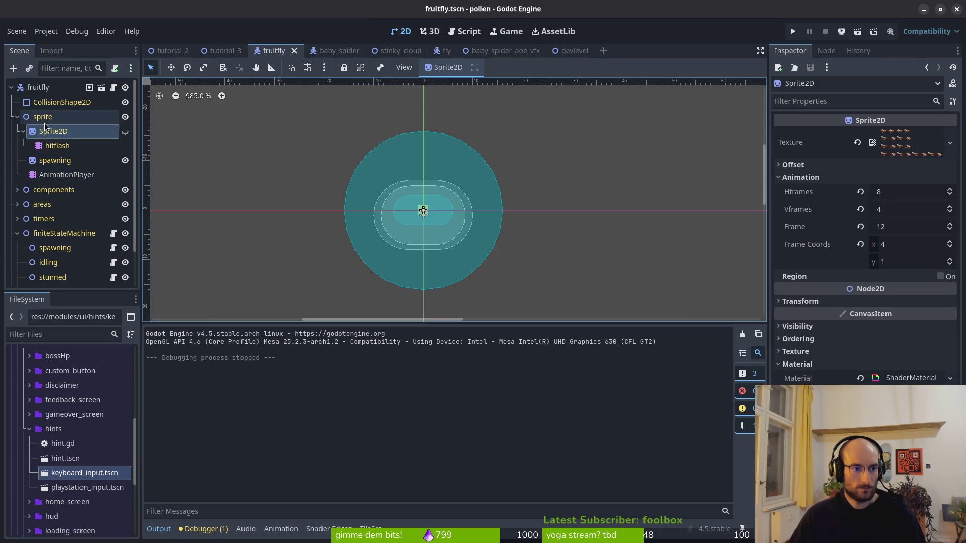
pyautogui.click(23, 131)
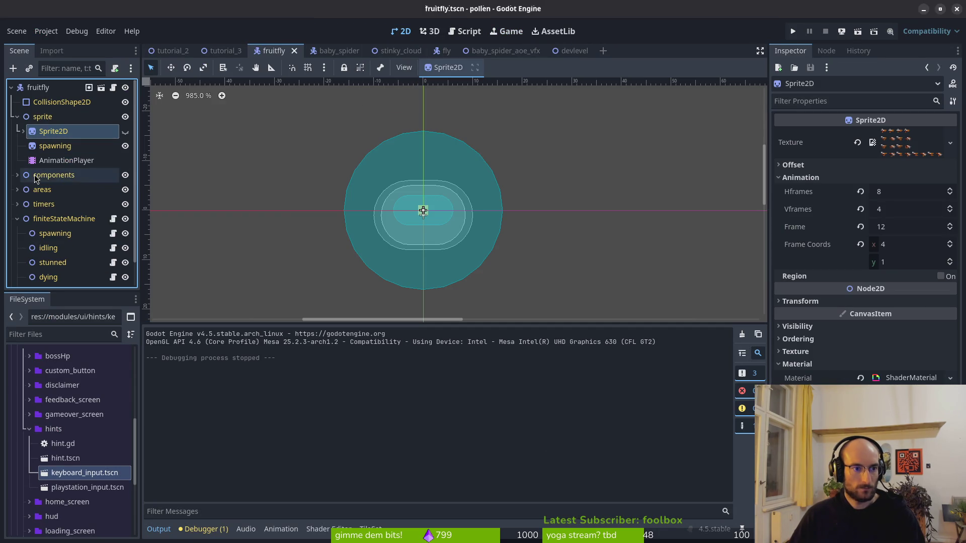
pyautogui.click(17, 218)
pyautogui.click(42, 189)
pyautogui.click(17, 189)
# - Disable attackTriggerRange's CollisionShape2D and save the fruitfly scene
pyautogui.click(71, 218)
pyautogui.click(23, 218)
pyautogui.click(74, 233)
pyautogui.click(873, 198)
pyautogui.hotkey('ctrl', 's')
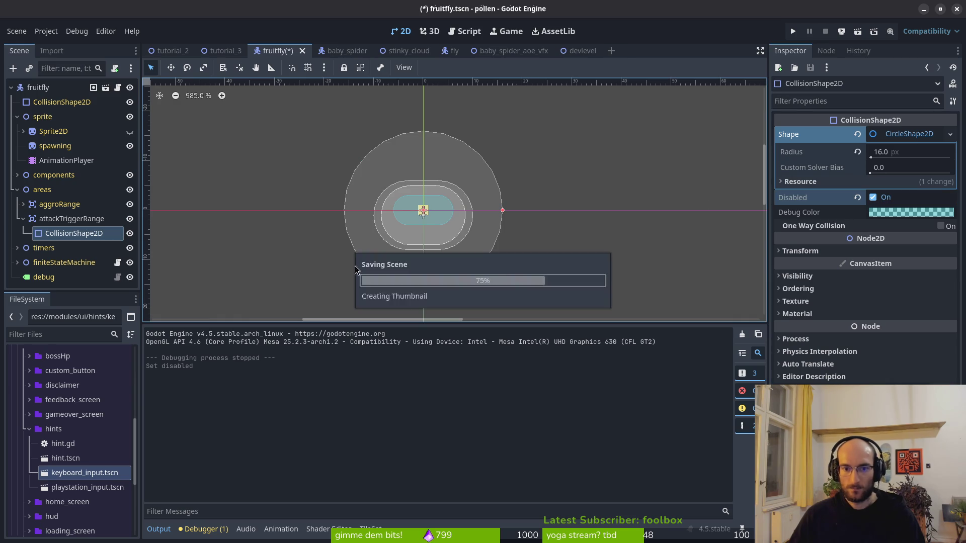
# - Search Neovim's file finder for a fruitfly spawning script, then dismiss it
pyautogui.hotkey('alt', 'Tab')
pyautogui.press('space')
pyautogui.press('f')
pyautogui.press('f')
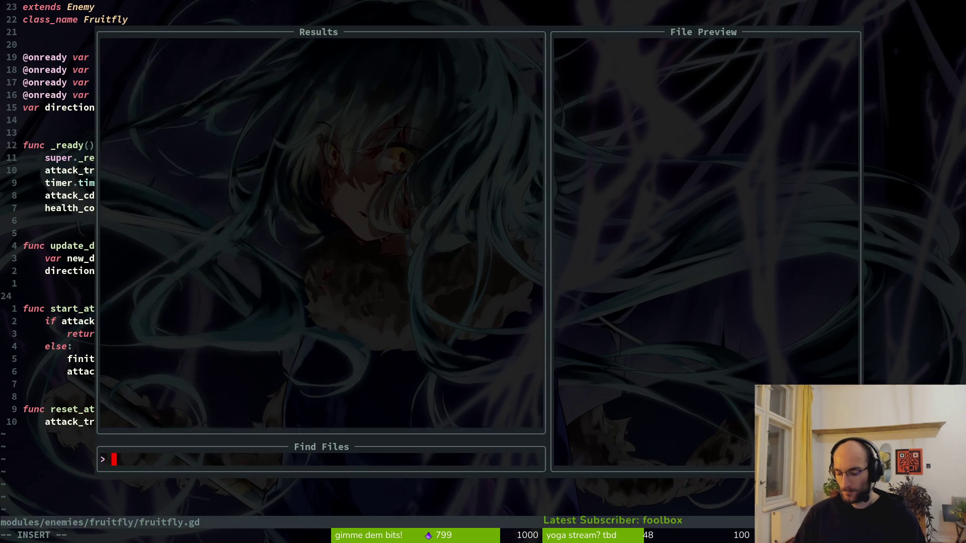
pyautogui.write('spawf')
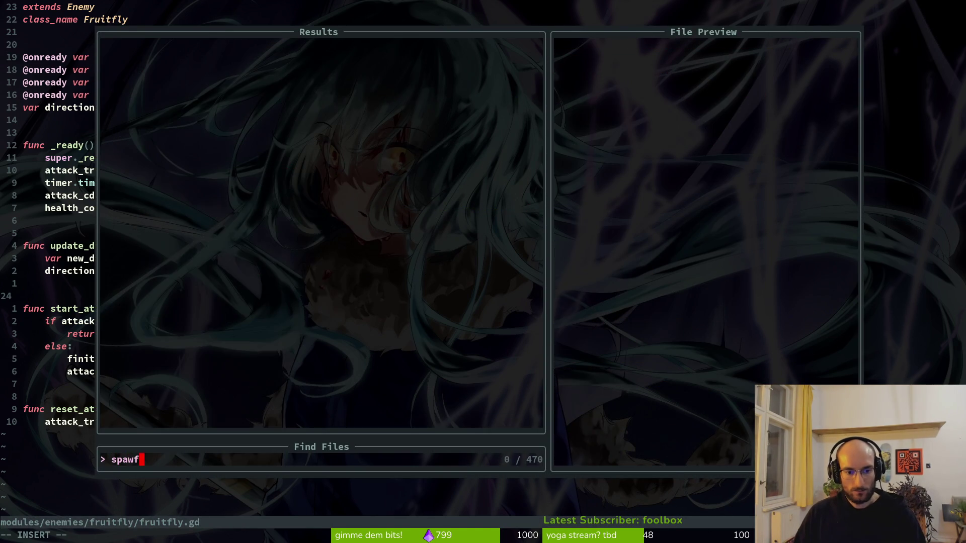
pyautogui.press('BackSpace')
pyautogui.press('BackSpace')
pyautogui.press('BackSpace')
pyautogui.write('frufl')
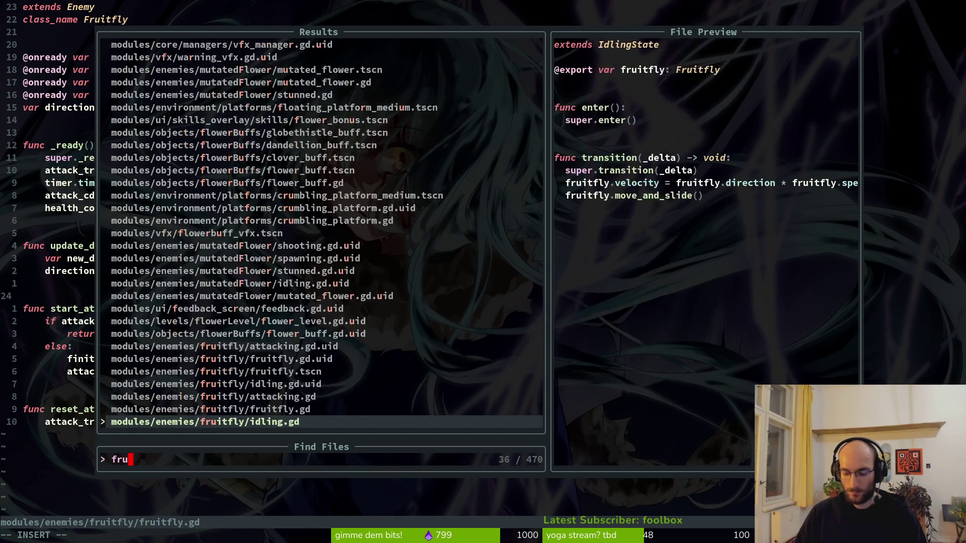
pyautogui.write('sa')
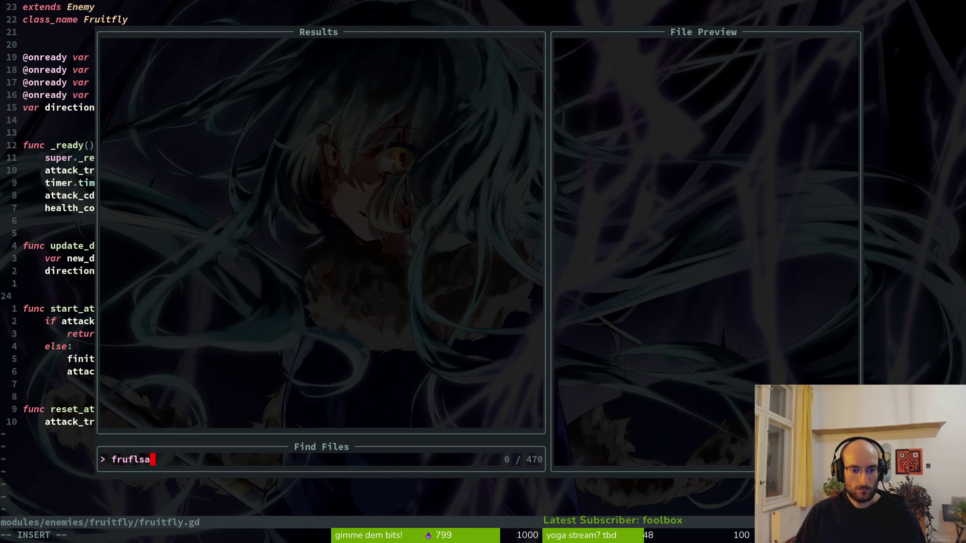
pyautogui.press('BackSpace')
pyautogui.write('pa')
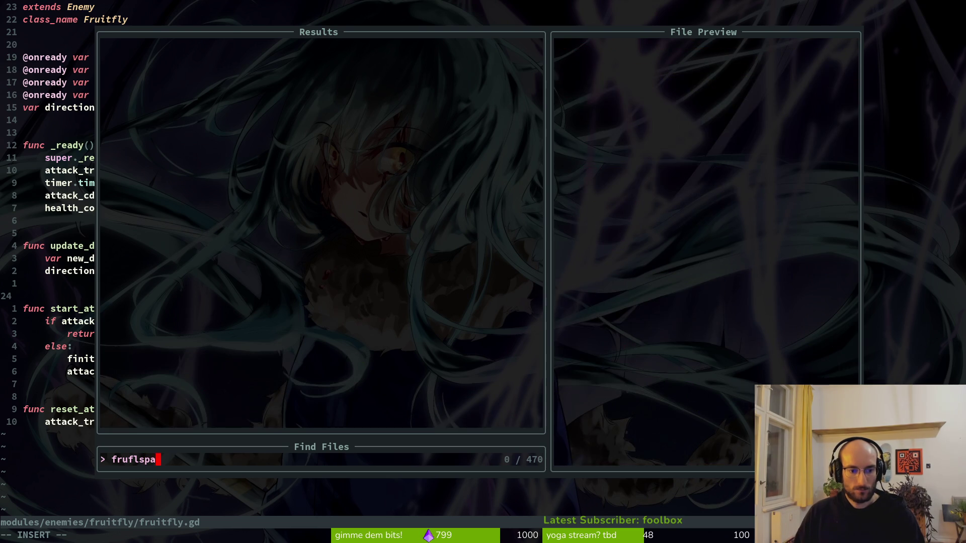
pyautogui.press('Escape')
pyautogui.hotkey('alt', 'Tab')
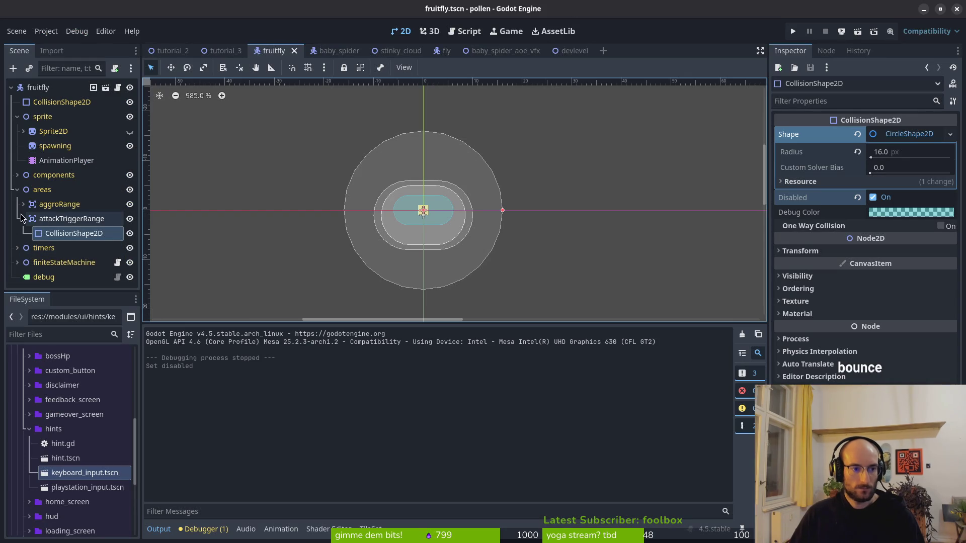
# - Attach a new spawning.gd script to the fruitfly's spawning state node under finiteStateMachine
pyautogui.click(22, 216)
pyautogui.click(17, 189)
pyautogui.click(17, 218)
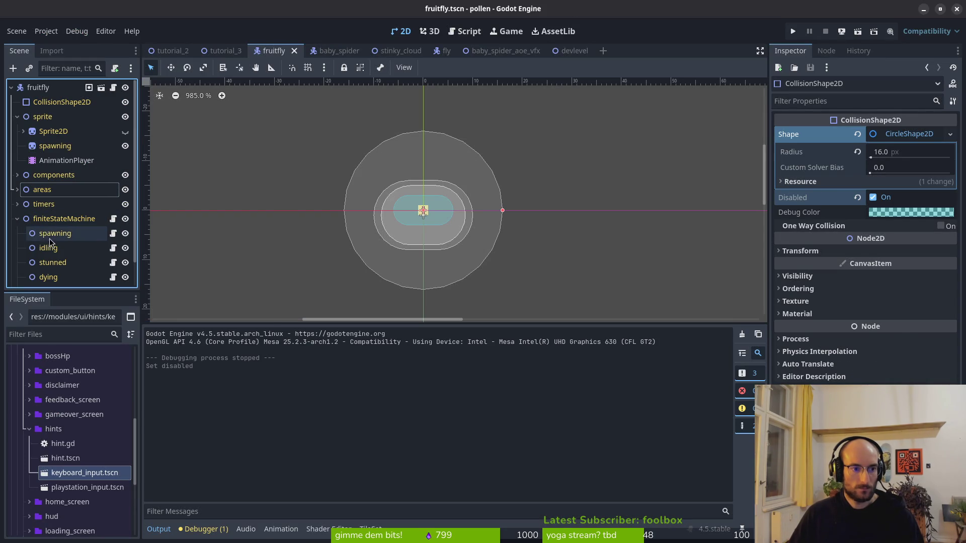
pyautogui.click(50, 234)
pyautogui.rightClick(103, 243)
pyautogui.click(147, 322)
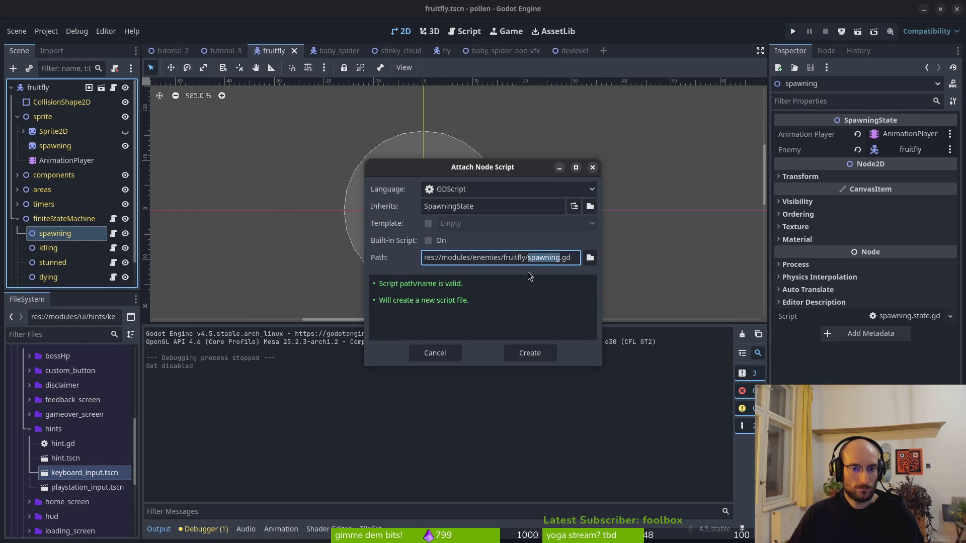
pyautogui.click(528, 356)
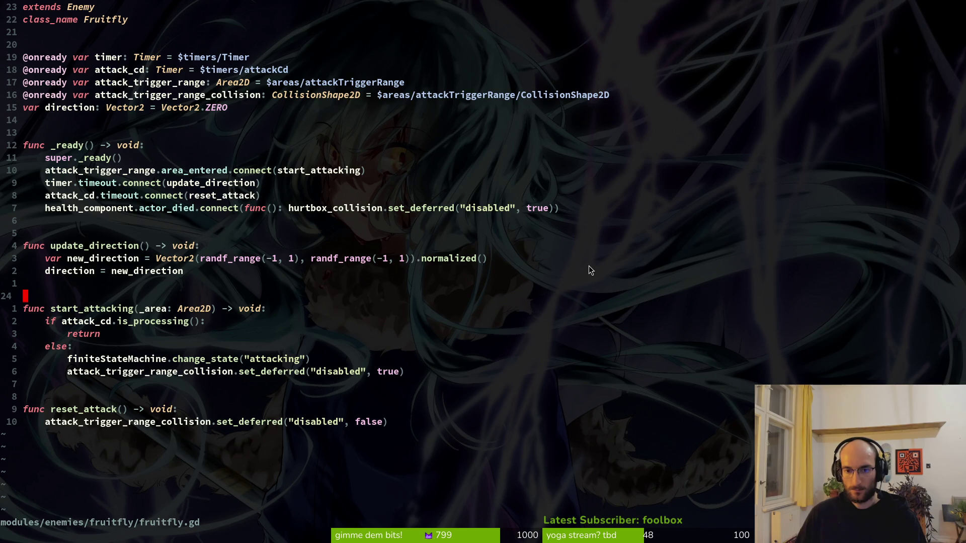
pyautogui.hotkey('ctrl', 'p')
# - Find 'spawning' and open the fruitfly spawning.gd, which holds only extends SpawningState
pyautogui.write('spawning')
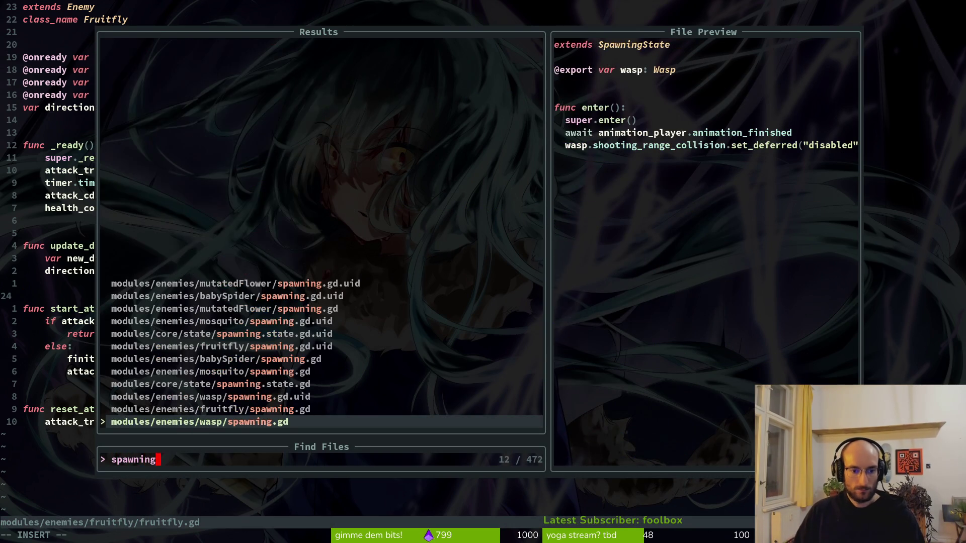
pyautogui.press('Up')
pyautogui.press('Up')
pyautogui.press('Down')
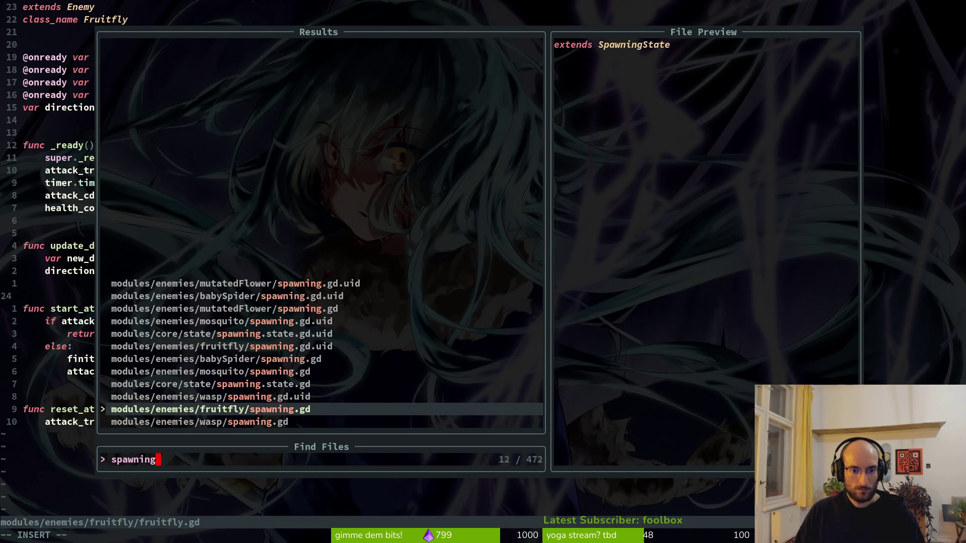
pyautogui.press('Down')
pyautogui.press('Return')
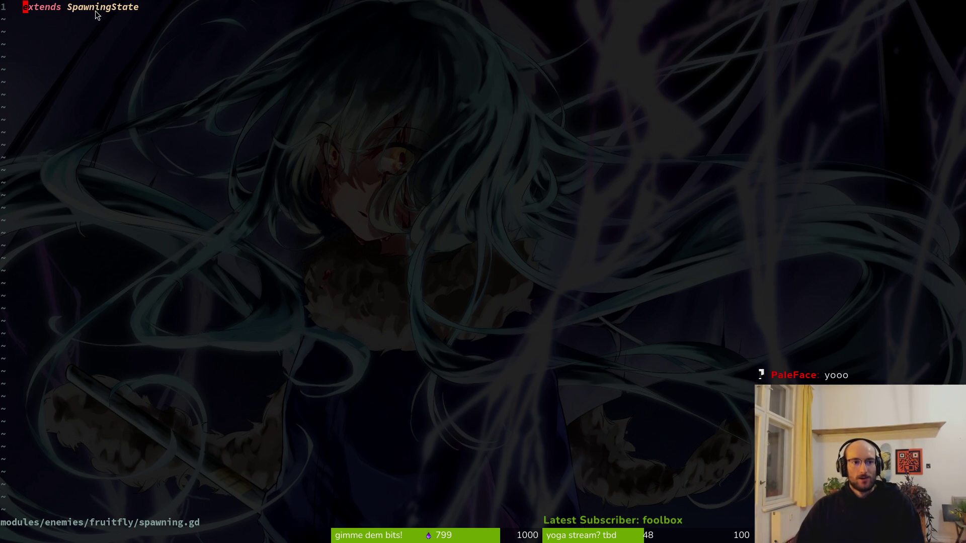
# - Search 'spawning' again and open the mosquito spawning.gd script
pyautogui.press('space')
pyautogui.press('f')
pyautogui.press('f')
pyautogui.write('spawsing')
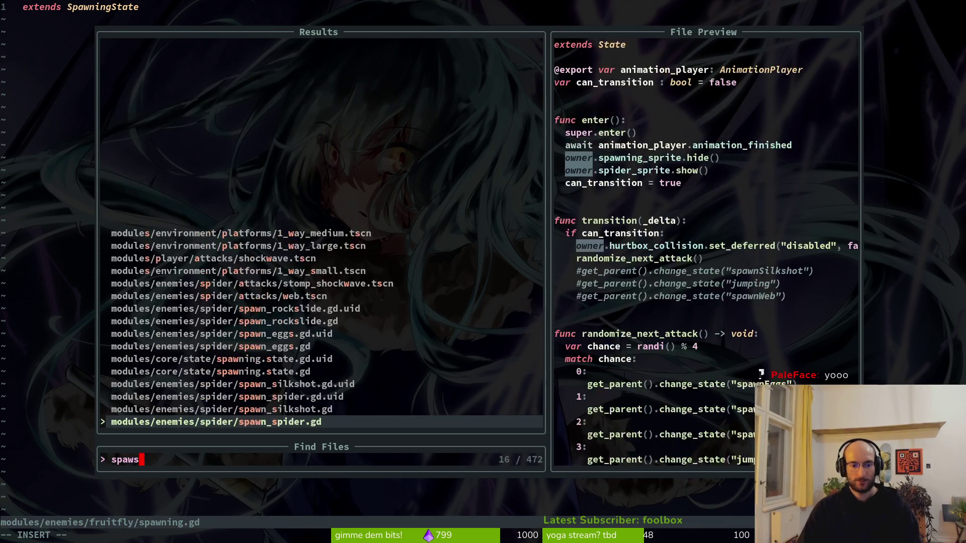
pyautogui.press('BackSpace')
pyautogui.press('BackSpace')
pyautogui.press('BackSpace')
pyautogui.write('in')
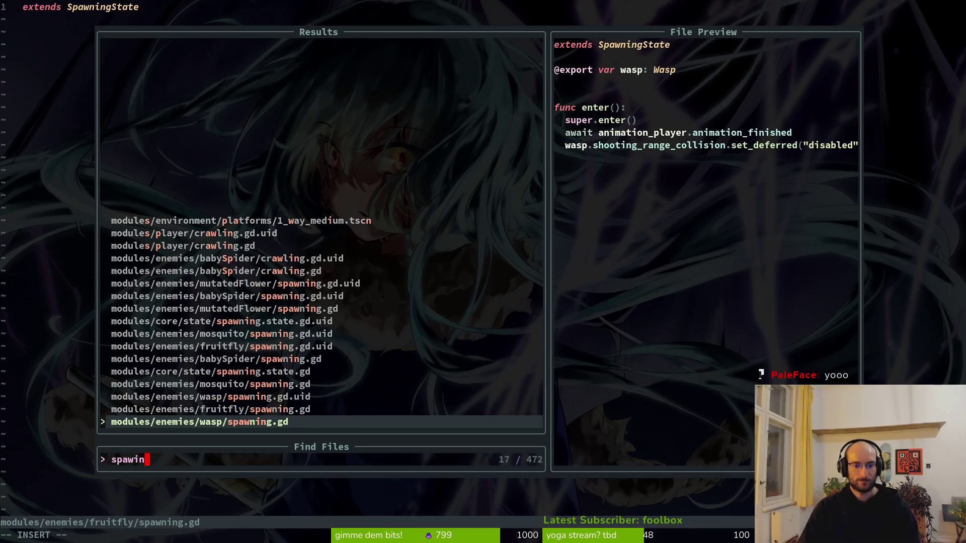
pyautogui.press('Up')
pyautogui.press('Up')
pyautogui.press('Up')
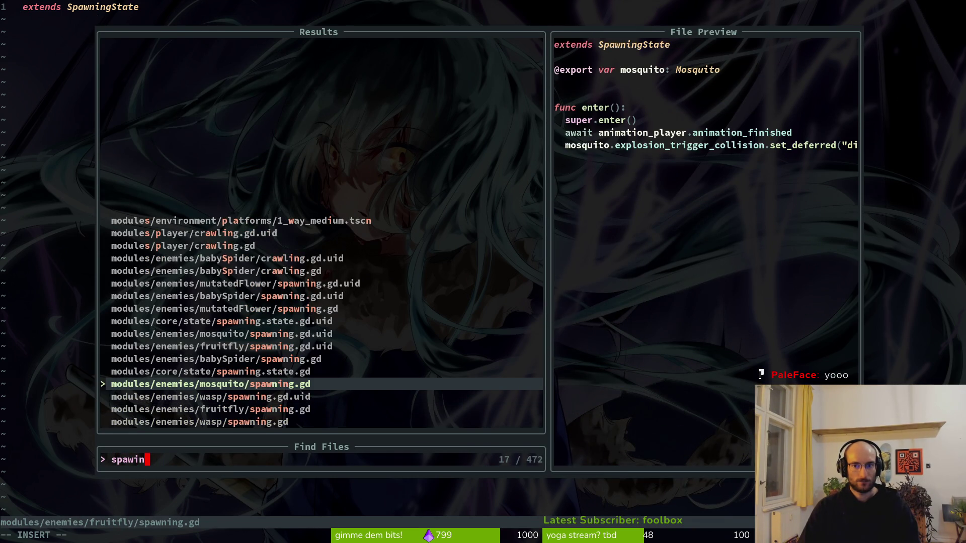
pyautogui.press('Return')
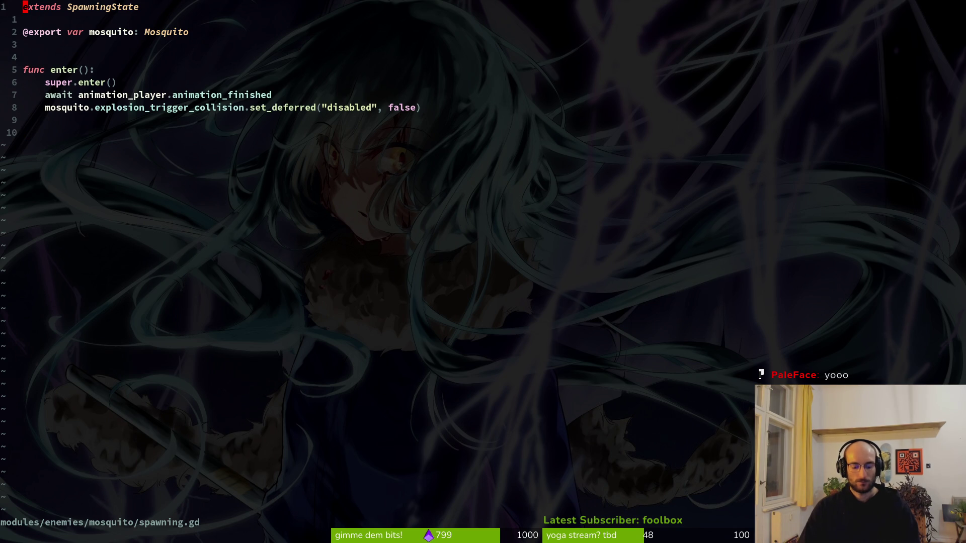
# - Copy the mosquito spawning script's 11 lines into fruitfly spawning.gd, dropping the duplicate extends line
pyautogui.press('v')
pyautogui.hotkey('shift', 'g')
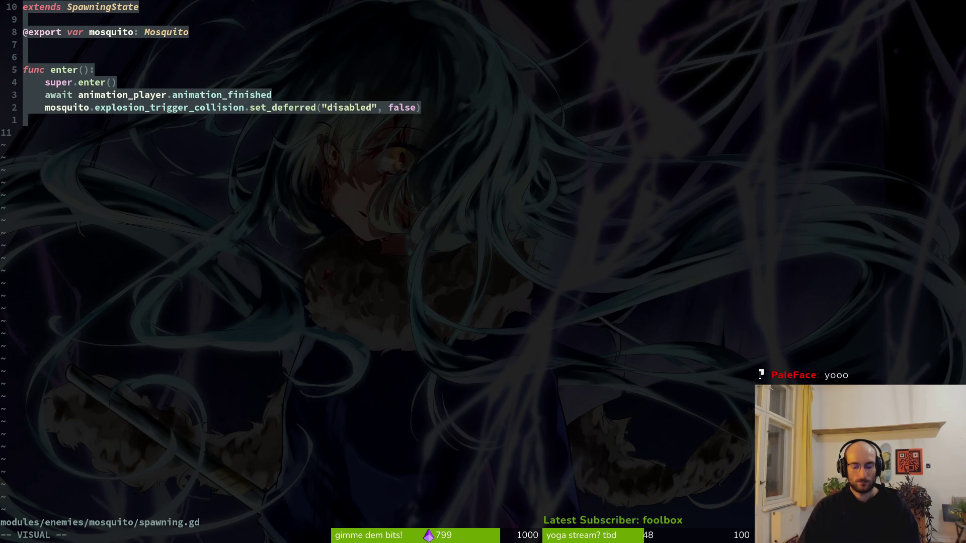
pyautogui.press('y')
pyautogui.hotkey('ctrl', '6')
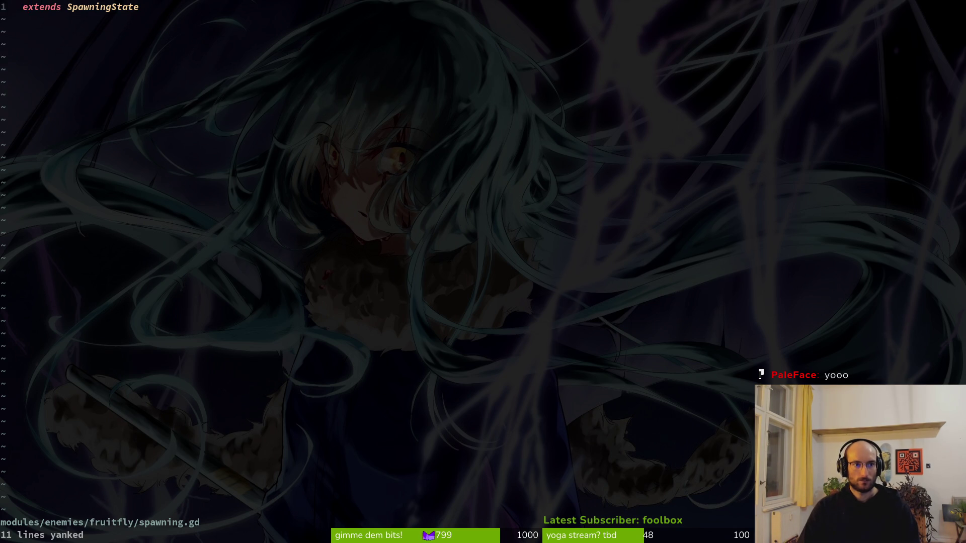
pyautogui.press('p')
pyautogui.press('u')
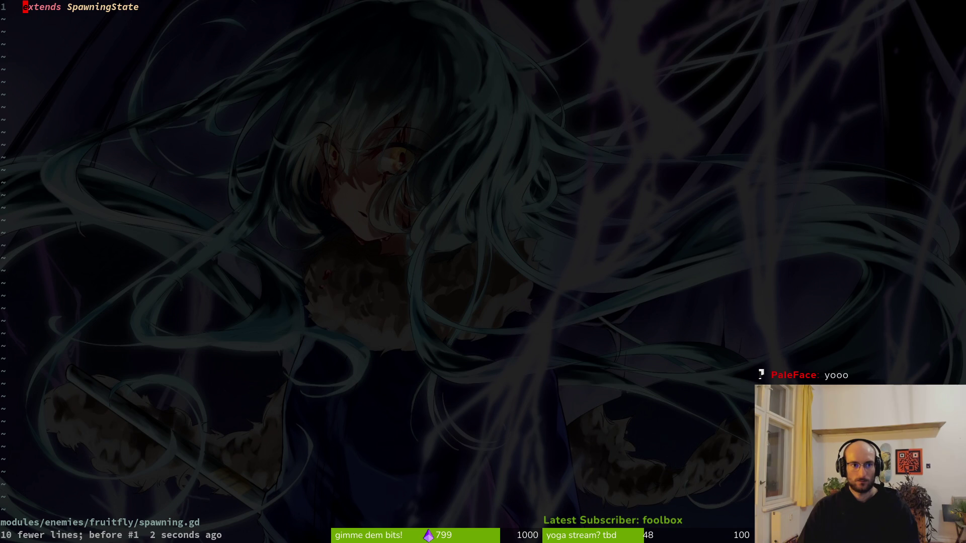
pyautogui.press('p')
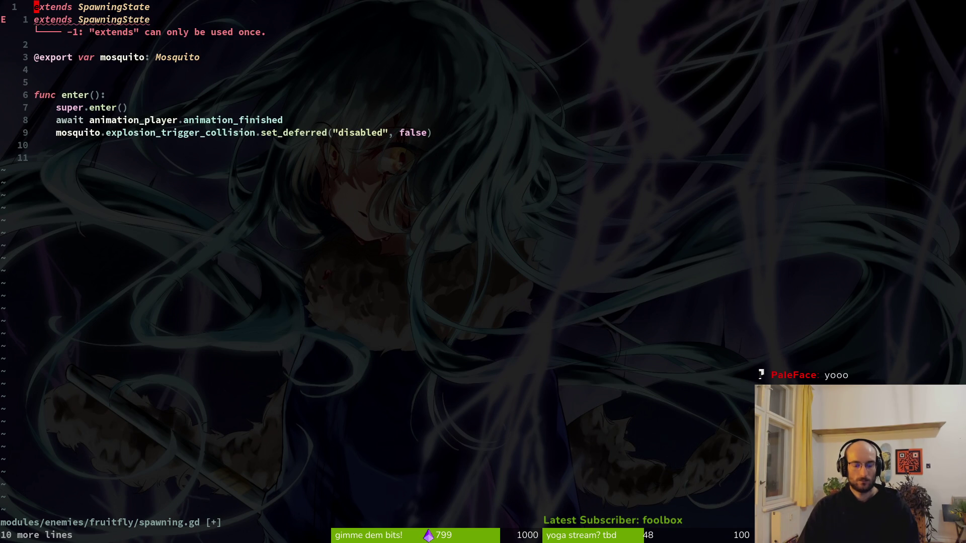
pyautogui.press('d')
pyautogui.press('d')
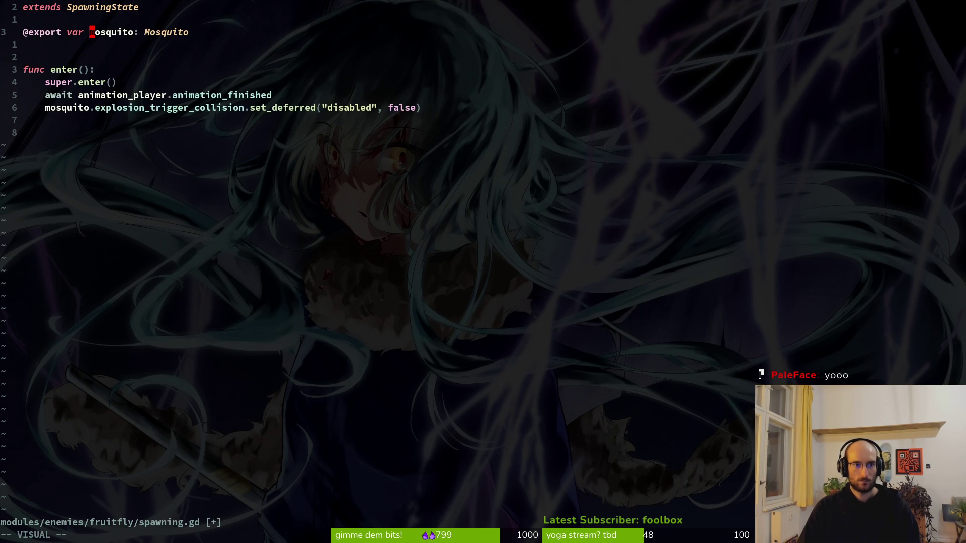
# - Rename the variable to fruitfly typed as Fruitfly and save spawning.gd
pyautogui.write('cf')
pyautogui.press('BackSpace')
pyautogui.press('Escape')
pyautogui.write('cwfruyt')
pyautogui.press('BackSpace')
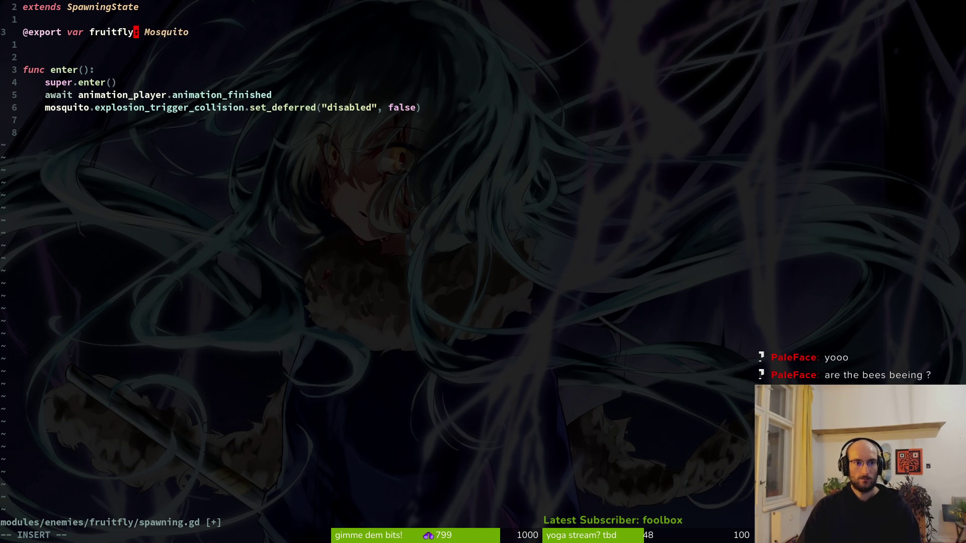
pyautogui.press('Escape')
pyautogui.press('d')
pyautogui.press('w')
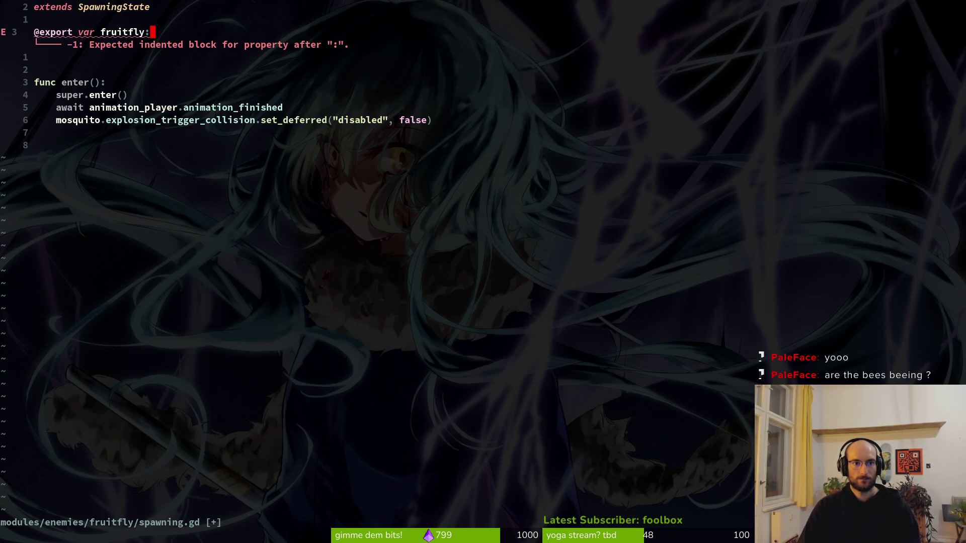
pyautogui.write('a')
pyautogui.write('Fruitfly')
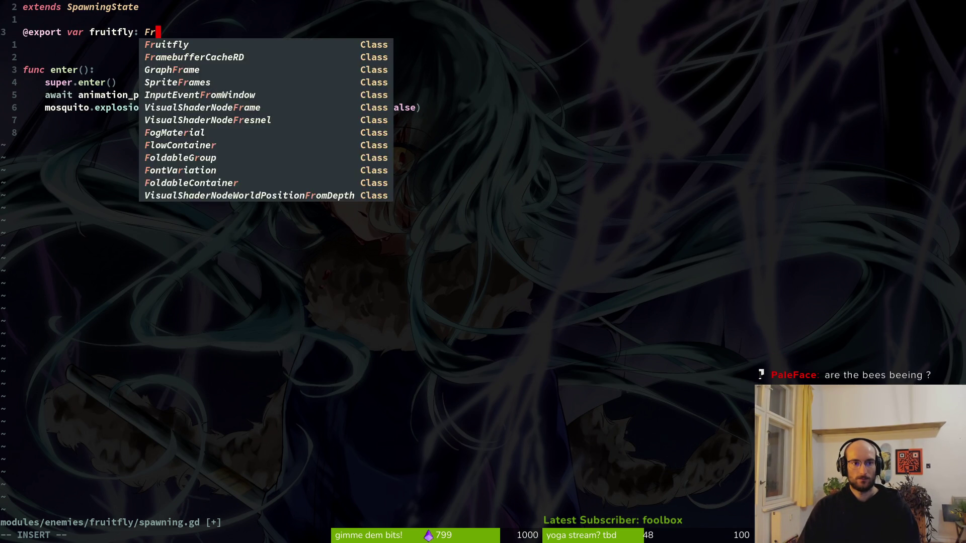
pyautogui.press('Escape')
pyautogui.write(':w')
pyautogui.press('Return')
pyautogui.press('j')
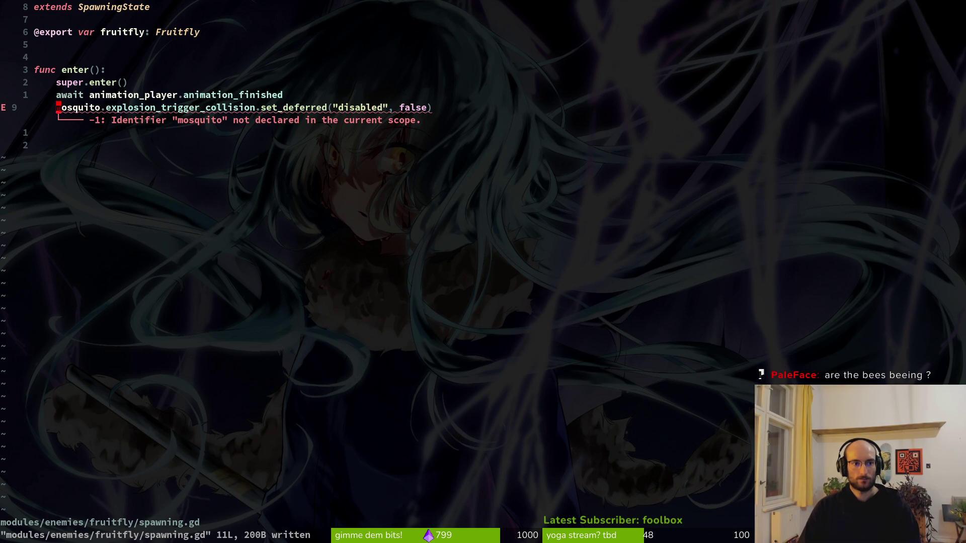
# - Make enter() re-enable fruitfly.attack_trigger_range, save, and relaunch the game
pyautogui.write('cwfruitfly')
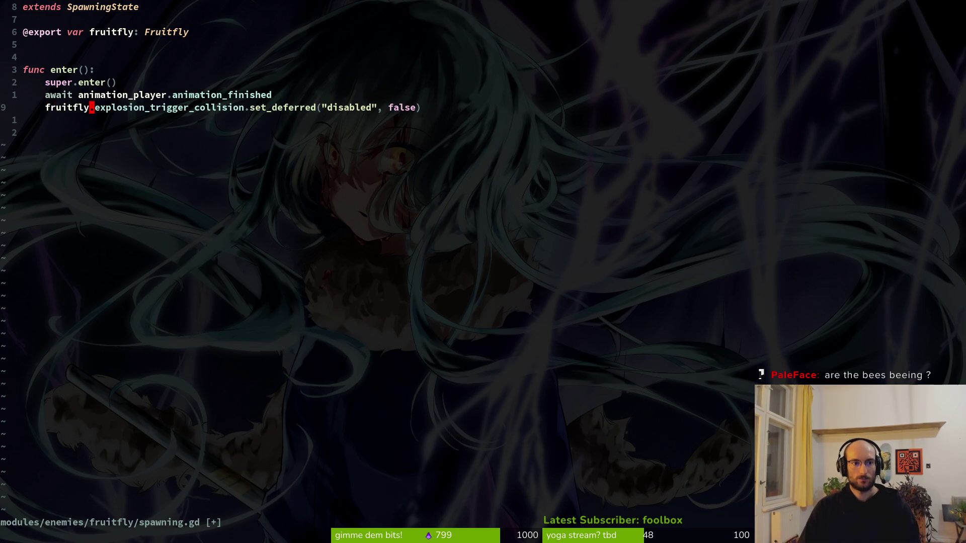
pyautogui.write('cw')
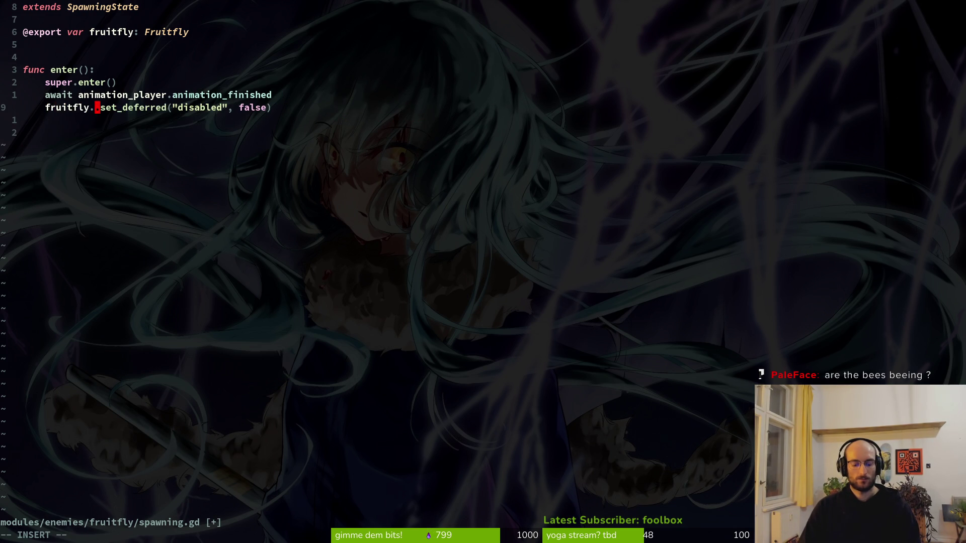
pyautogui.write('attack')
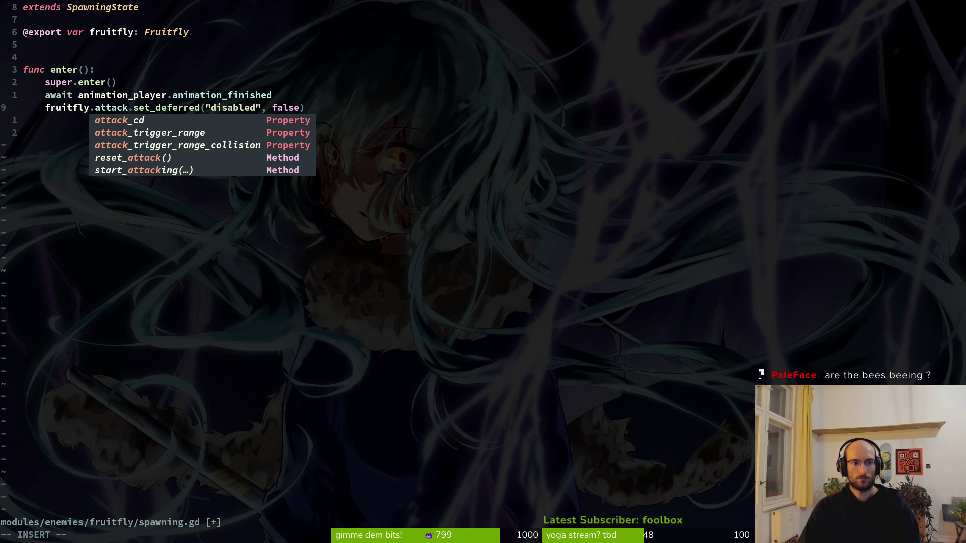
pyautogui.press('Tab')
pyautogui.press('Tab')
pyautogui.press('Return')
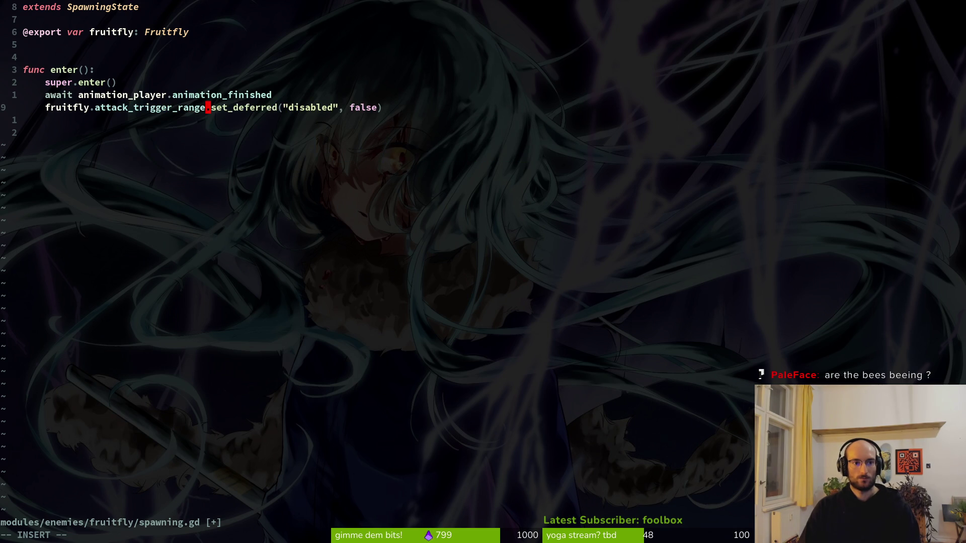
pyautogui.write(':write')
pyautogui.press('Return')
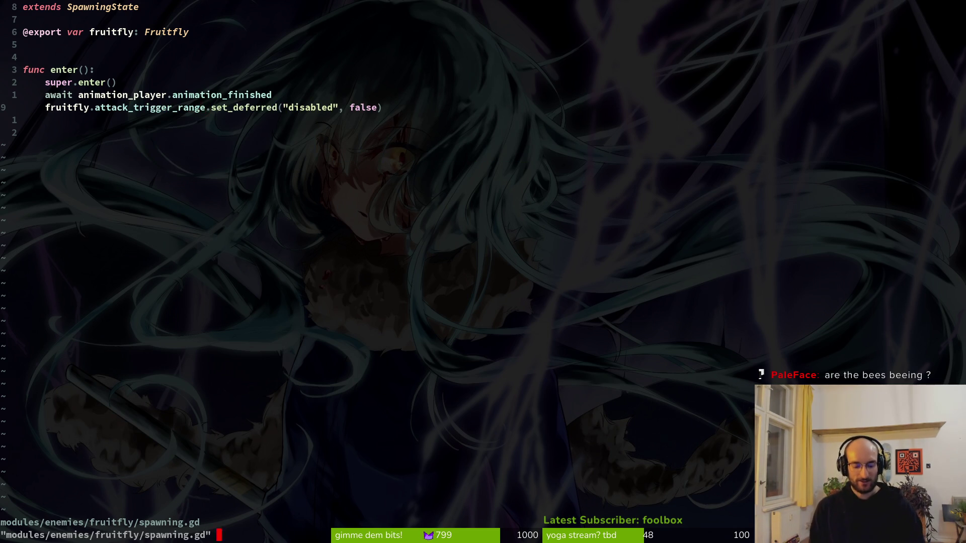
pyautogui.hotkey('alt', 'Tab')
pyautogui.press('F5')
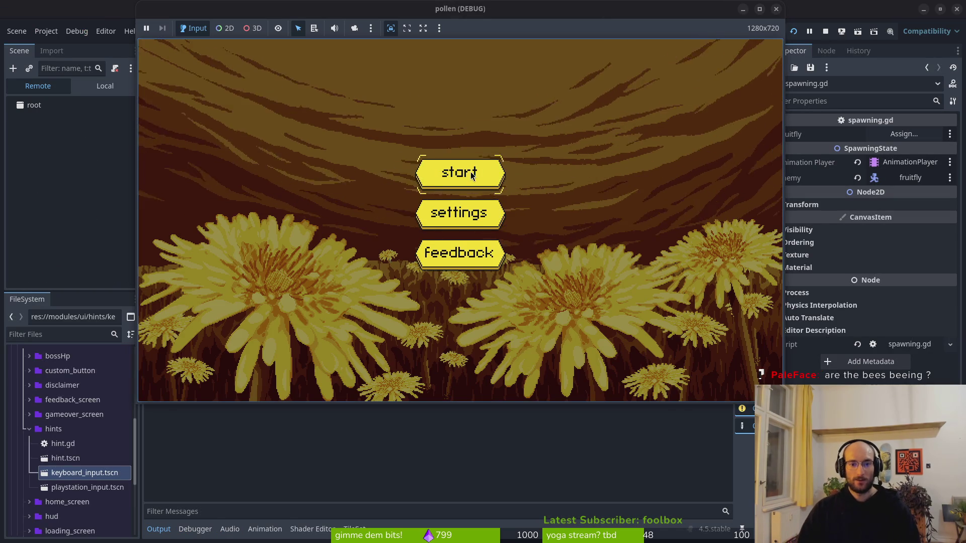
# - Start the tutorial and move the bee along the branches to the lower branch
pyautogui.press('Return')
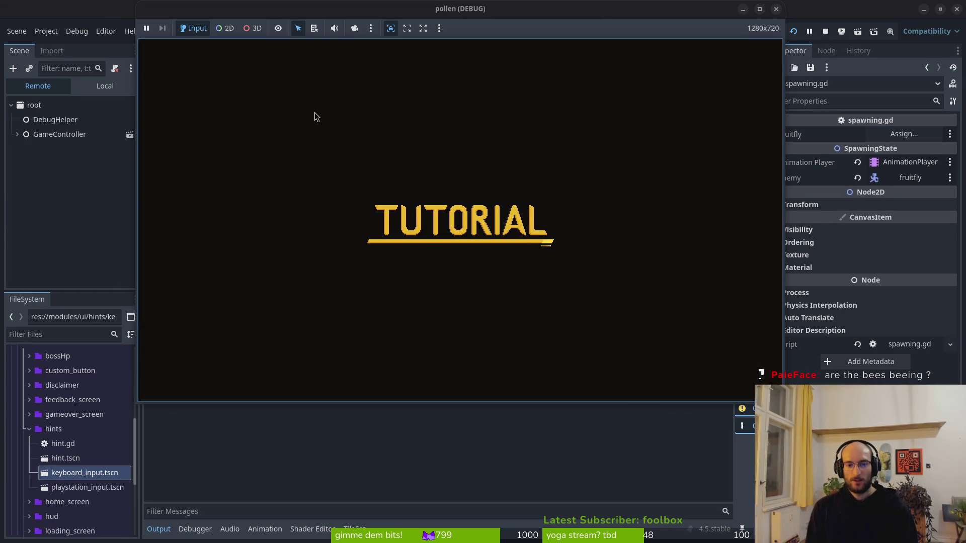
pyautogui.press('Right')
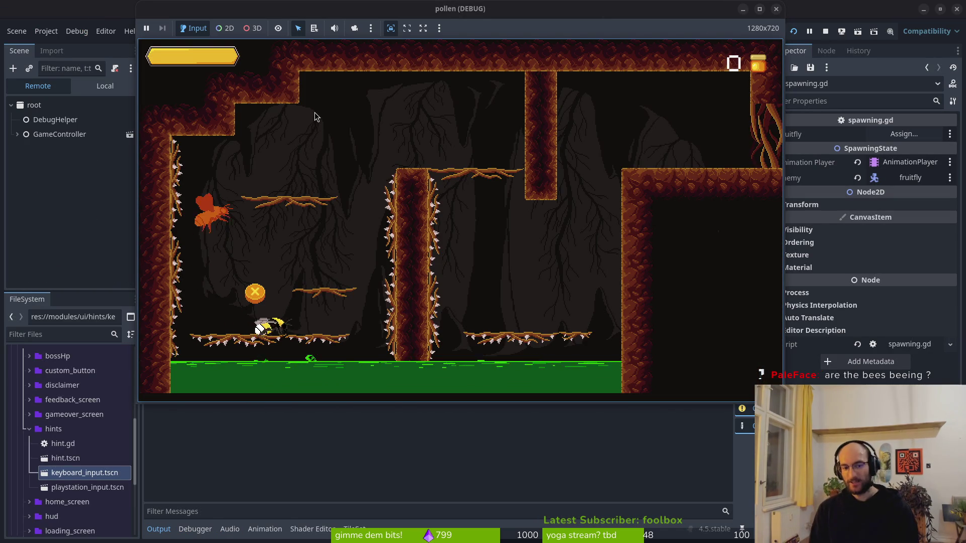
pyautogui.press('Left')
pyautogui.press('Right')
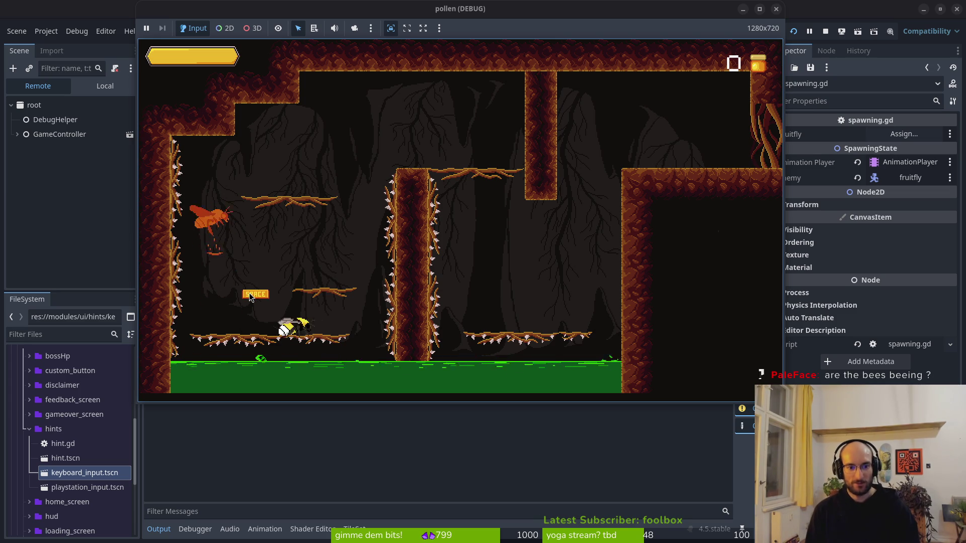
pyautogui.press('Left')
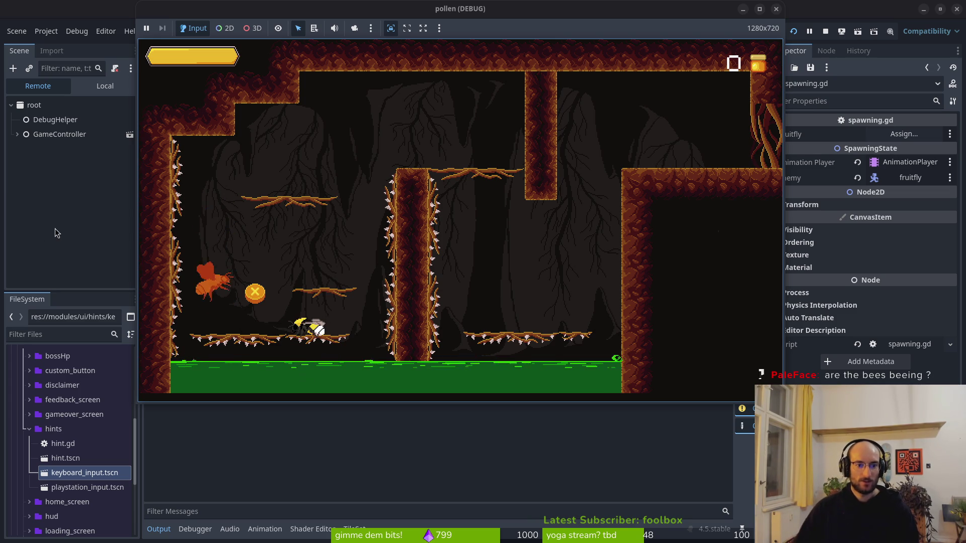
pyautogui.press('Left')
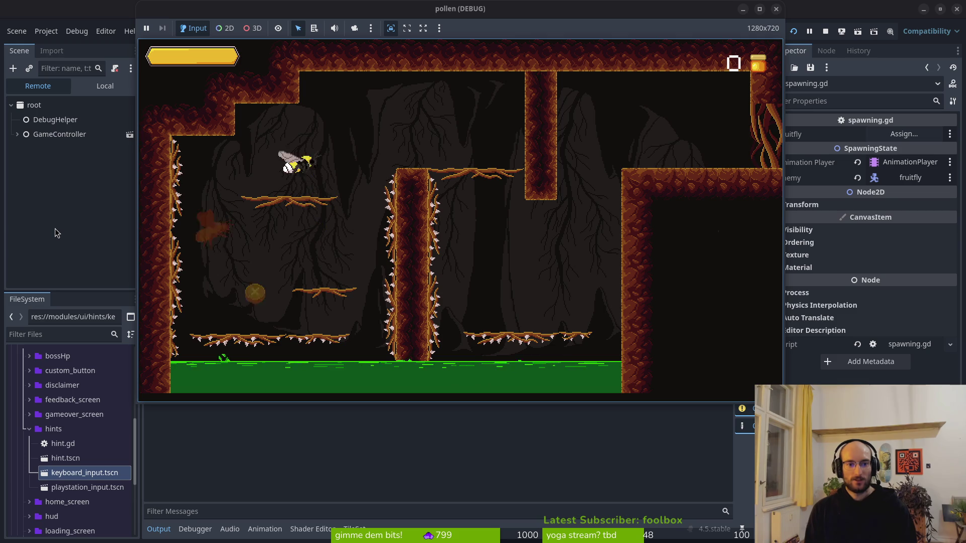
pyautogui.press('Right')
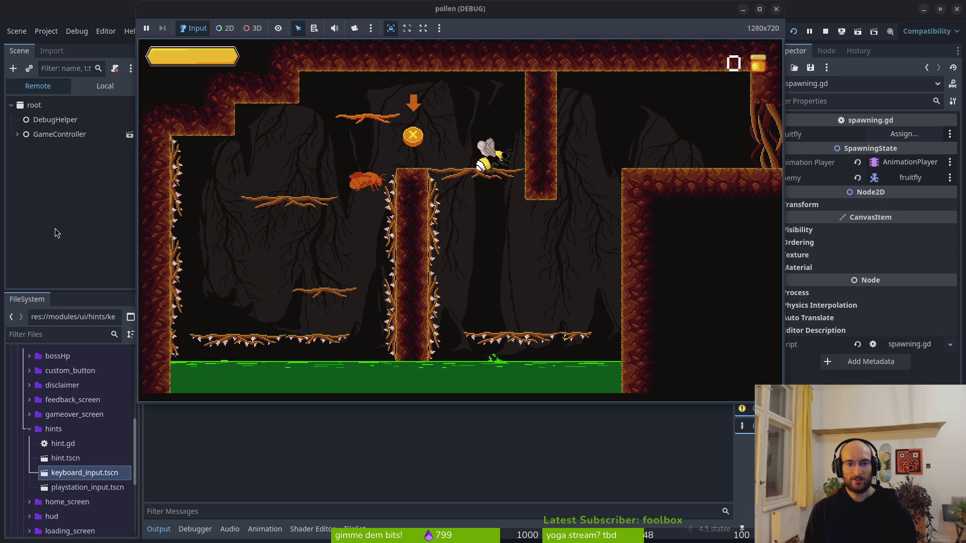
pyautogui.press('Down')
pyautogui.press('Right')
pyautogui.press('Right')
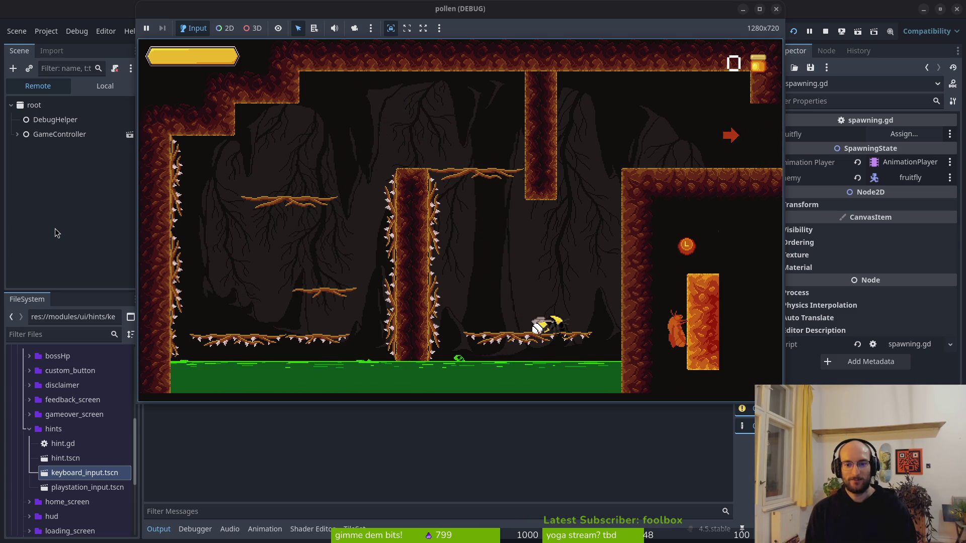
# - Fly the bee over the wall, past the coin and up into the middle hexagon
pyautogui.press('Up')
pyautogui.press('Up')
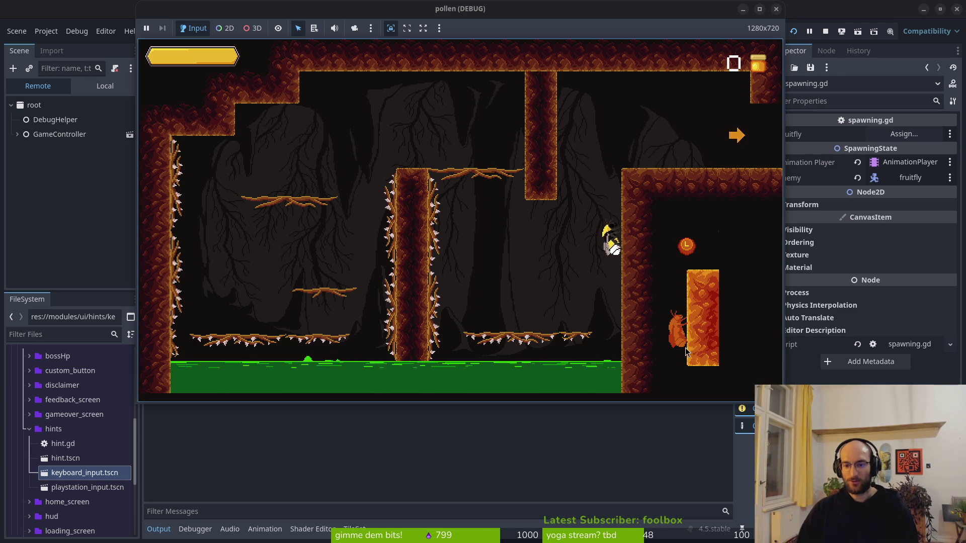
pyautogui.press('Up')
pyautogui.press('Right')
pyautogui.press('Right')
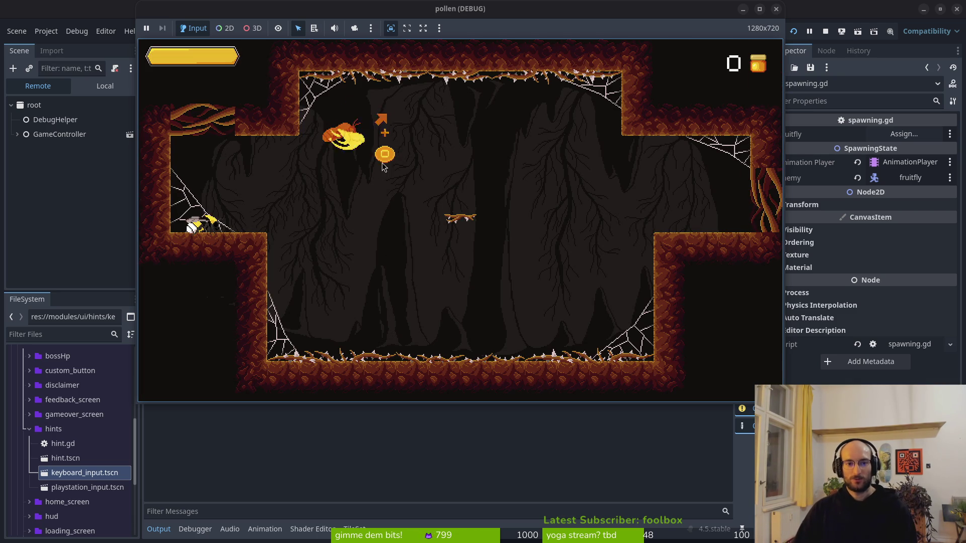
pyautogui.press('Up')
pyautogui.press('Right')
pyautogui.press('Right')
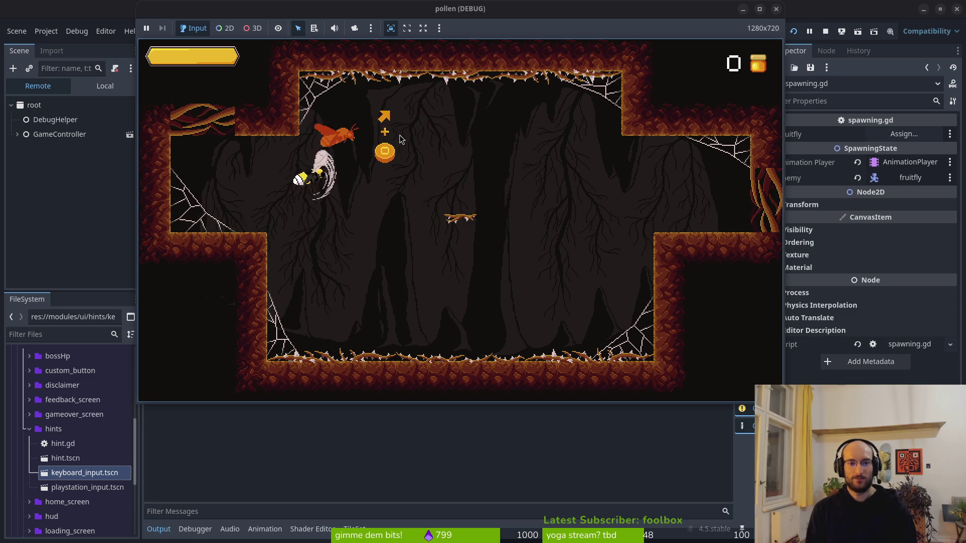
pyautogui.press('Right')
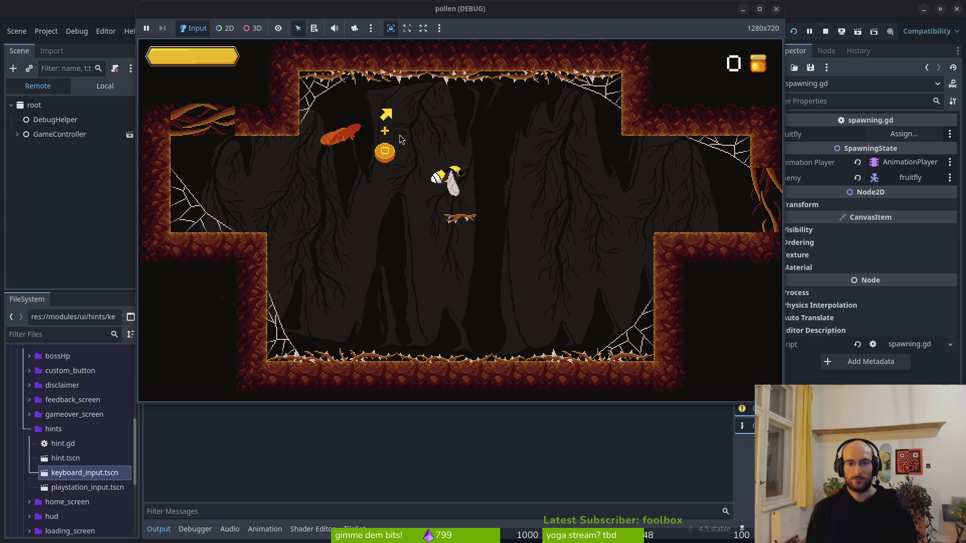
pyautogui.press('Up')
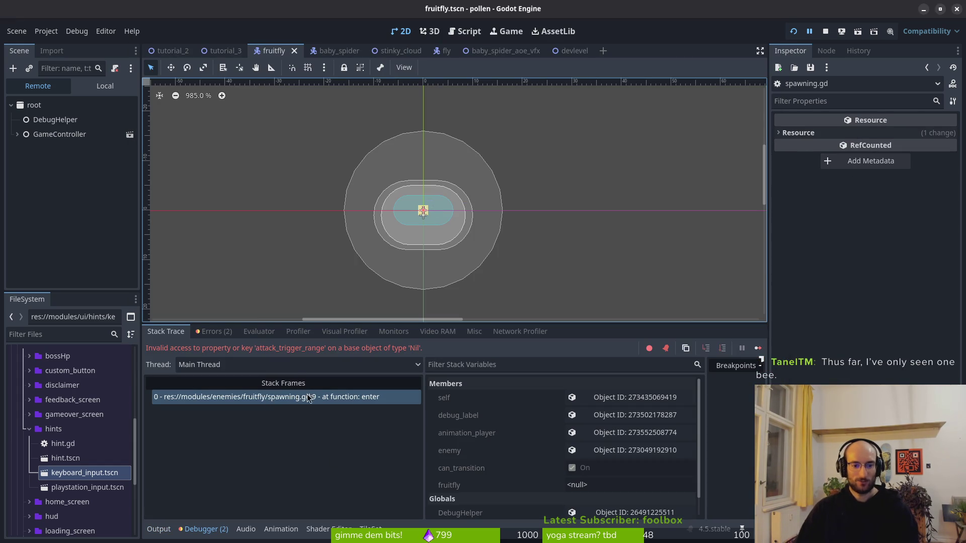
# - Open fruitfly.gd in Neovim through the file finder
pyautogui.hotkey('alt', 'Tab')
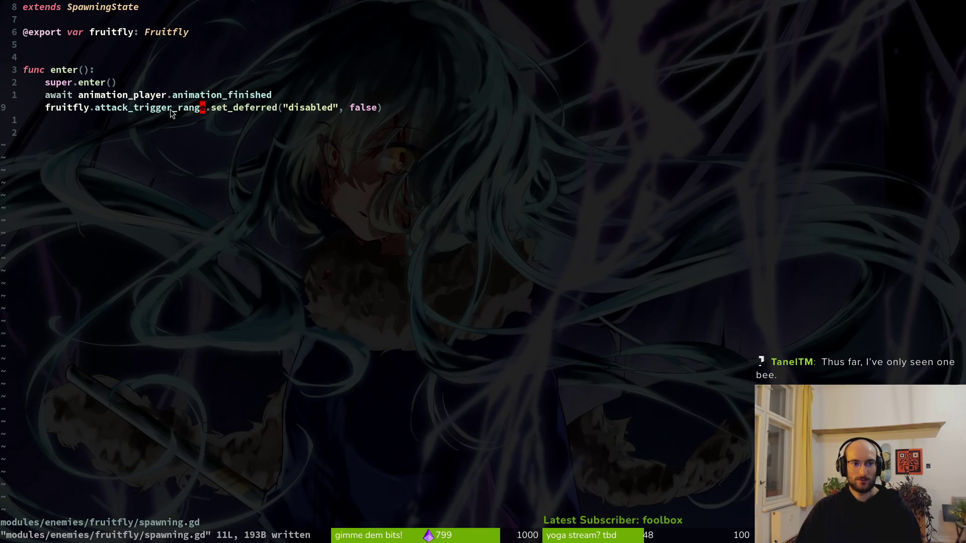
pyautogui.hotkey('ctrl', '6')
pyautogui.hotkey('ctrl', '6')
pyautogui.press('space')
pyautogui.press('f')
pyautogui.press('f')
pyautogui.write('fruitflx')
pyautogui.press('BackSpace')
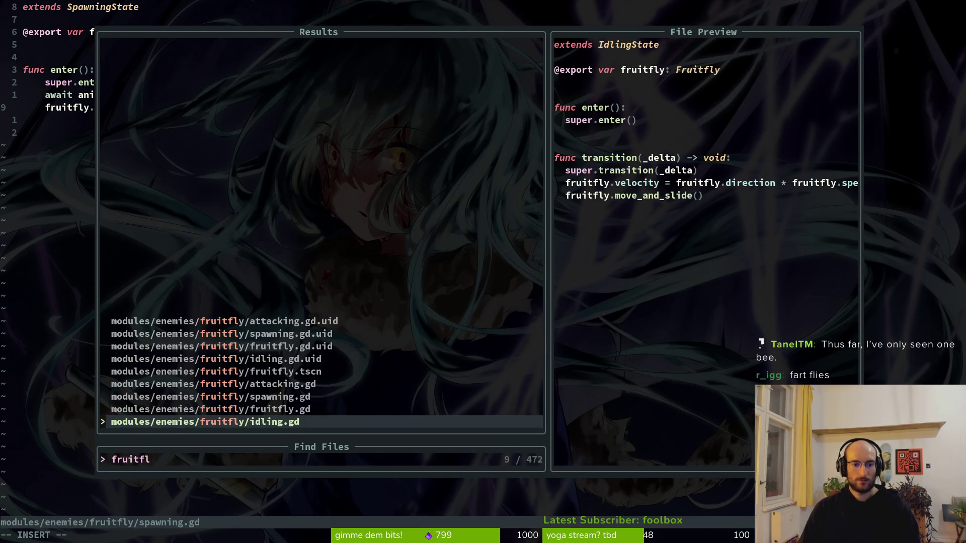
pyautogui.press('Up')
pyautogui.press('Return')
# - Copy the attack_trigger_range name from fruitfly.gd into spawning.gd, saving both files
pyautogui.click(152, 85)
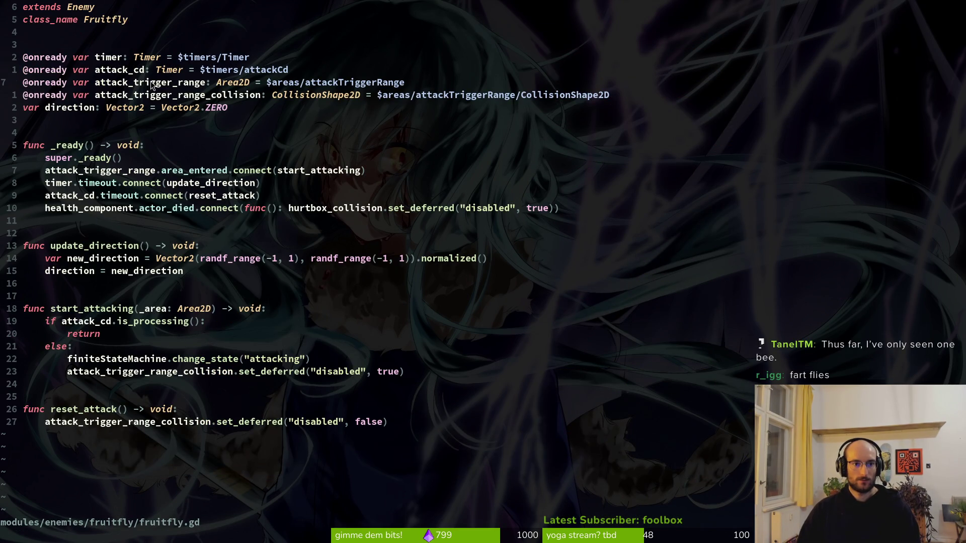
pyautogui.write('iwy:w')
pyautogui.press('Return')
pyautogui.hotkey('ctrl', '6')
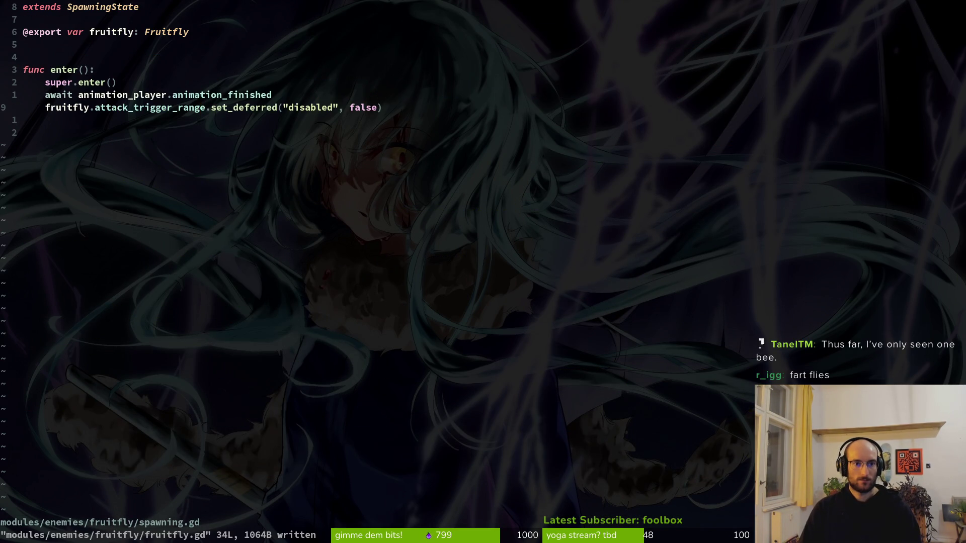
pyautogui.write('viw')
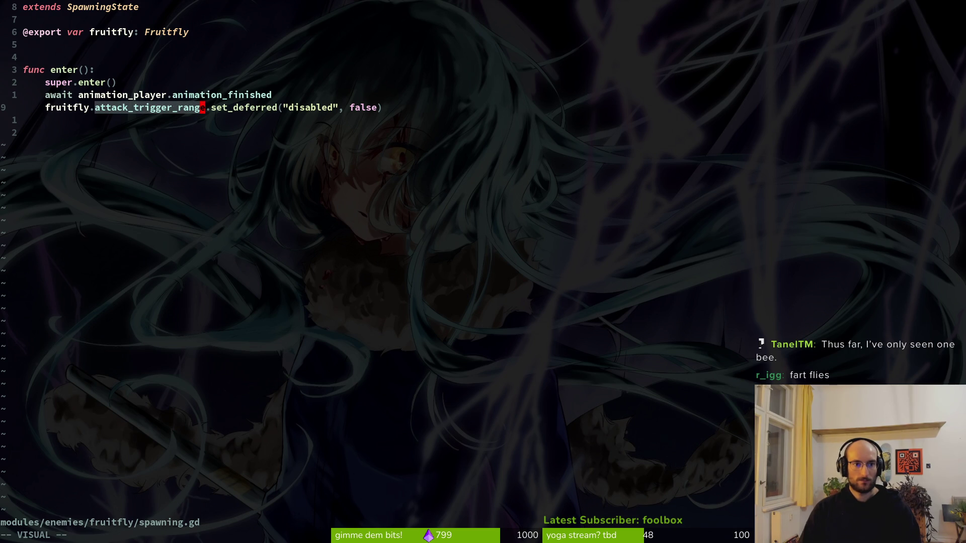
pyautogui.write('p:w')
pyautogui.press('Return')
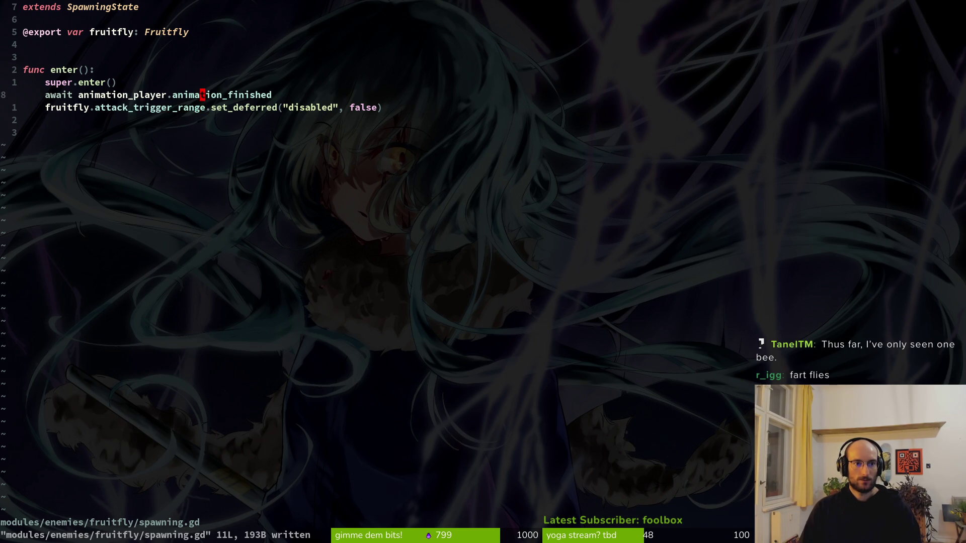
# - Assign the fruitfly node to the spawning state's Fruitfly property and restart the game
pyautogui.hotkey('alt', 'Tab')
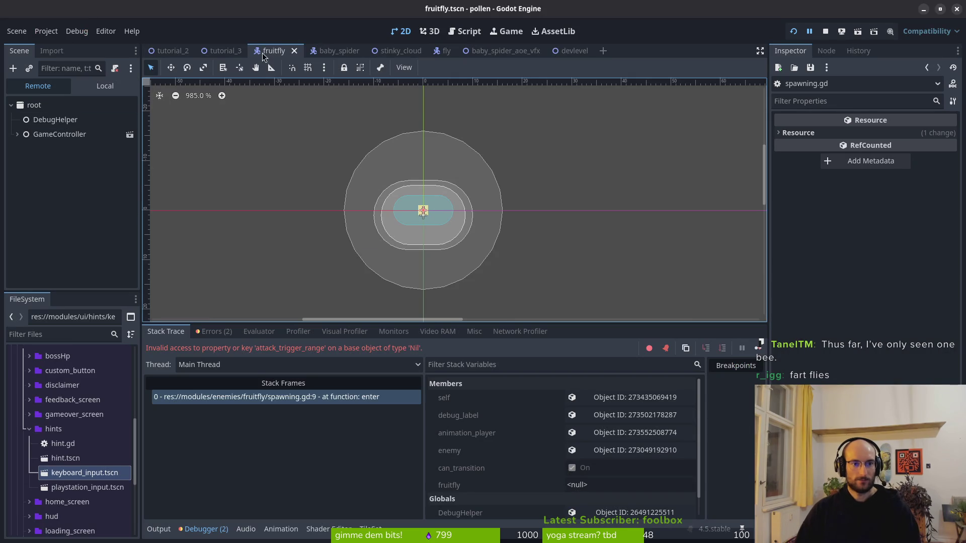
pyautogui.click(106, 86)
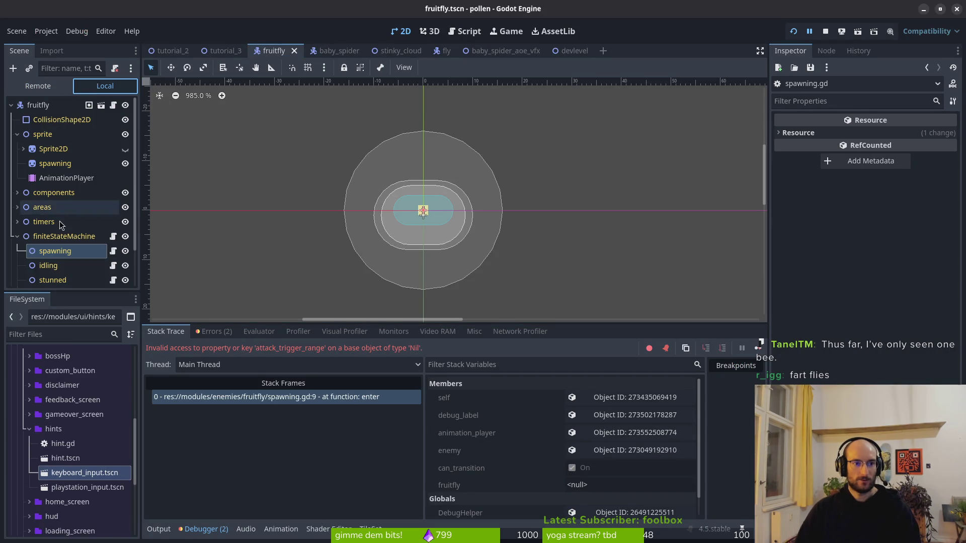
pyautogui.click(55, 252)
pyautogui.click(904, 133)
pyautogui.click(449, 143)
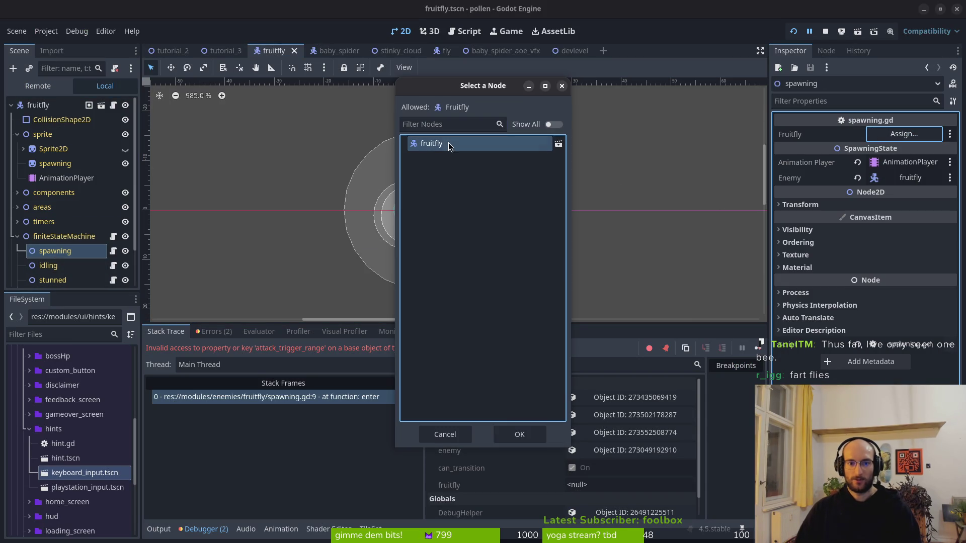
pyautogui.click(520, 435)
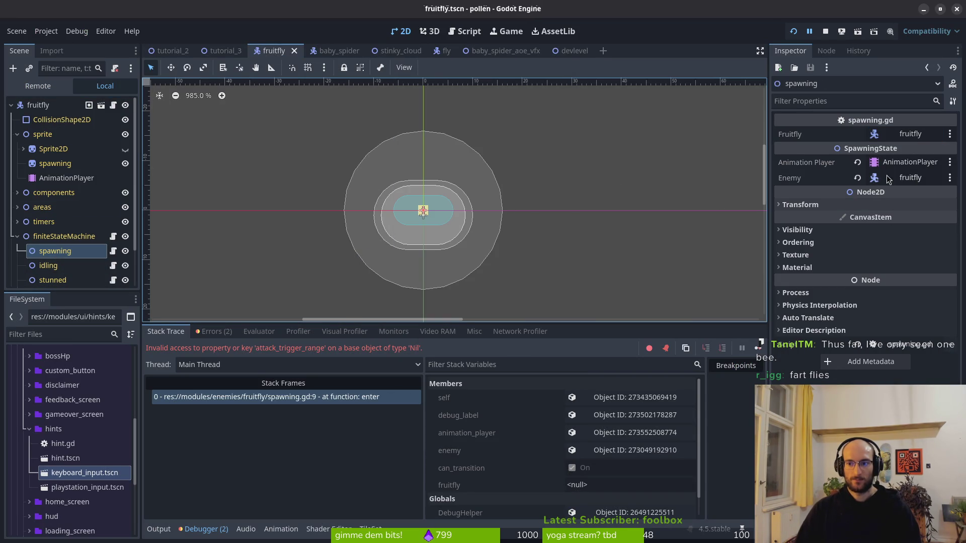
pyautogui.click(825, 31)
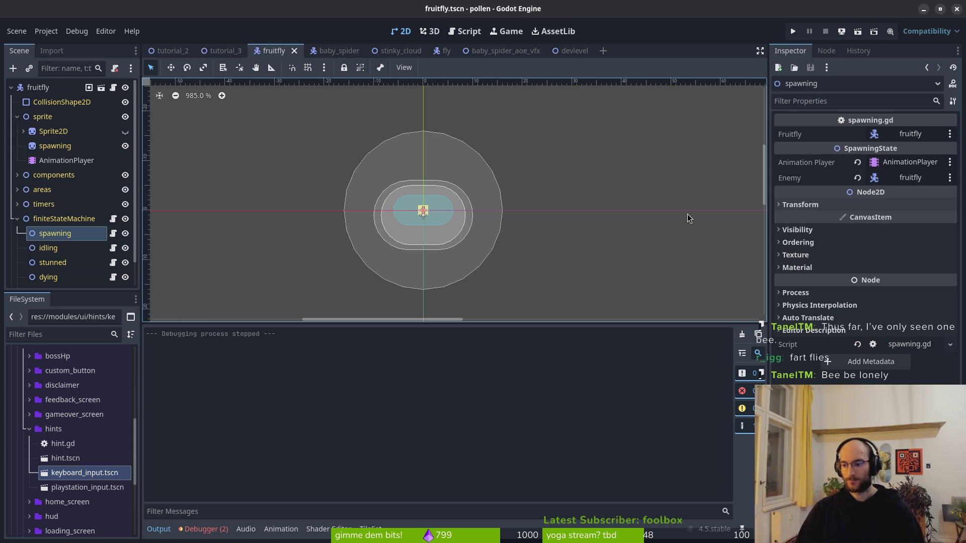
pyautogui.click(793, 31)
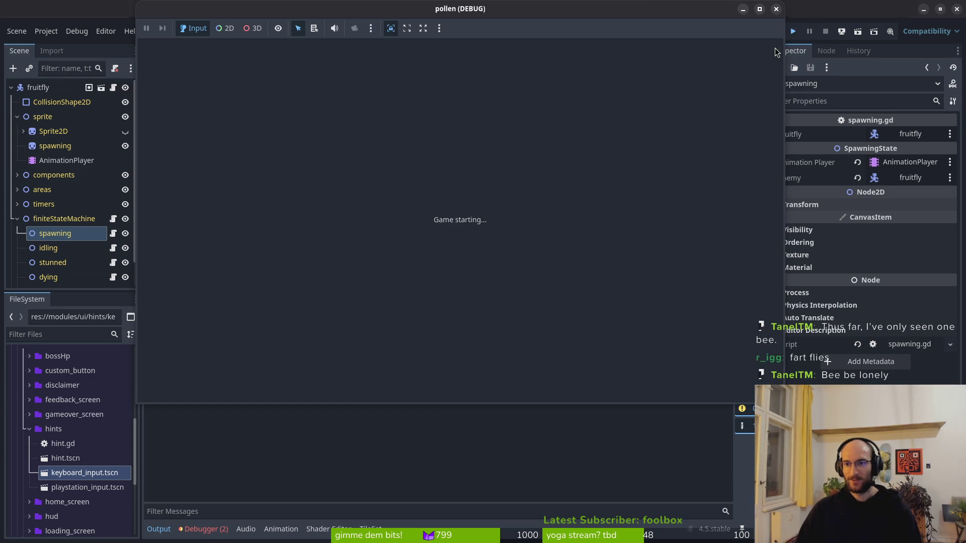
# - Start the game, leave the tutorial for the hub room, then close the test run
pyautogui.press('Return')
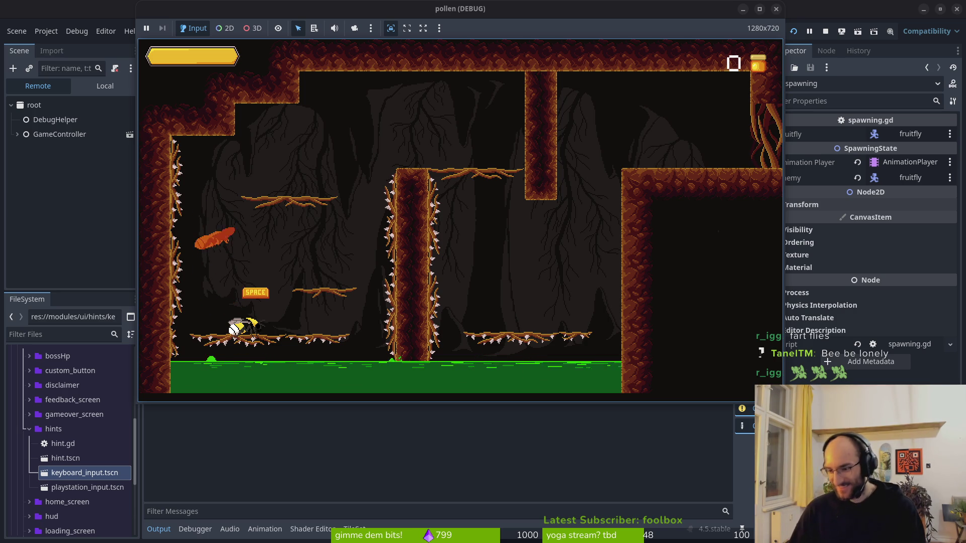
pyautogui.press('Escape')
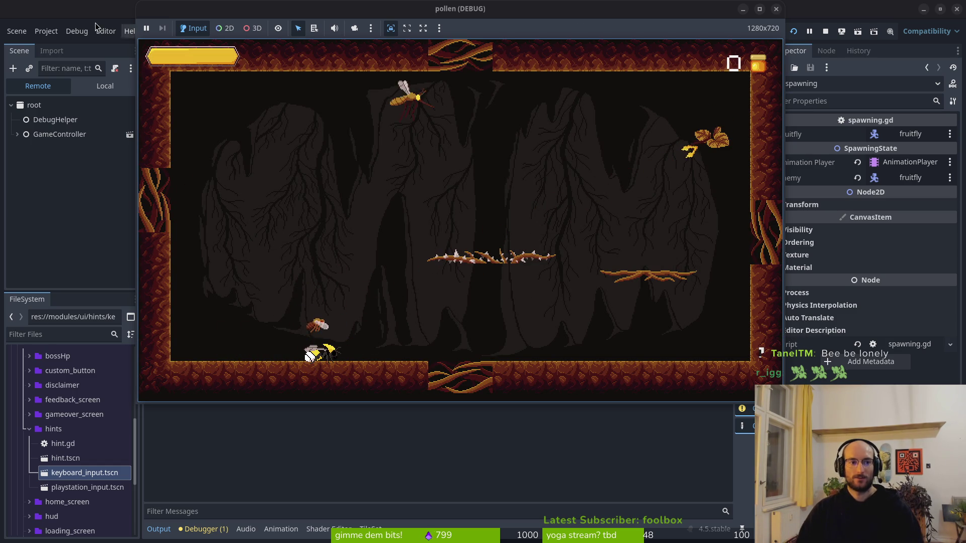
pyautogui.click(126, 42)
pyautogui.click(76, 31)
pyautogui.click(40, 239)
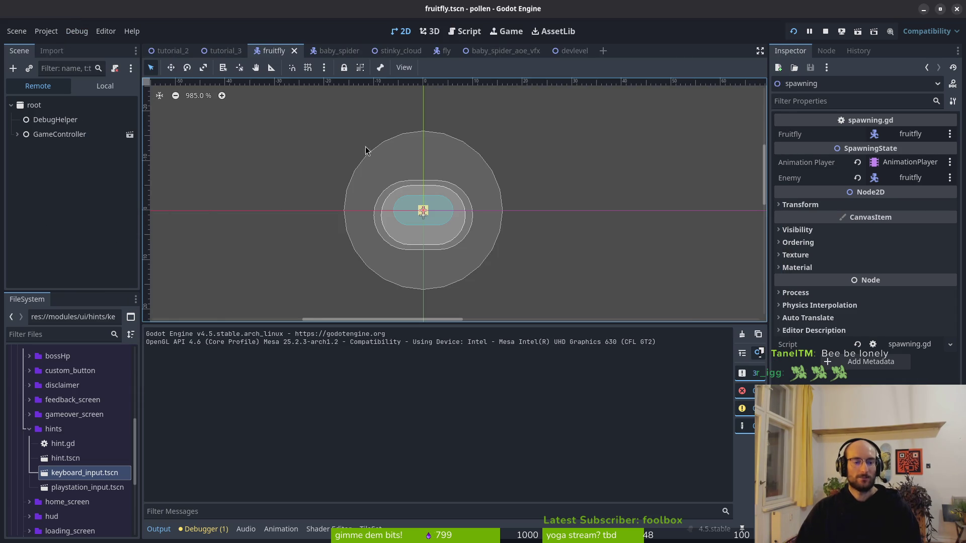
pyautogui.hotkey('alt', 'Tab')
pyautogui.hotkey('alt', 'Tab')
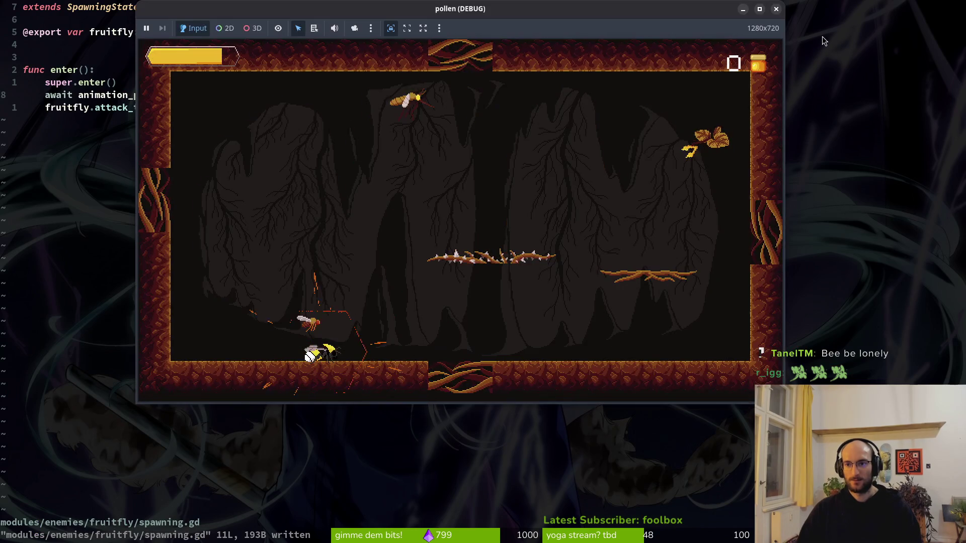
pyautogui.hotkey('alt', 'F4')
pyautogui.hotkey('alt', 'Tab')
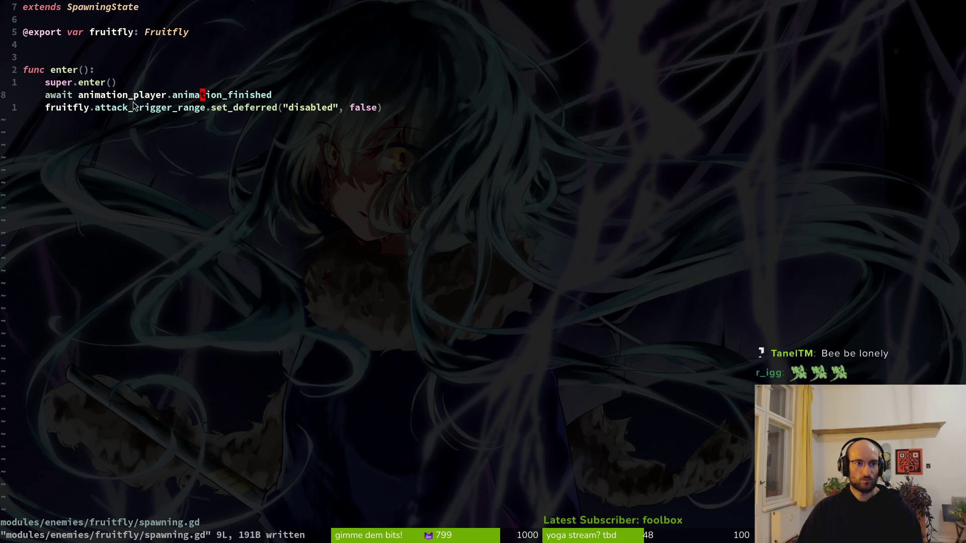
# - Run the game, enter the cave, bloom the lower-left flower, then stop the game
pyautogui.hotkey('alt', 'Tab')
pyautogui.hotkey('alt', 'Tab')
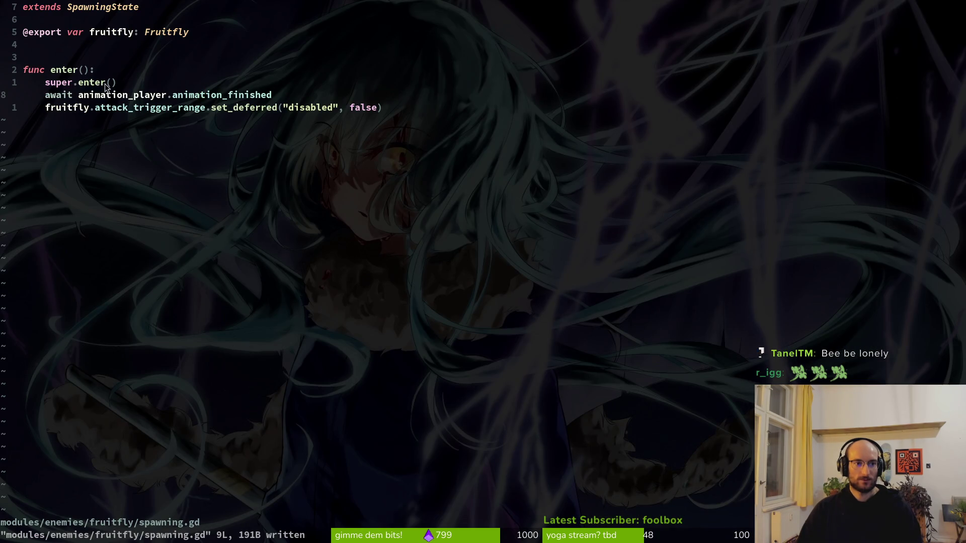
pyautogui.hotkey('alt', 'Tab')
pyautogui.click(794, 31)
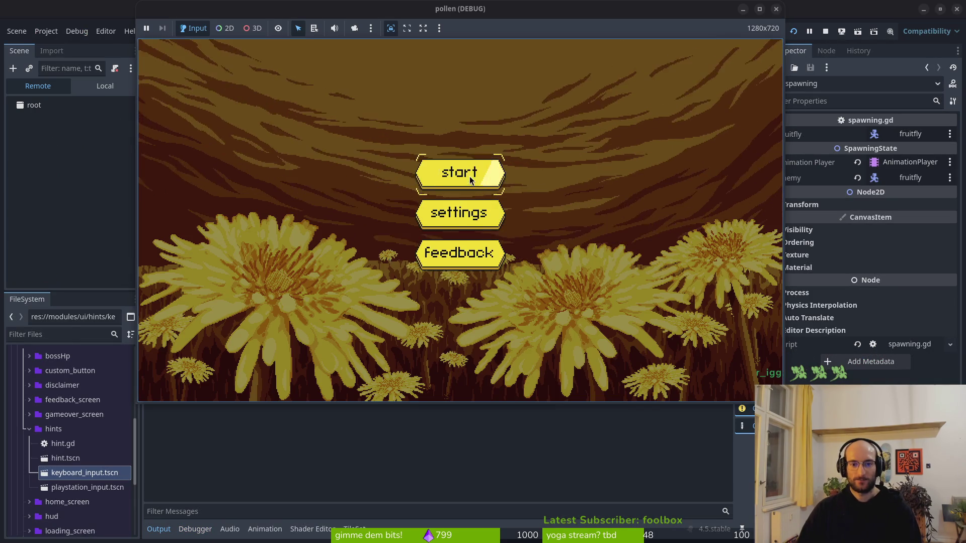
pyautogui.click(470, 180)
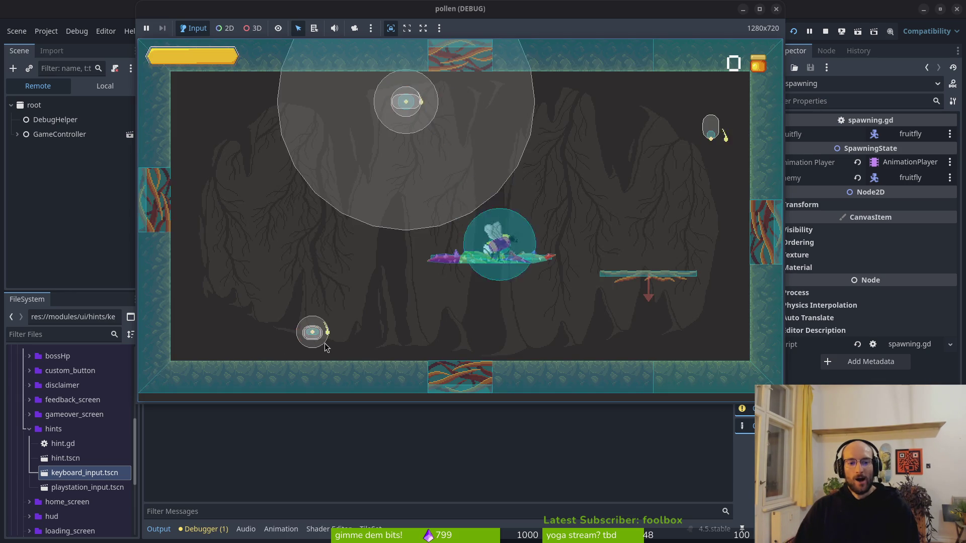
pyautogui.click(311, 340)
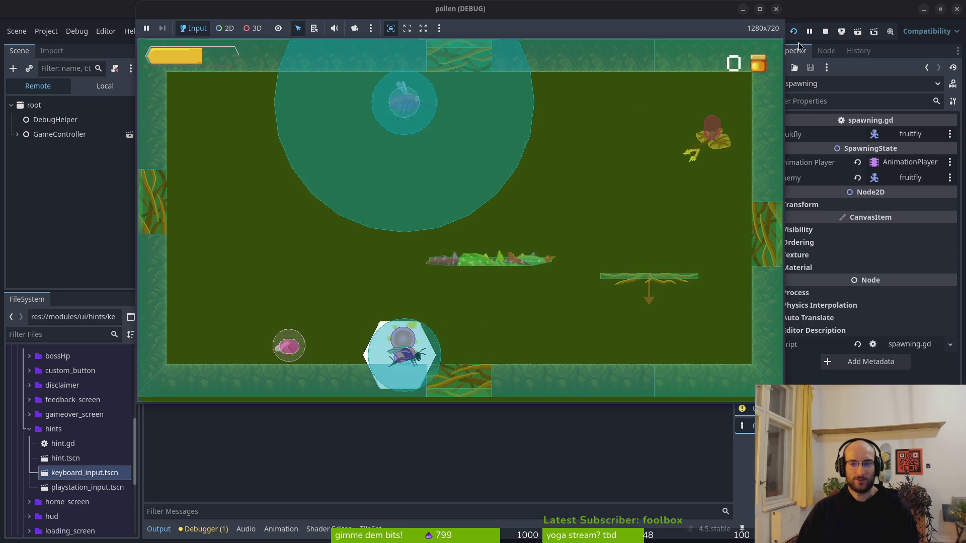
pyautogui.click(777, 8)
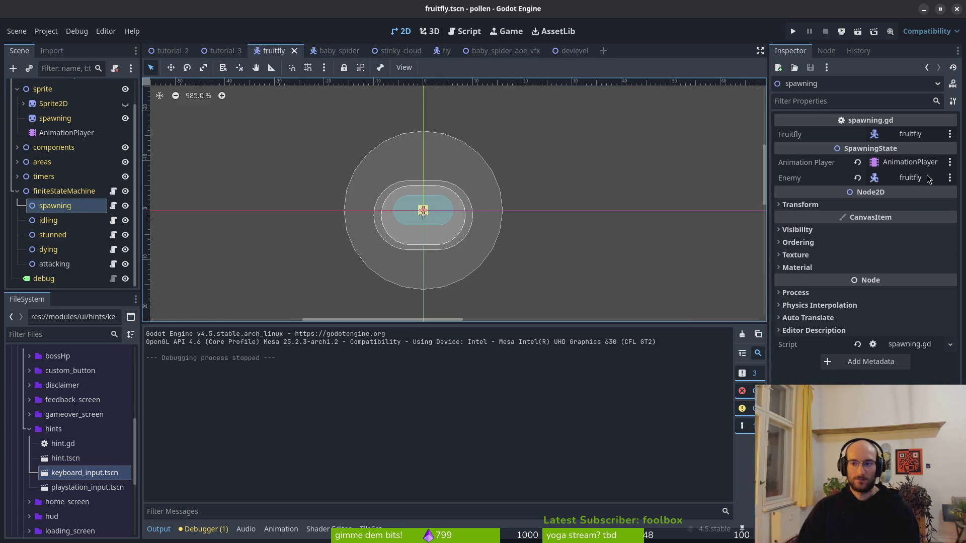
# - Inspect the fruitfly's attackTriggerRange area and look up attack_trigger_range's definition in fruitfly.gd
pyautogui.click(14, 191)
pyautogui.click(17, 190)
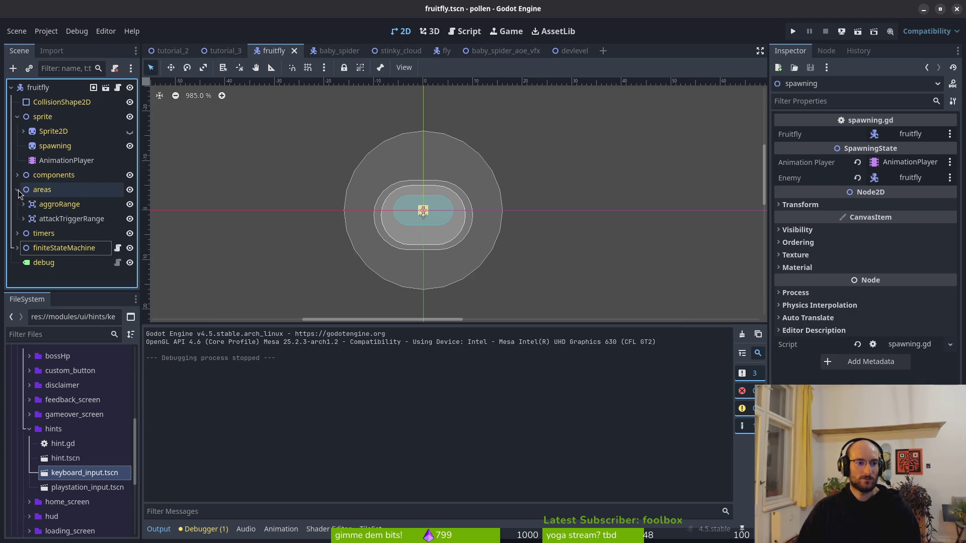
pyautogui.click(71, 223)
pyautogui.hotkey('alt', 'Tab')
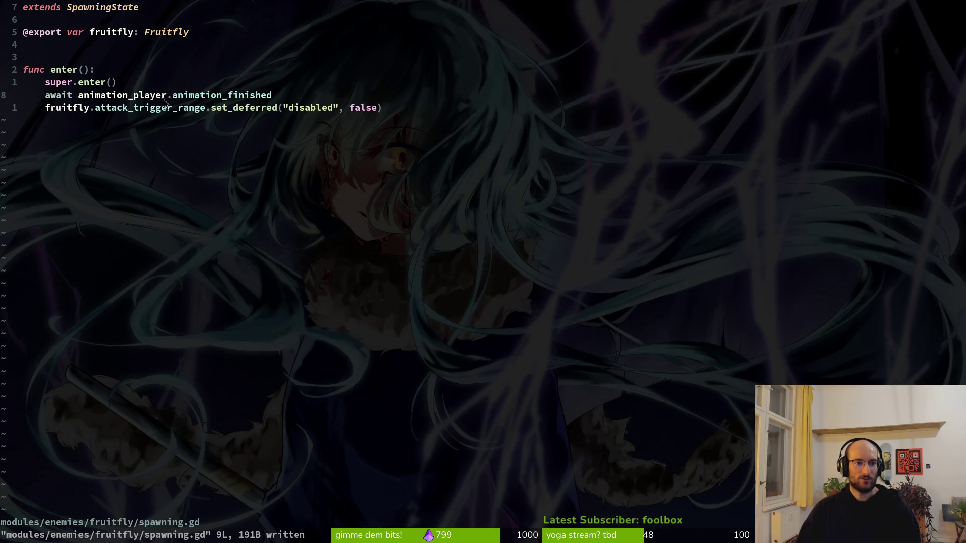
pyautogui.click(174, 107)
pyautogui.press('g')
pyautogui.press('d')
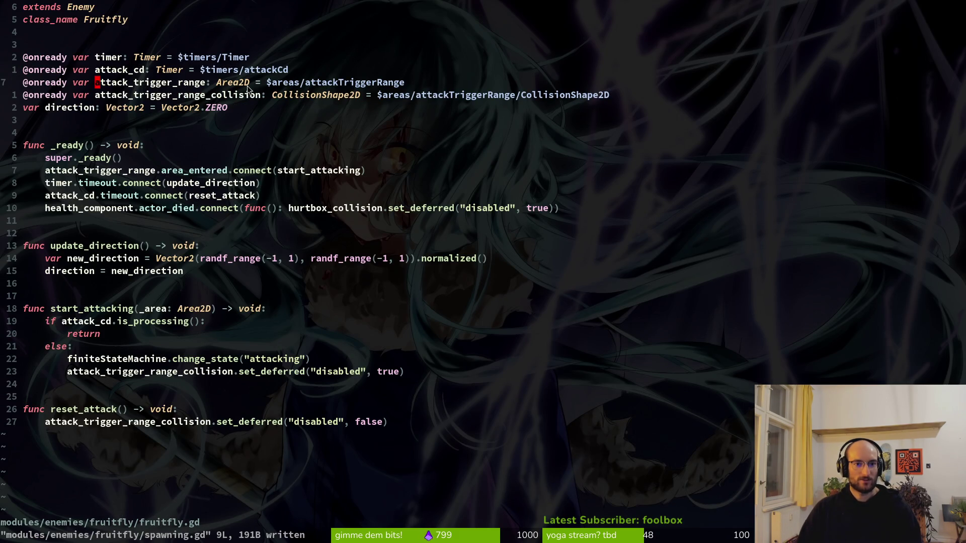
pyautogui.hotkey('ctrl', 'o')
# - Change spawning.gd line 9 to attack_trigger_range_collision, save it, and run the game
pyautogui.click(207, 110)
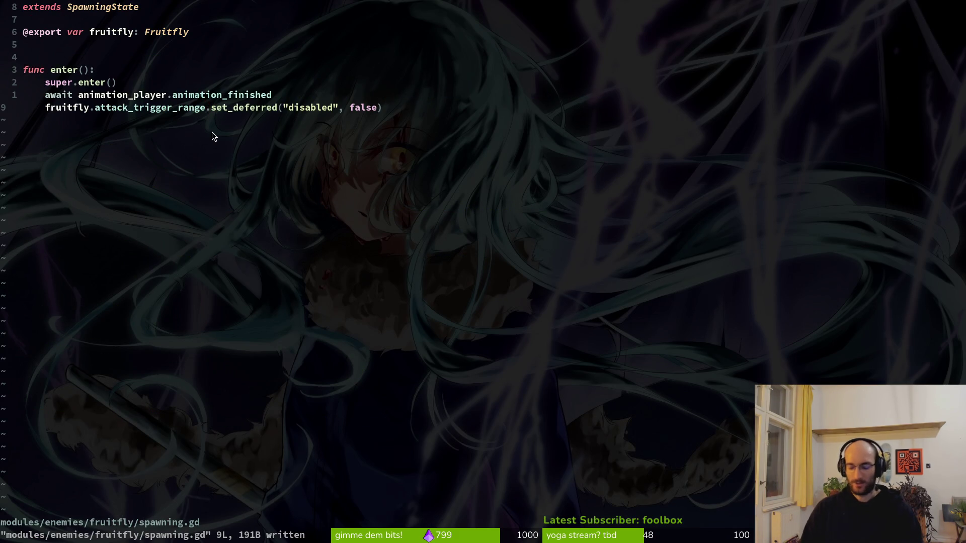
pyautogui.write('igger_')
pyautogui.press('Return')
pyautogui.press('Escape')
pyautogui.write(':w')
pyautogui.press('Return')
pyautogui.hotkey('alt', 'Tab')
pyautogui.press('F5')
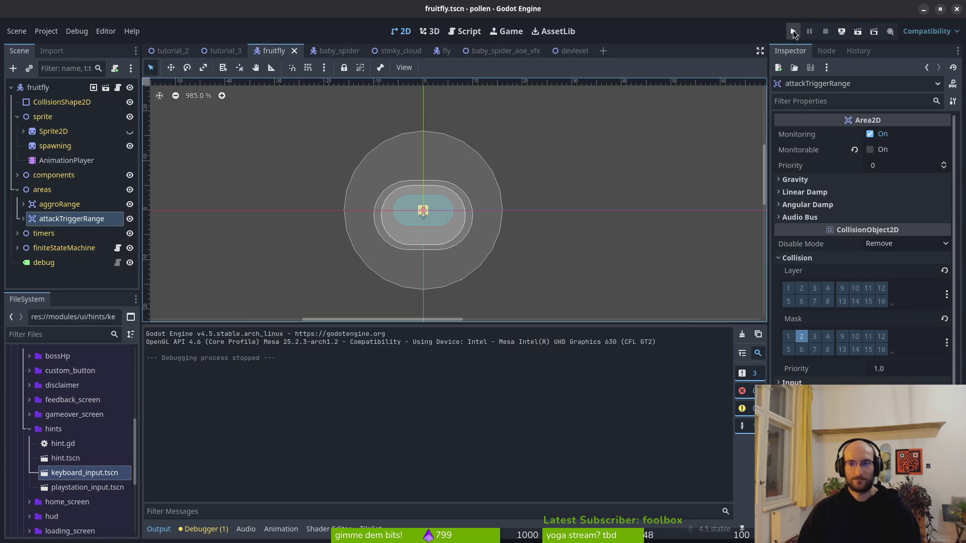
# - Fly the bee into the cave dev level, fight the fruitfly, then stop the game
pyautogui.press('Return')
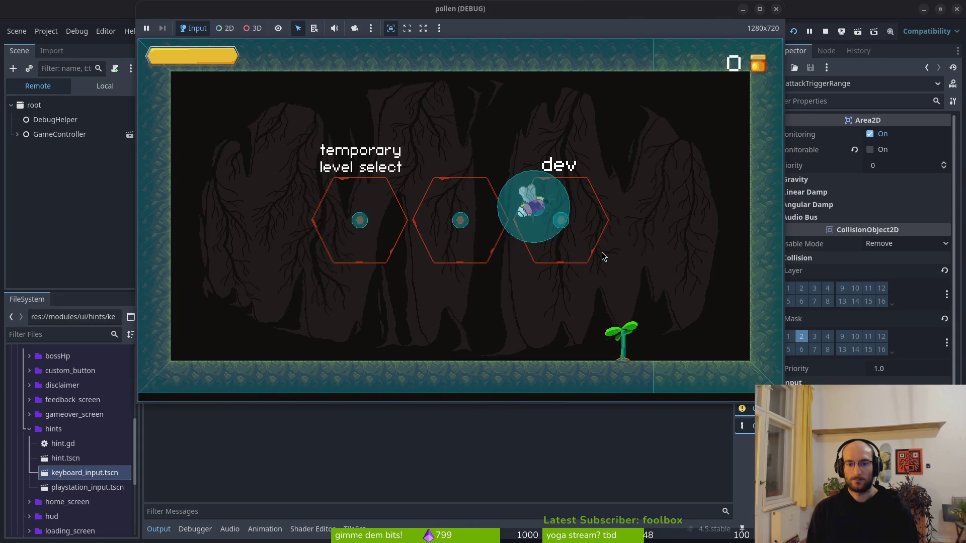
pyautogui.press('Right')
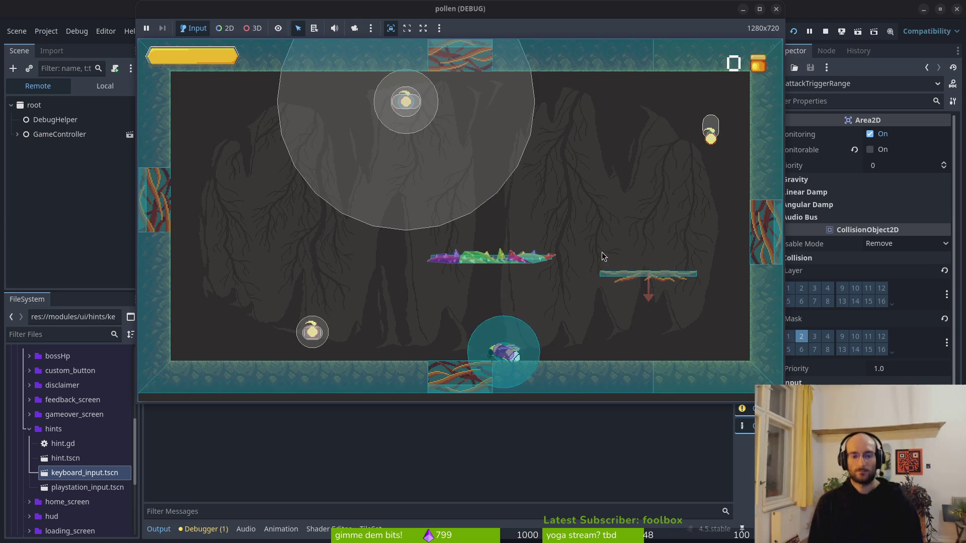
pyautogui.press('Left')
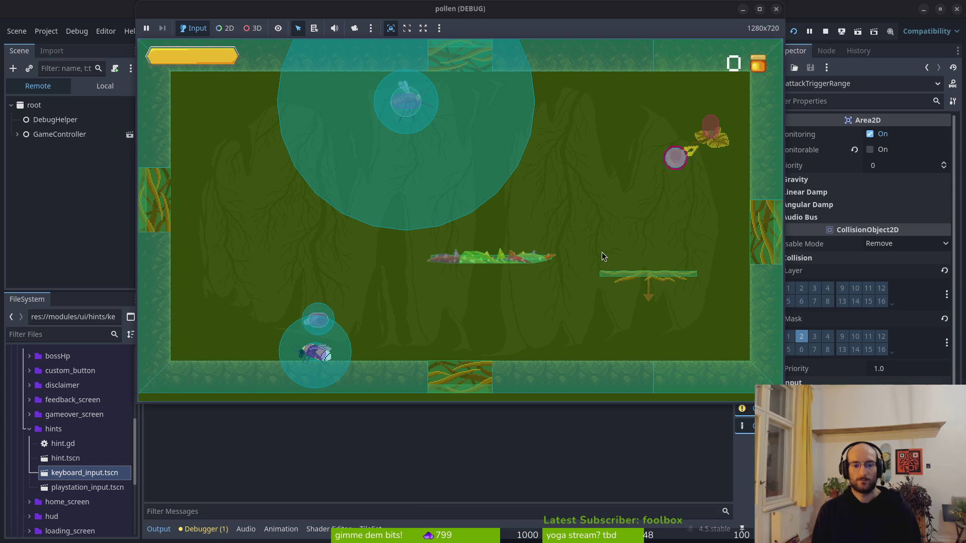
pyautogui.press('Up')
pyautogui.press('Right')
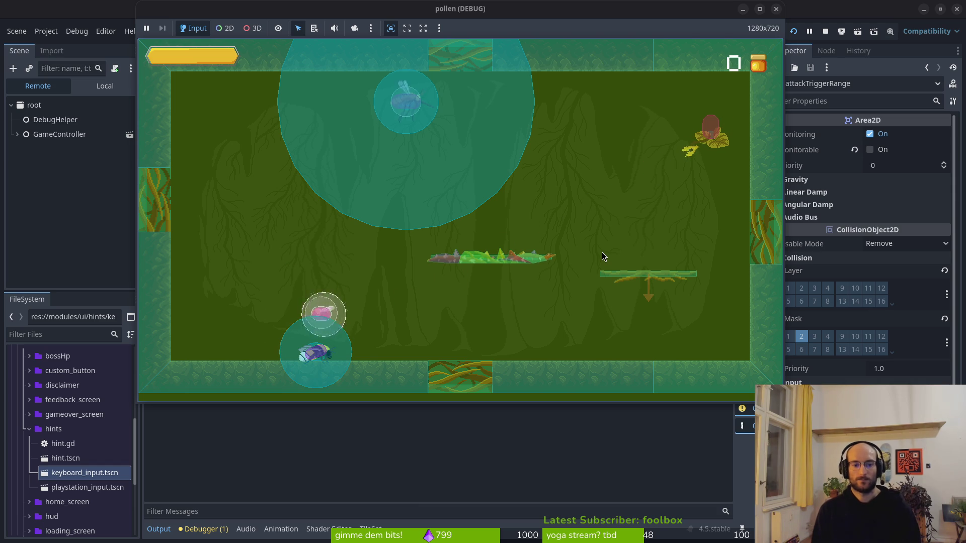
pyautogui.press('Up')
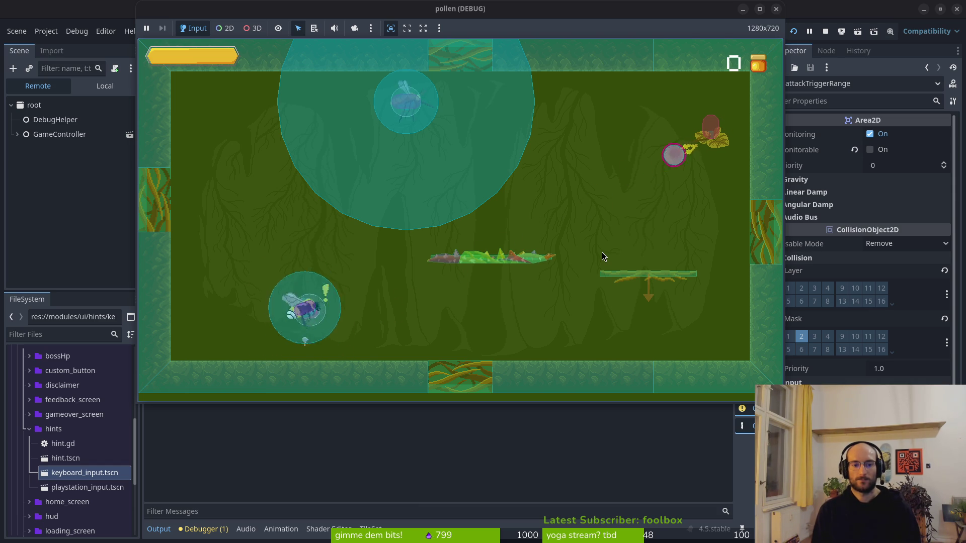
pyautogui.press('Right')
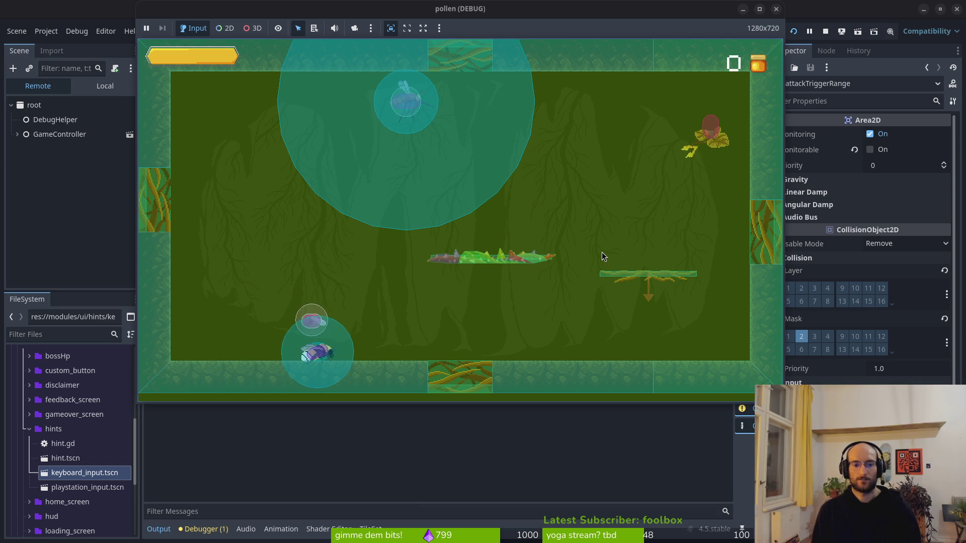
pyautogui.press('Up')
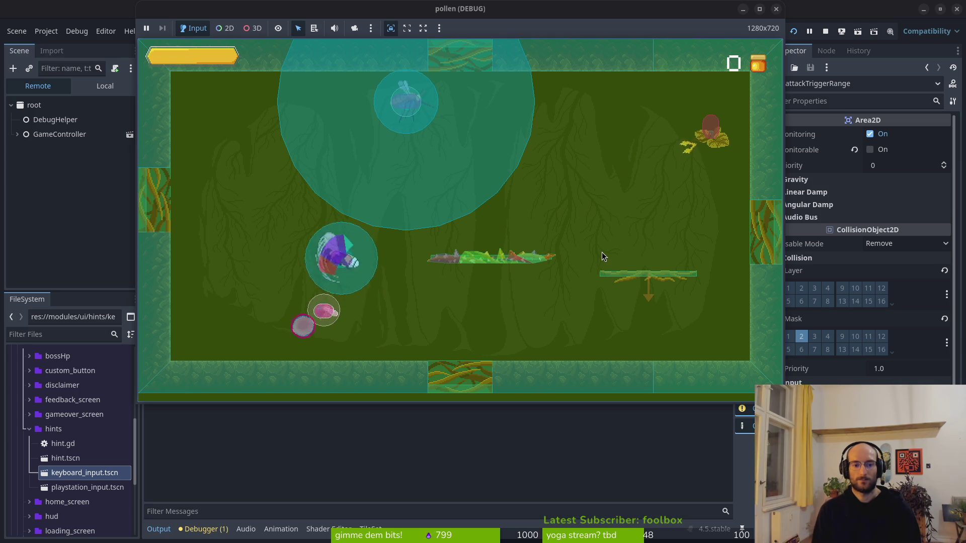
pyautogui.press('Left')
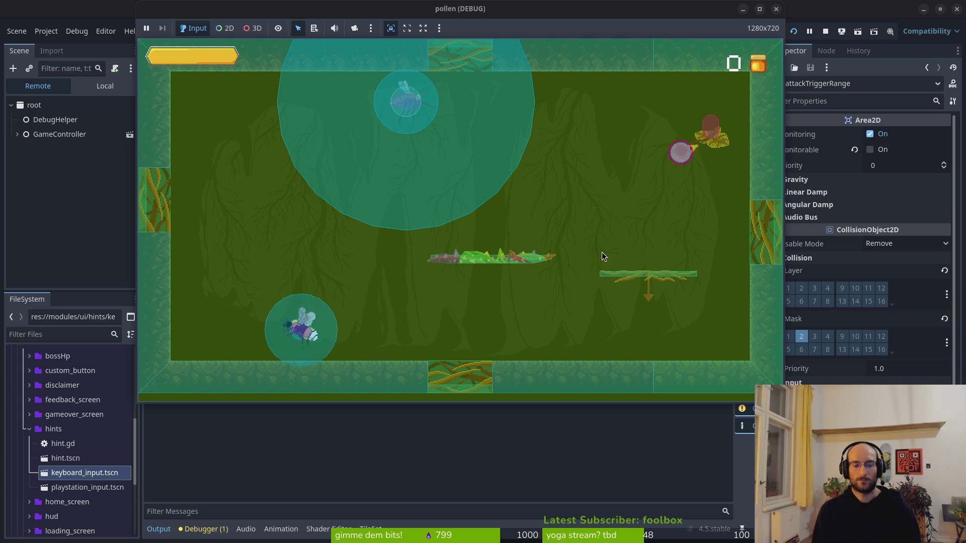
pyautogui.press('Up')
pyautogui.press('Down')
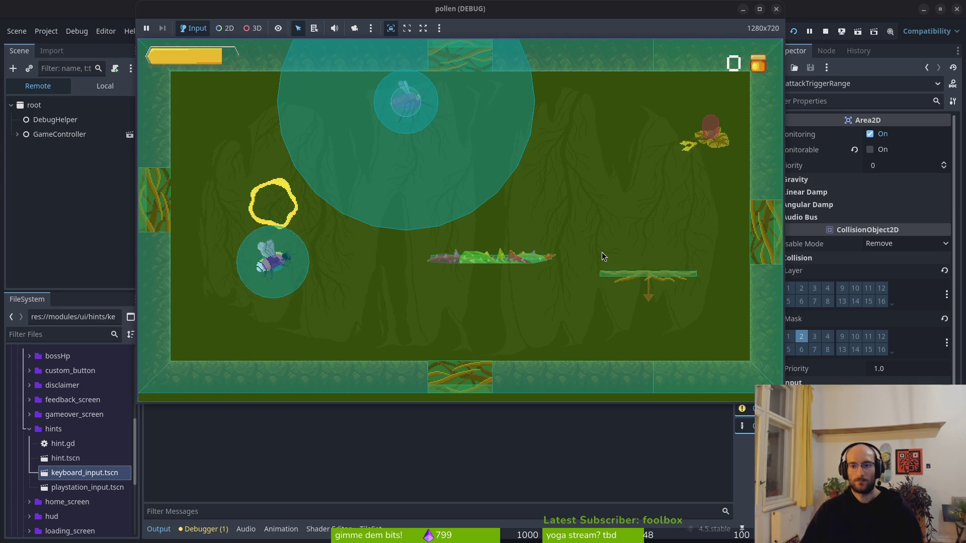
pyautogui.click(828, 31)
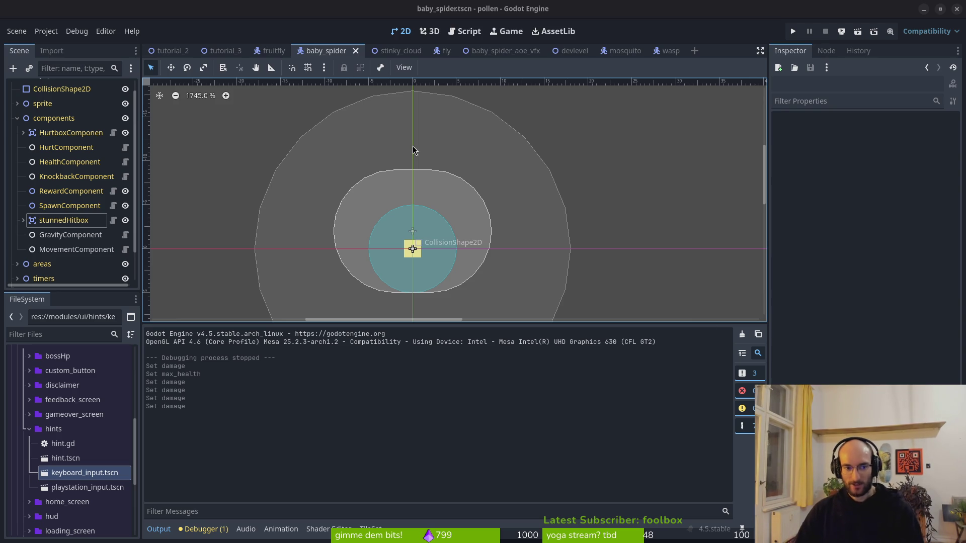
# - Look over the baby_spider stunnedHitbox on the canvas, then bring the Twitch analytics window over the editor
pyautogui.hscroll(-2, 447, 181)
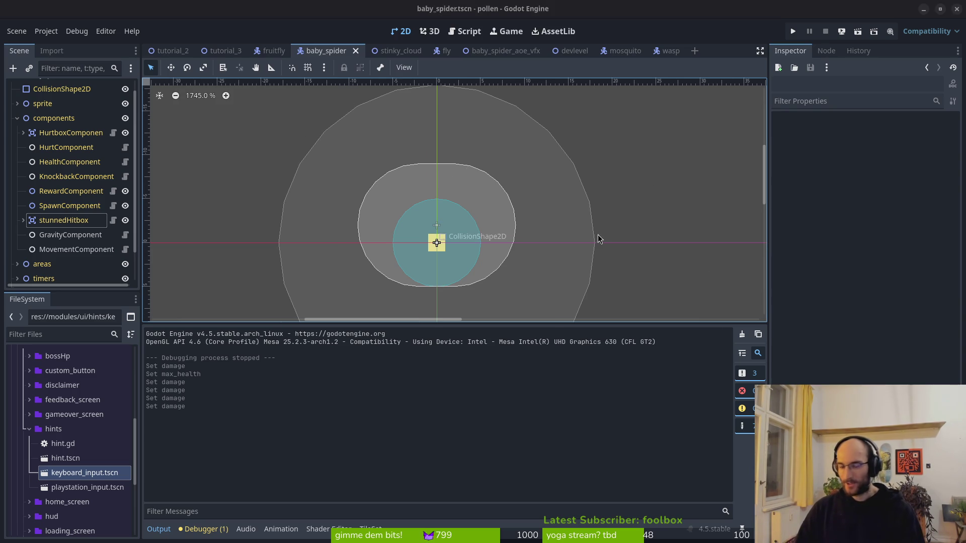
pyautogui.hscroll(5, 443, 199)
pyautogui.scroll(-2, 443, 198)
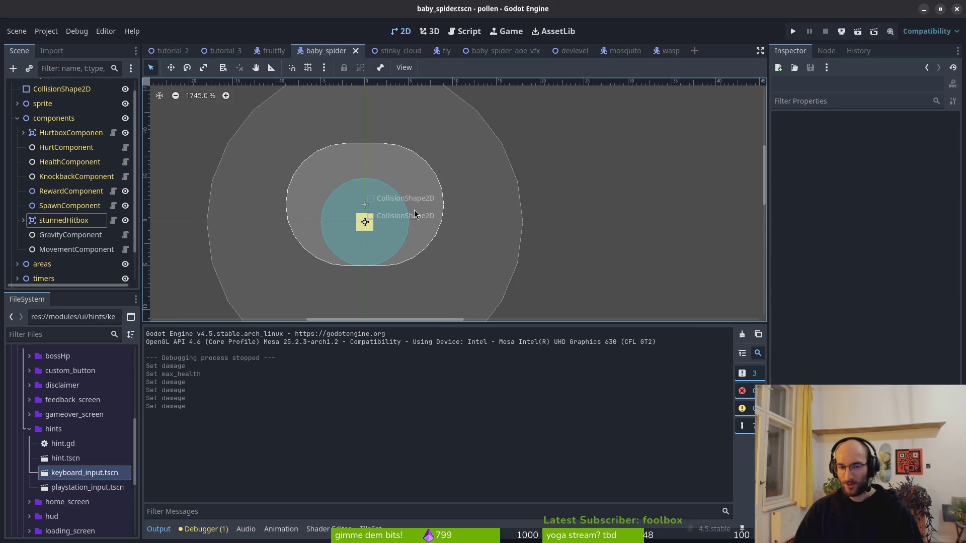
pyautogui.scroll(-4, 466, 227)
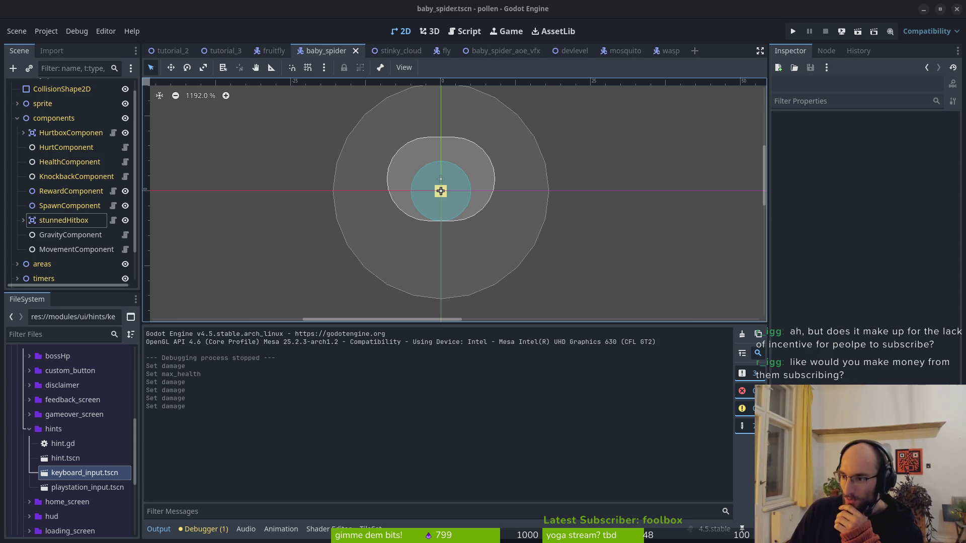
pyautogui.moveTo(965, 118)
pyautogui.mouseDown()
pyautogui.moveTo(649, 122)
pyautogui.moveTo(237, 43)
pyautogui.mouseUp()
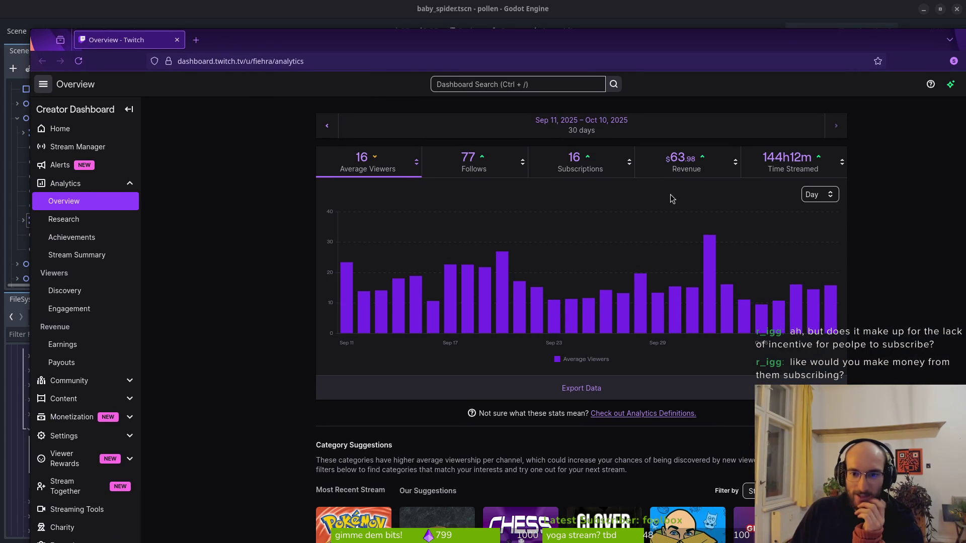
# - Review the Twitch revenue chart for Sep 11 – Oct 10 ($63.98), then put the browser away
pyautogui.click(687, 162)
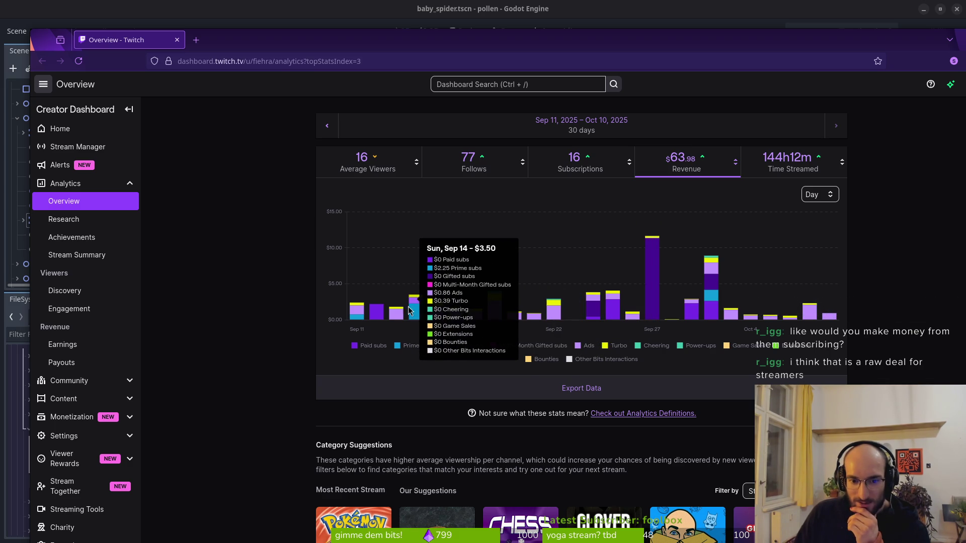
pyautogui.scroll(-10, 374, 381)
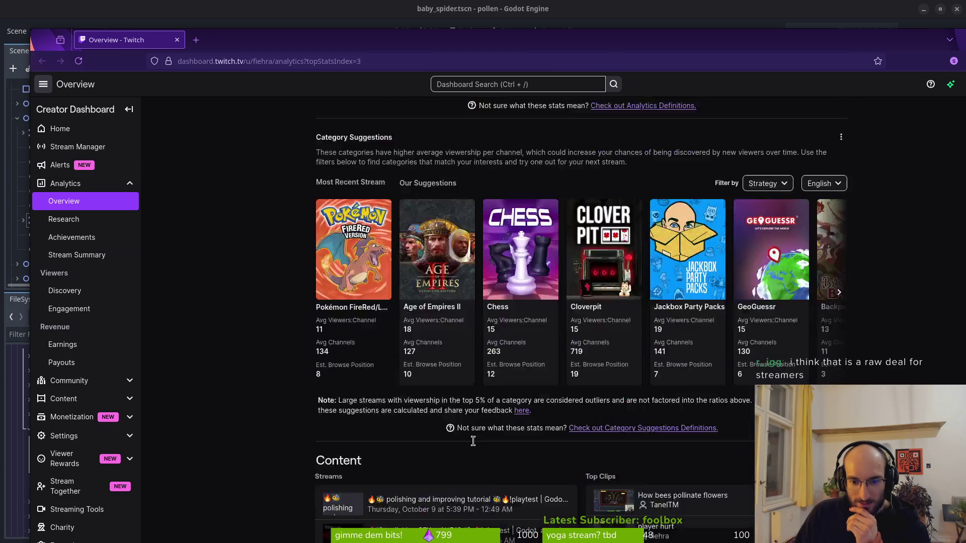
pyautogui.scroll(10, 375, 381)
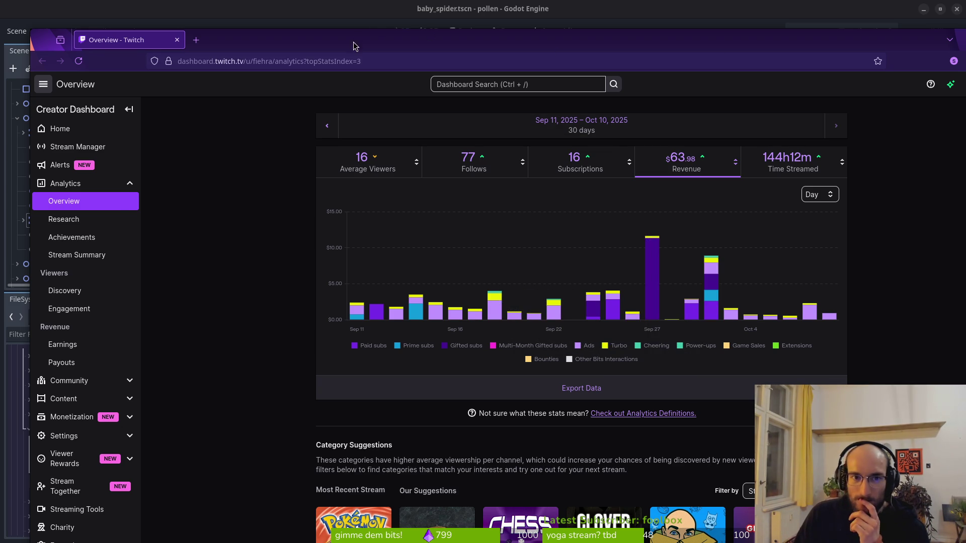
pyautogui.press('super+s')
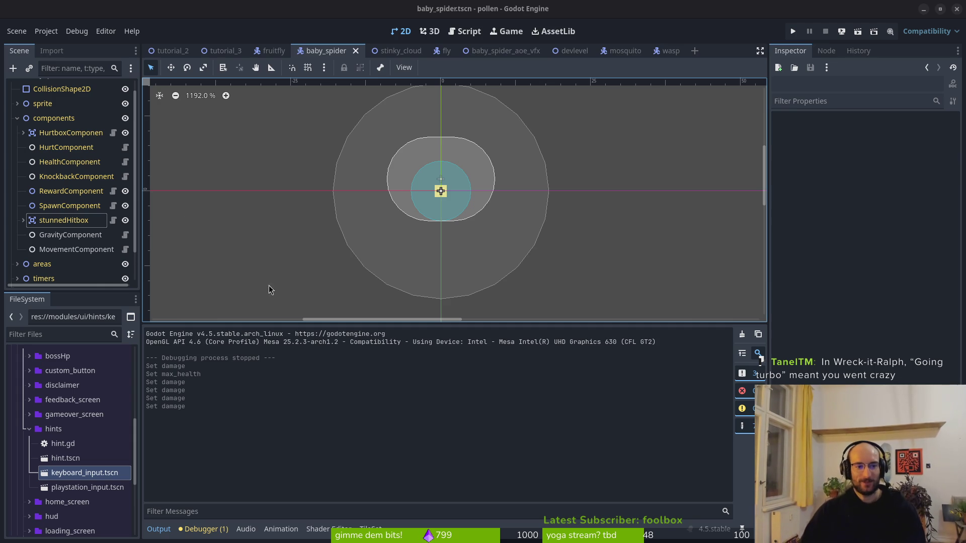
# - Close the baby_spider, other enemy, fruitfly and tutorial_3 scene tabs, leaving tutorial_2 open
pyautogui.middleClick(341, 51)
pyautogui.middleClick(334, 51)
pyautogui.middleClick(335, 51)
pyautogui.middleClick(335, 52)
pyautogui.middleClick(335, 51)
pyautogui.middleClick(332, 52)
pyautogui.middleClick(332, 51)
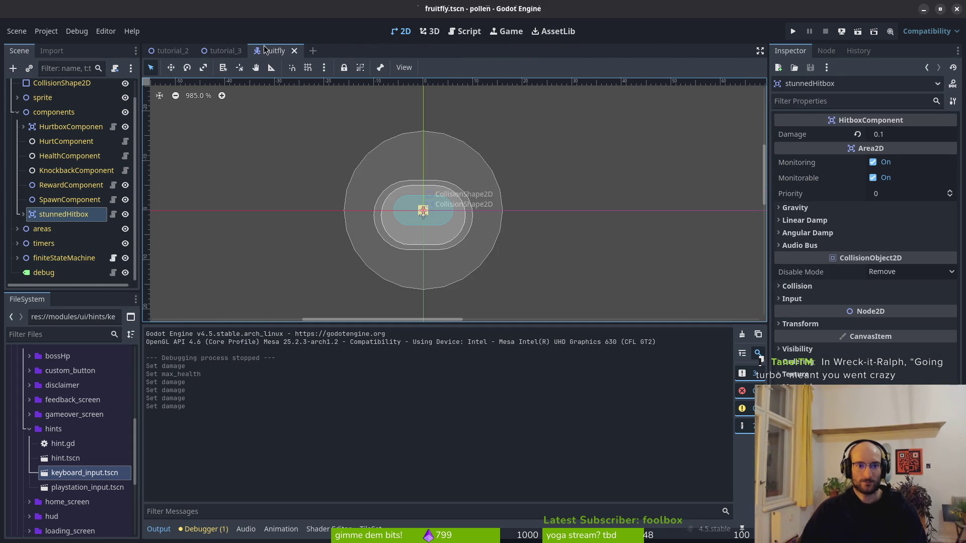
pyautogui.middleClick(266, 51)
pyautogui.middleClick(221, 51)
pyautogui.moveTo(424, 196)
pyautogui.mouseDown()
pyautogui.moveTo(391, 177)
pyautogui.moveTo(418, 201)
pyautogui.mouseUp()
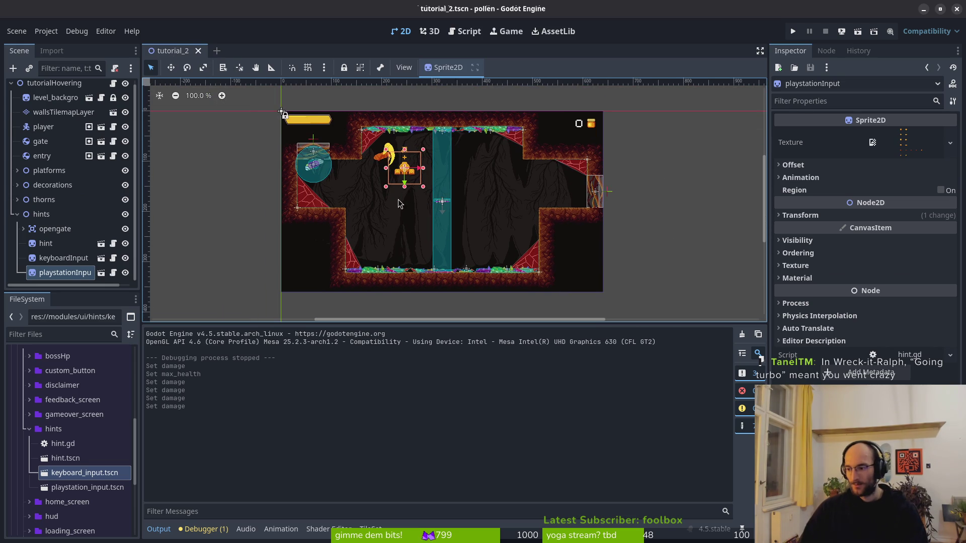
# - Quit Vim in the terminal with :q and launch tig
pyautogui.hotkey('alt', 'Tab')
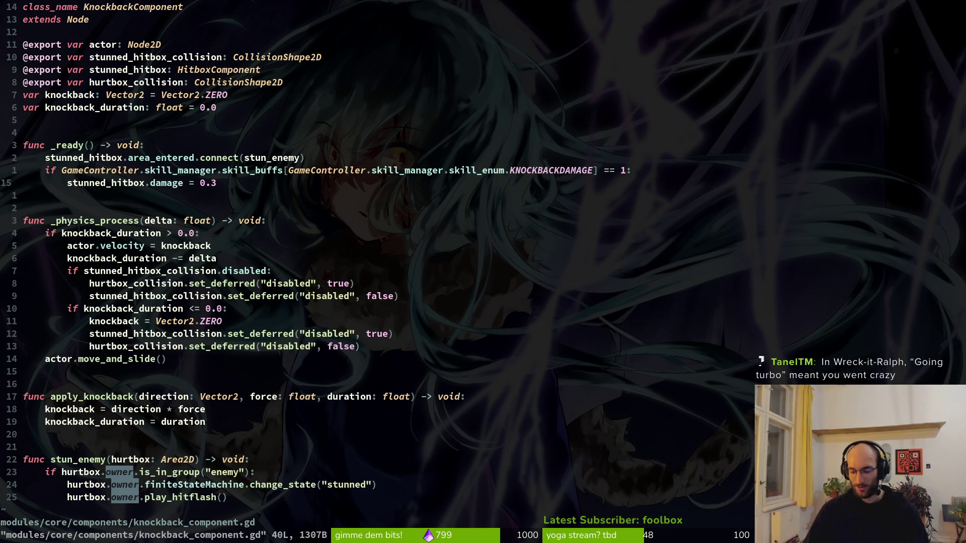
pyautogui.write(':q')
pyautogui.press('Return')
pyautogui.write('tig')
pyautogui.press('Return')
# - In tig's status view, stage fruitfly.gd and fruitfly.tscn
pyautogui.press('s')
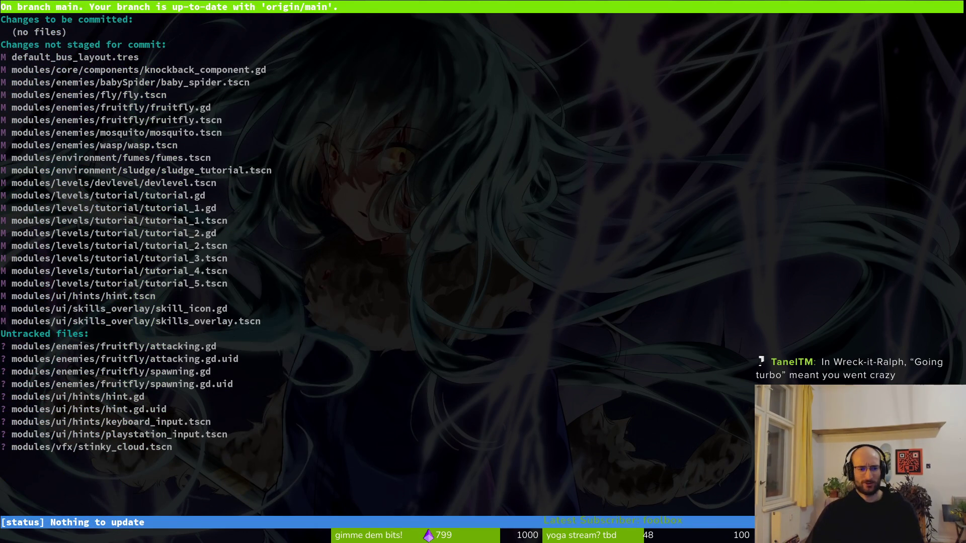
pyautogui.press('Down')
pyautogui.press('Down')
pyautogui.press('Down')
pyautogui.press('Return')
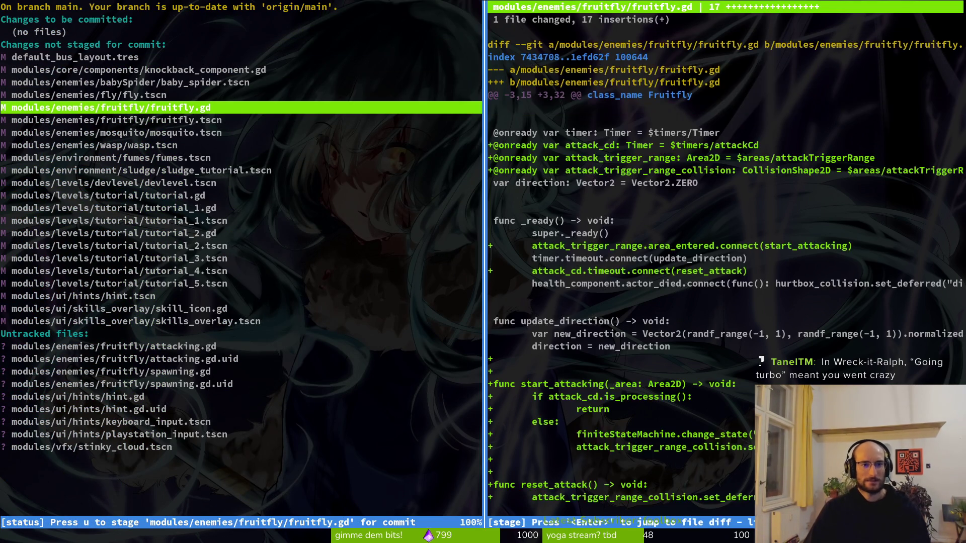
pyautogui.press('u')
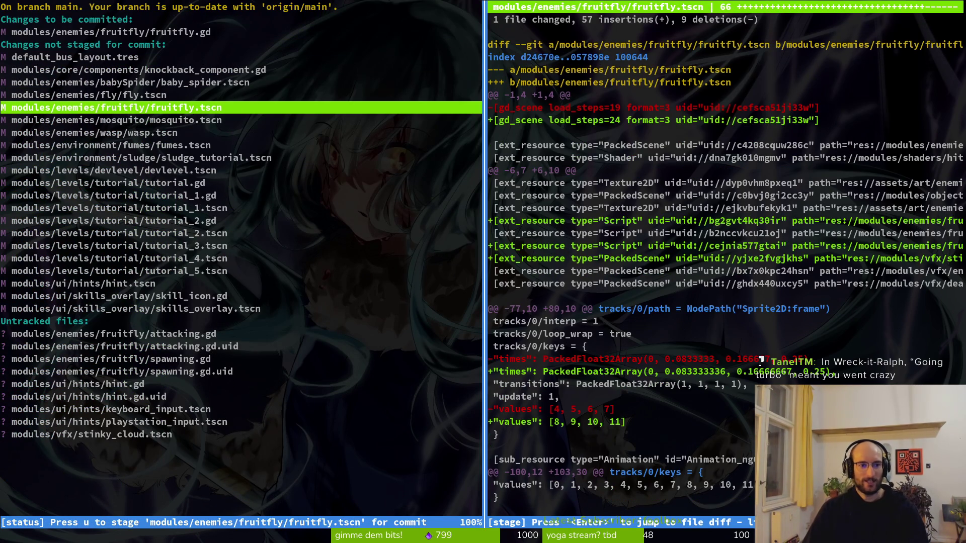
pyautogui.press('u')
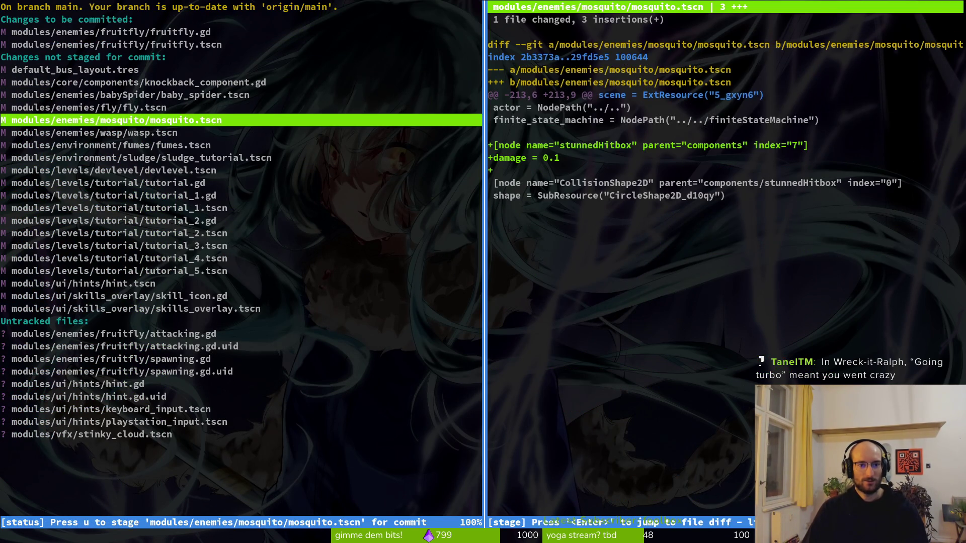
pyautogui.press('Up')
pyautogui.press('Up')
pyautogui.press('Up')
pyautogui.press('Down')
pyautogui.press('Down')
pyautogui.press('Down')
pyautogui.press('Down')
pyautogui.press('Down')
pyautogui.press('Down')
pyautogui.press('Down')
pyautogui.press('Down')
pyautogui.press('Down')
pyautogui.press('Down')
pyautogui.press('Down')
# - Stage the new attacking.gd and attacking.gd.uid, moving on toward stinky_cloud.tscn
pyautogui.press('Up')
pyautogui.press('Up')
pyautogui.press('u')
pyautogui.press('u')
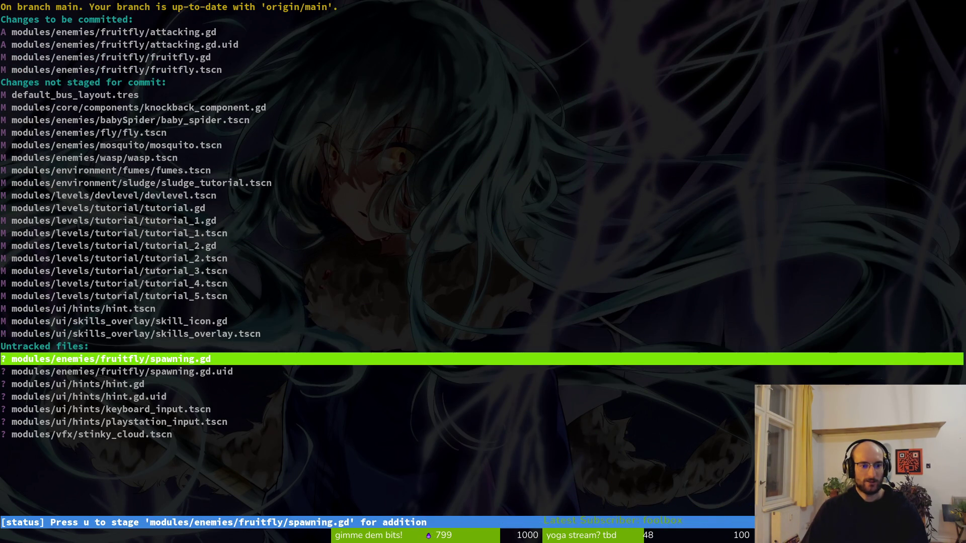
pyautogui.press('u')
pyautogui.press('u')
pyautogui.press('Down')
pyautogui.press('Down')
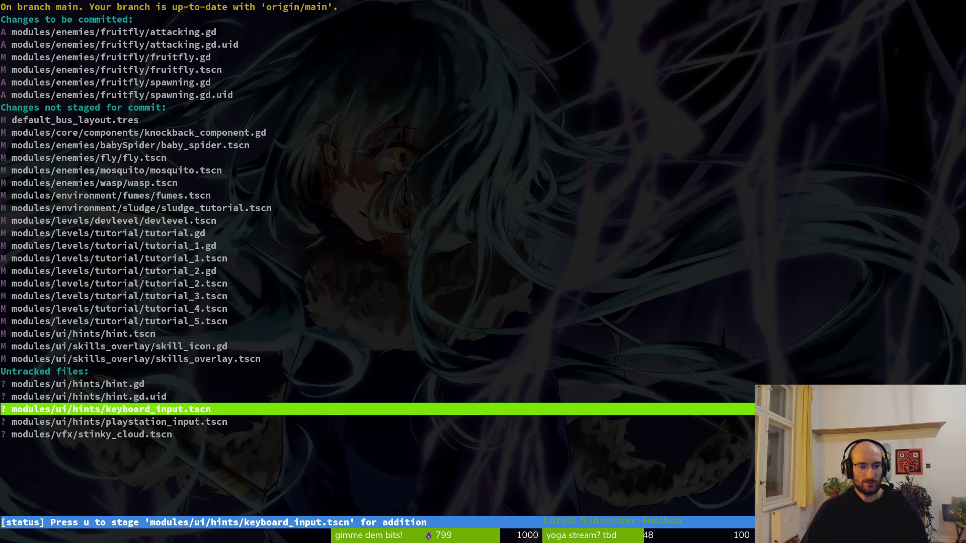
pyautogui.press('Down')
pyautogui.press('Down')
# - Stage stinky_cloud.tscn, commit as "added stinky cloud aoe attack for fruitfly", and reopen tig
pyautogui.press('u')
pyautogui.write('q')
pyautogui.write('git commit ')
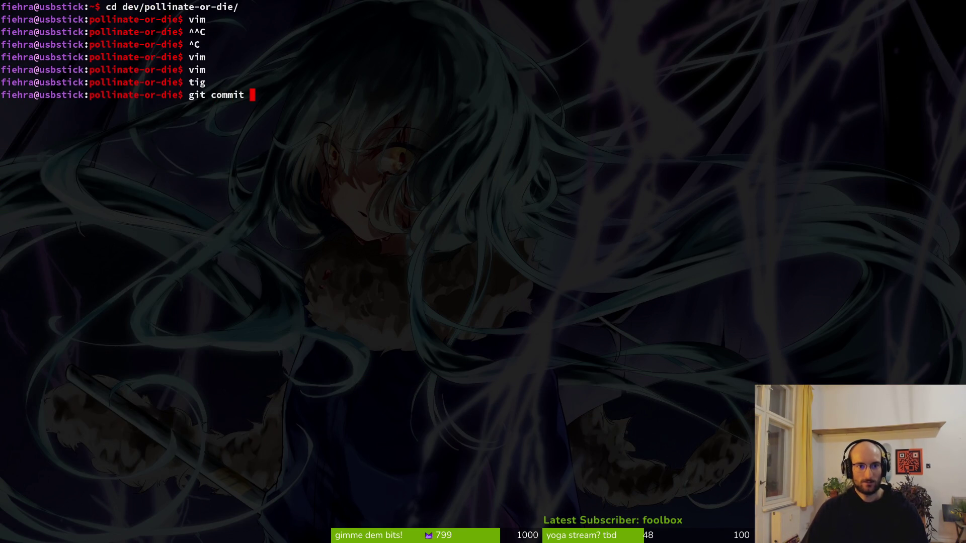
pyautogui.write('-m "adde')
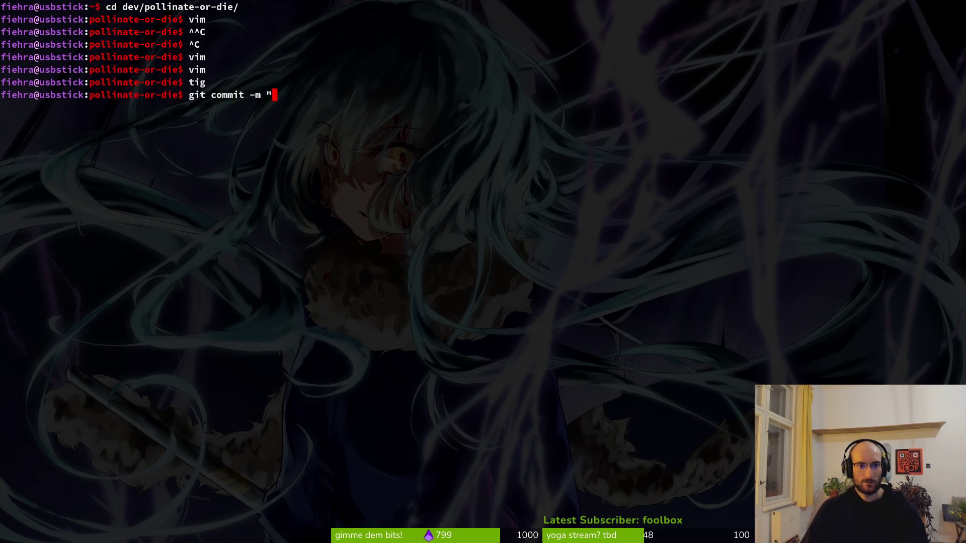
pyautogui.write('d ')
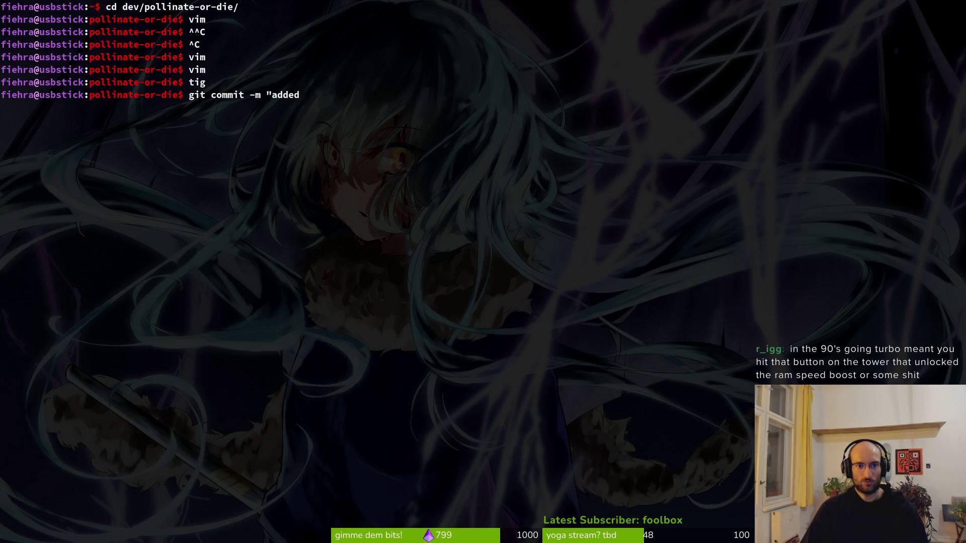
pyautogui.write('sit')
pyautogui.press('BackSpace')
pyautogui.press('BackSpace')
pyautogui.write('tinky clou')
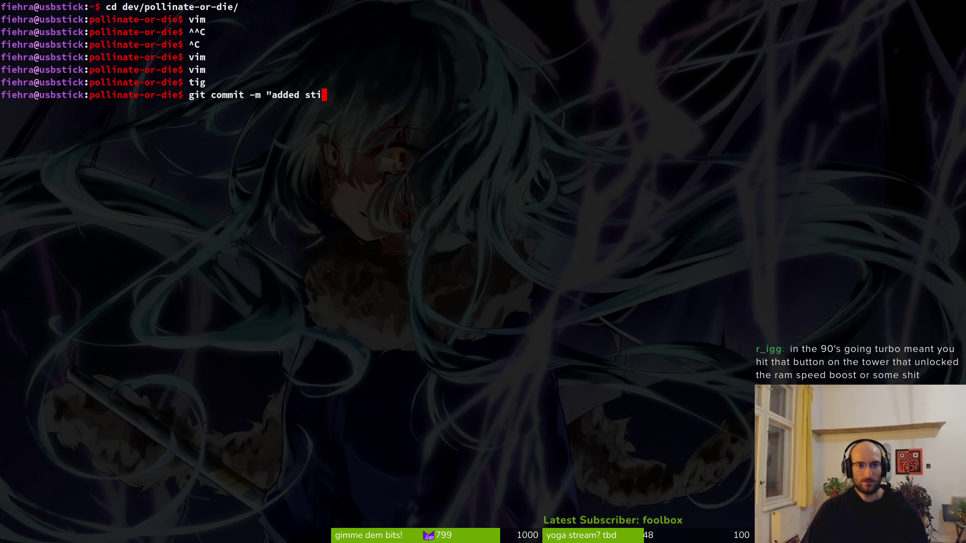
pyautogui.press('BackSpace')
pyautogui.write('ud aoe attack for fr')
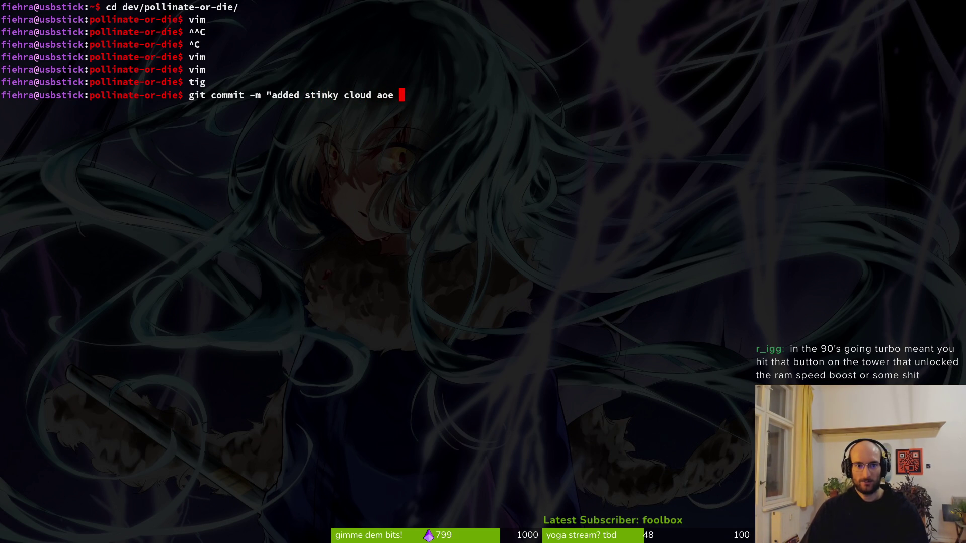
pyautogui.write('uitfl')
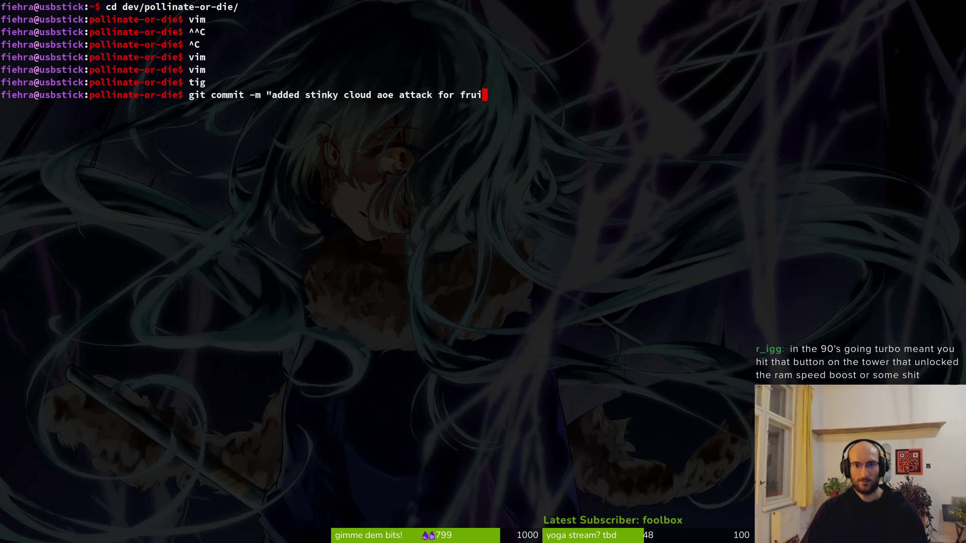
pyautogui.write('ies')
pyautogui.press('BackSpace')
pyautogui.press('BackSpace')
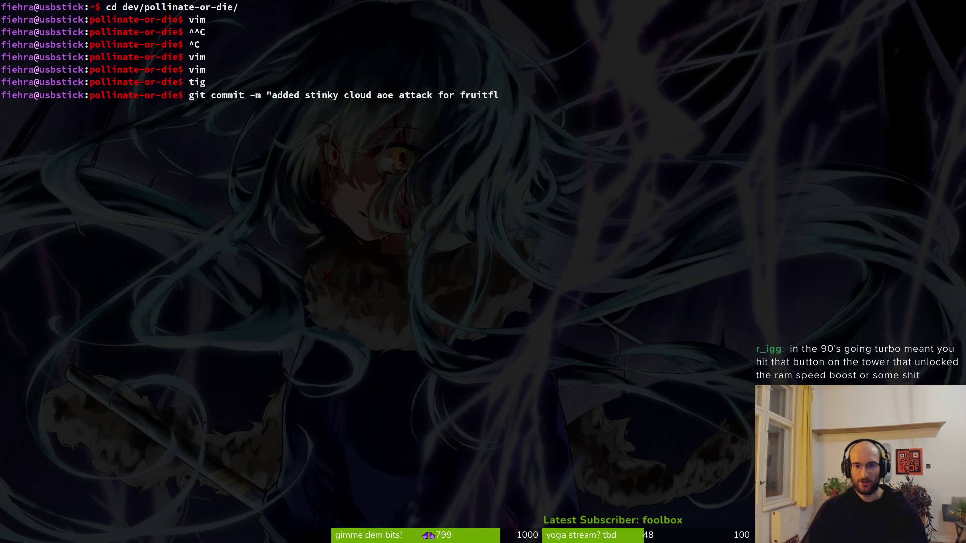
pyautogui.write('y"')
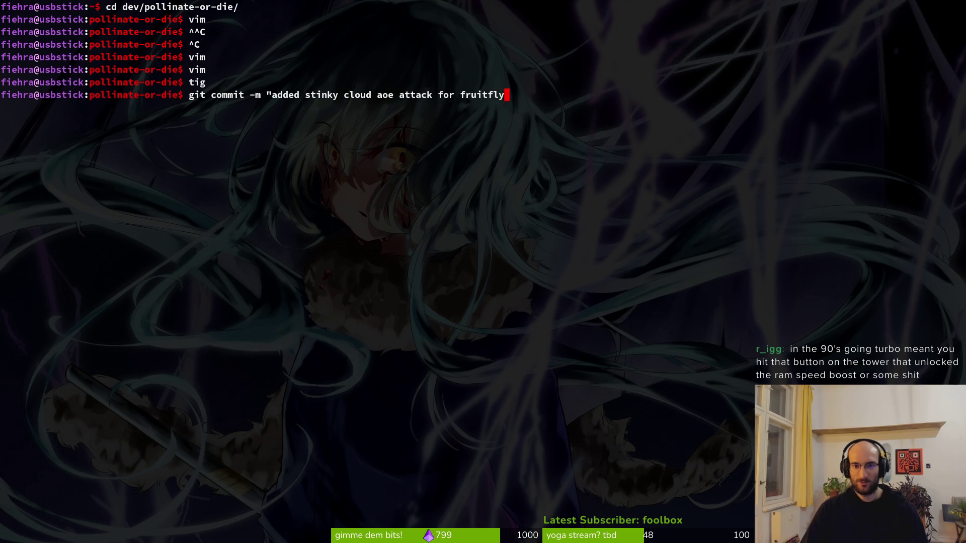
pyautogui.press('Return')
pyautogui.write('tig')
pyautogui.press('Return')
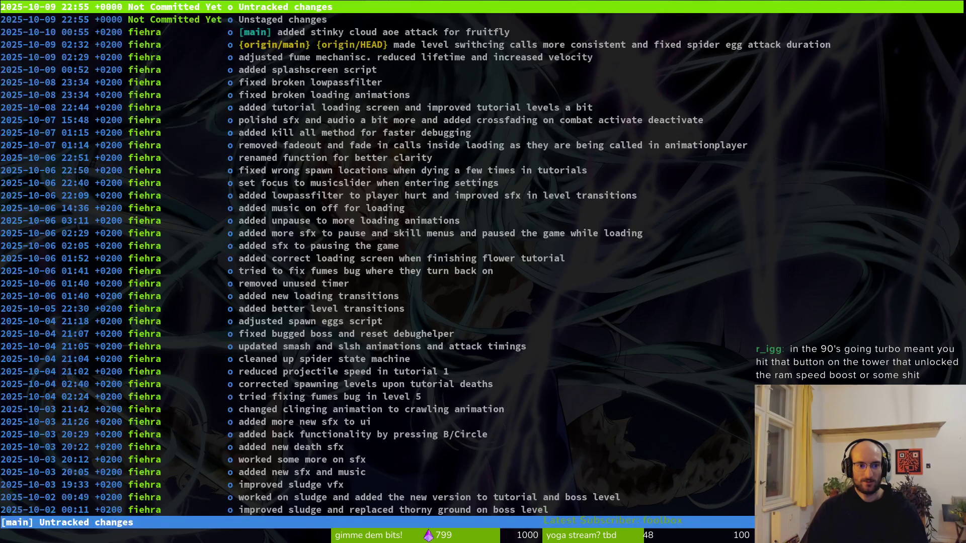
# - In tig's status view, stage baby_spider.tscn after checking its diff
pyautogui.press('s')
pyautogui.press('Down')
pyautogui.press('Down')
pyautogui.press('Down')
pyautogui.press('Return')
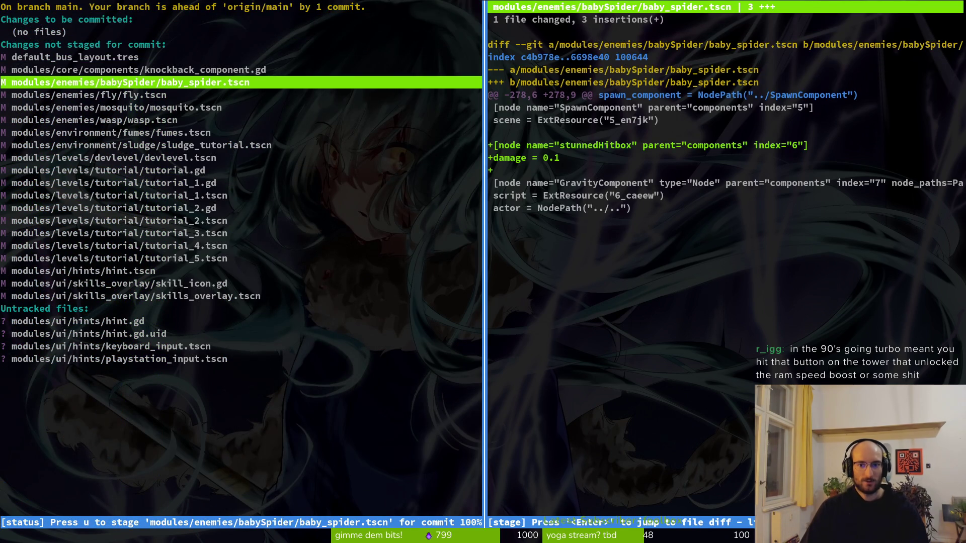
pyautogui.press('u')
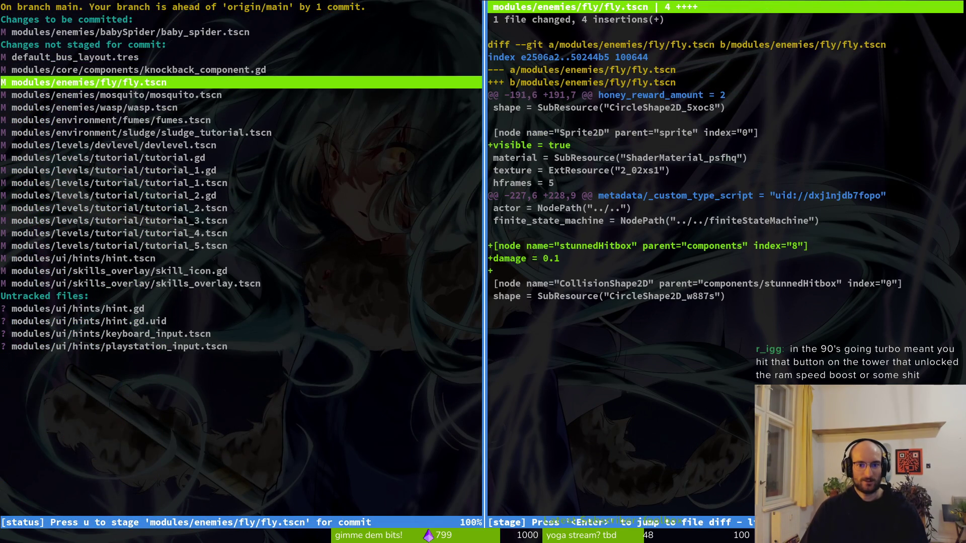
pyautogui.press('q')
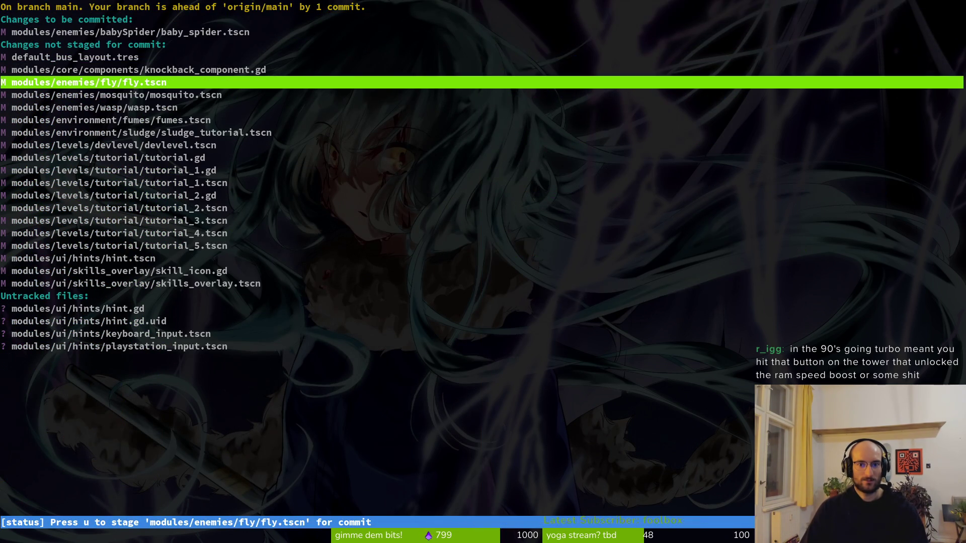
# - Open fly.tscn in Godot via quick open and toggle the fly sprite's visibility
pyautogui.hotkey('alt', 'Tab')
pyautogui.hotkey('alt', 'shift', 'o')
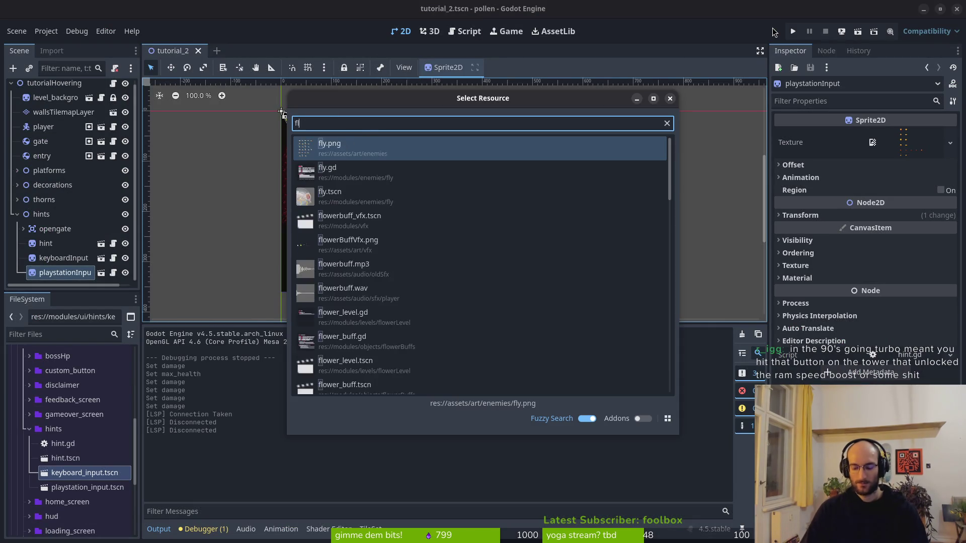
pyautogui.write('fly')
pyautogui.press('Return')
pyautogui.hotkey('alt', 'shift', 'o')
pyautogui.write('flyts')
pyautogui.press('Return')
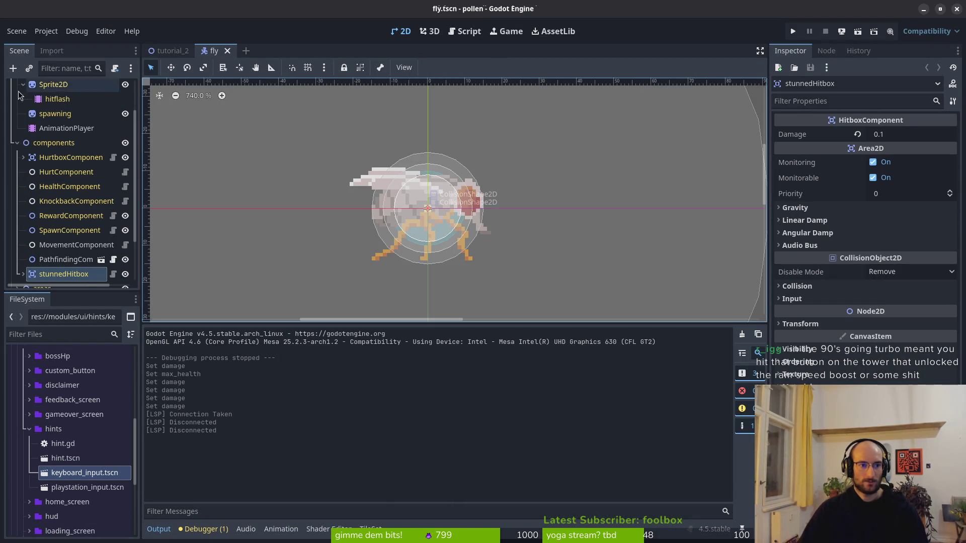
pyautogui.scroll(5, 126, 122)
pyautogui.click(126, 116)
# - Save the fly scene and relaunch tig in the terminal
pyautogui.hotkey('ctrl', 's')
pyautogui.hotkey('alt', 'Tab')
pyautogui.hotkey('shift', 's')
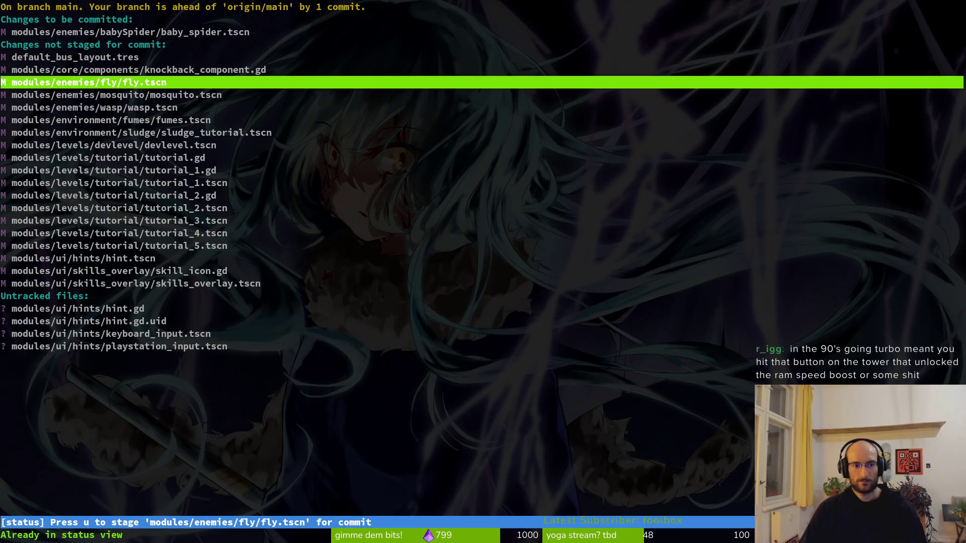
pyautogui.press('q')
pyautogui.hotkey('ctrl', 'c')
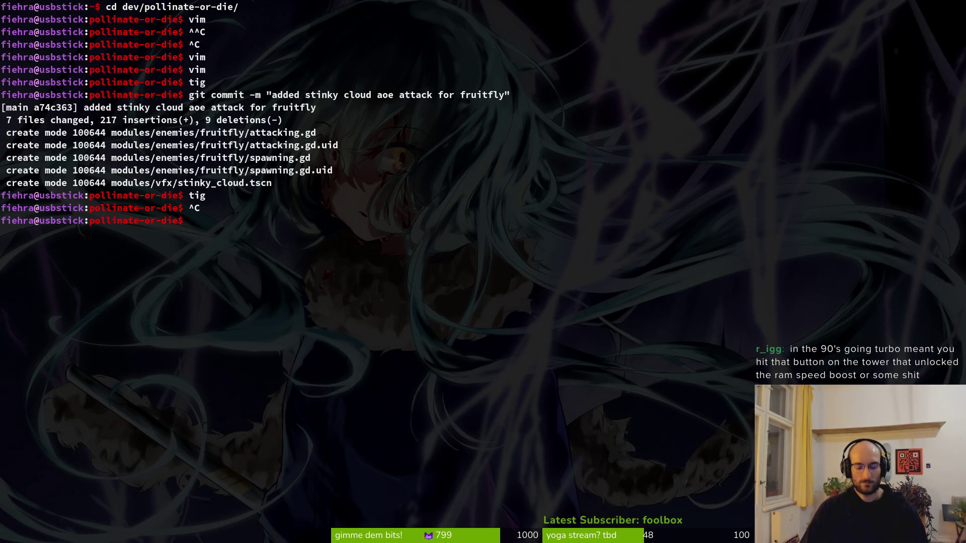
pyautogui.write('tig')
pyautogui.press('Return')
# - Stage fly.tscn, mosquito.tscn, knockback_component.gd and wasp.tscn
pyautogui.press('Down')
pyautogui.press('Down')
pyautogui.press('Down')
pyautogui.press('Return')
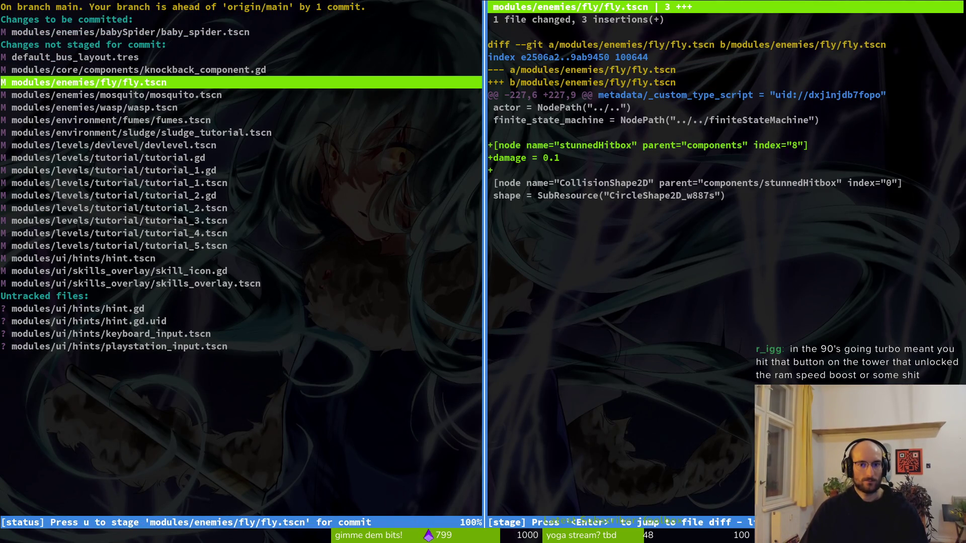
pyautogui.press('u')
pyautogui.press('Down')
pyautogui.press('Return')
pyautogui.press('u')
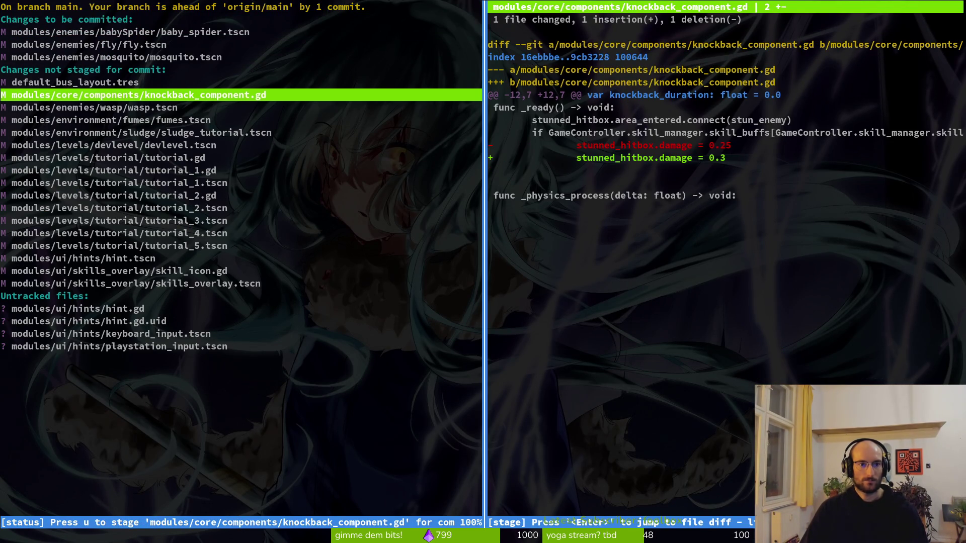
pyautogui.press('u')
pyautogui.press('Down')
pyautogui.press('Return')
pyautogui.press('u')
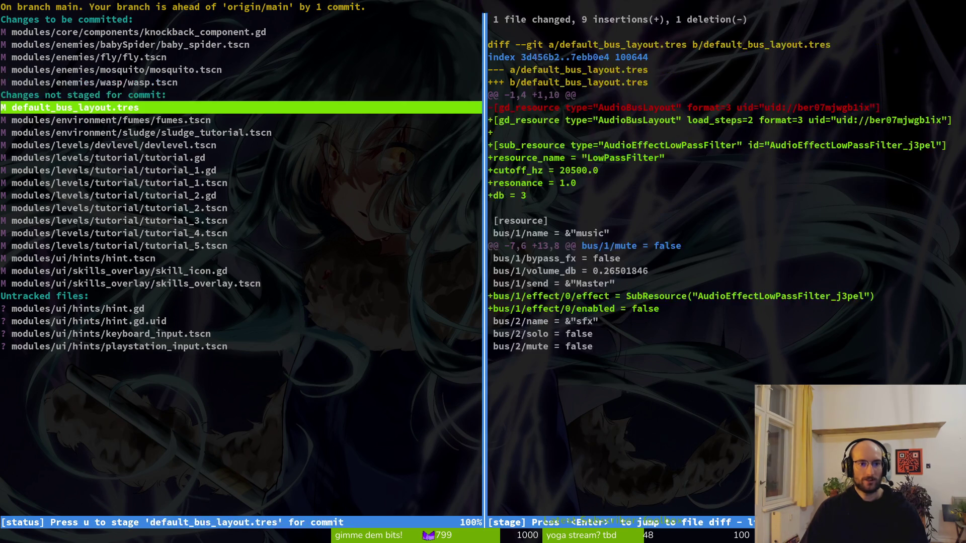
# - Review the unstaged fumes, sludge_tutorial and level changes, then quit tig and begin the commit
pyautogui.press('h')
pyautogui.press('q')
pyautogui.press('Down')
pyautogui.press('Down')
pyautogui.press('Up')
pyautogui.press('Return')
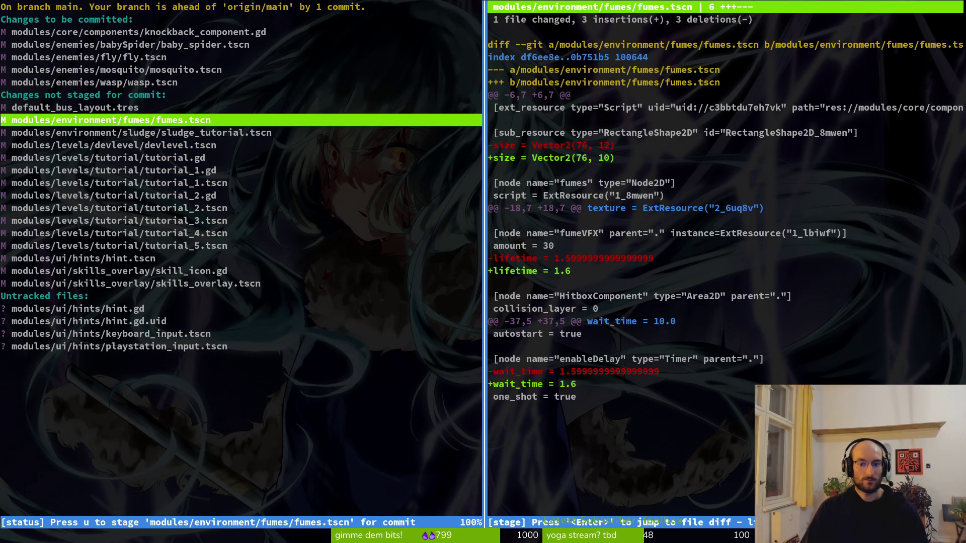
pyautogui.press('Down')
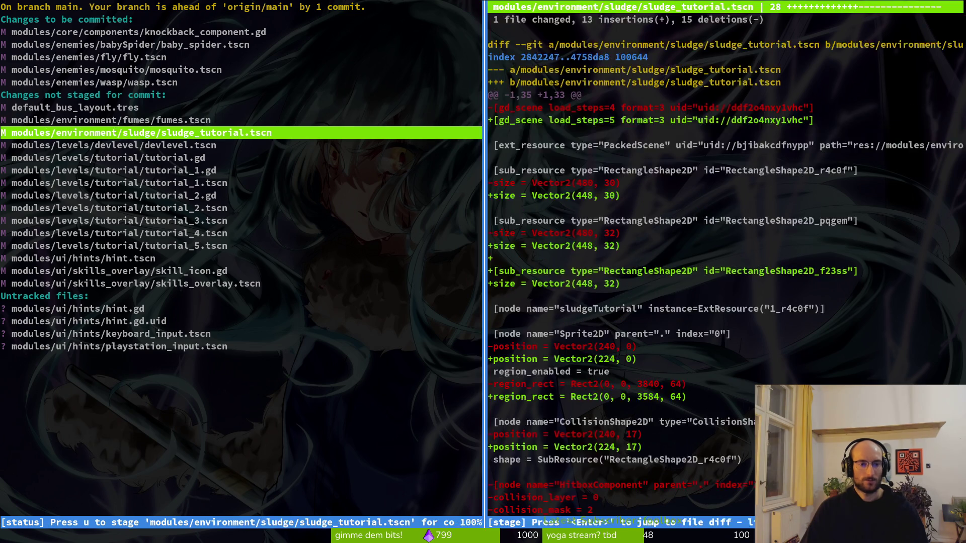
pyautogui.press('Down')
pyautogui.press('q')
pyautogui.press('Down')
pyautogui.press('Down')
pyautogui.press('Down')
pyautogui.press('Down')
pyautogui.press('Down')
pyautogui.press('Down')
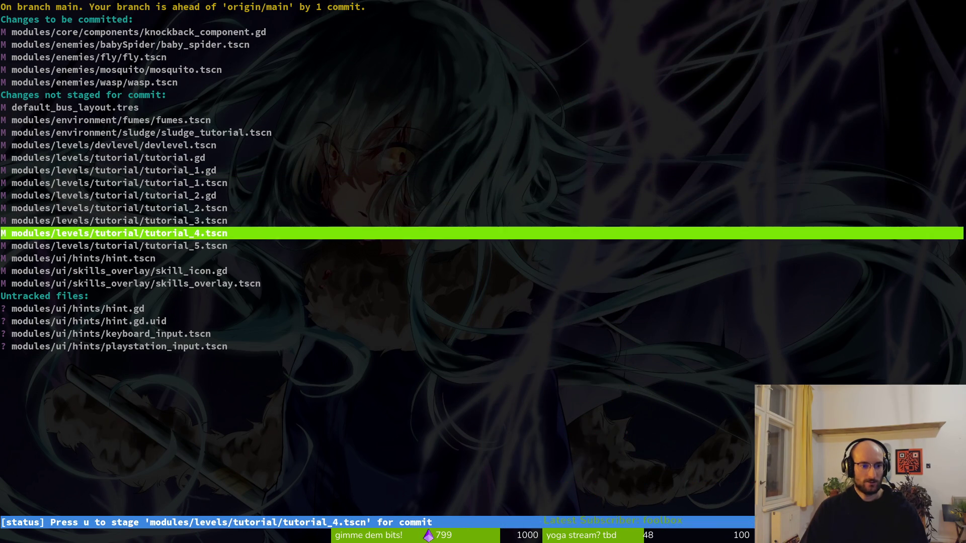
pyautogui.press('Up')
pyautogui.press('Up')
pyautogui.press('Up')
pyautogui.press('Up')
pyautogui.press('Up')
pyautogui.press('Up')
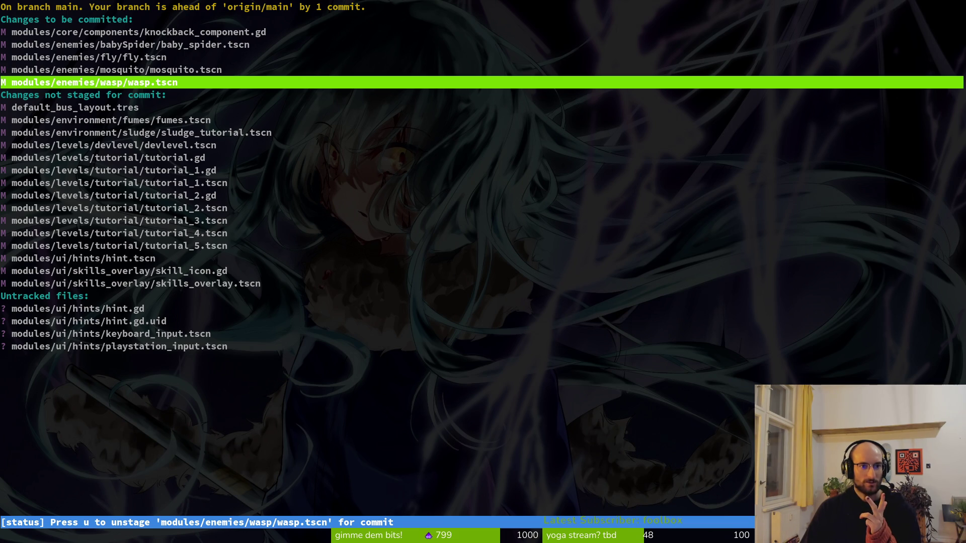
pyautogui.press('Up')
pyautogui.press('Up')
pyautogui.press('Up')
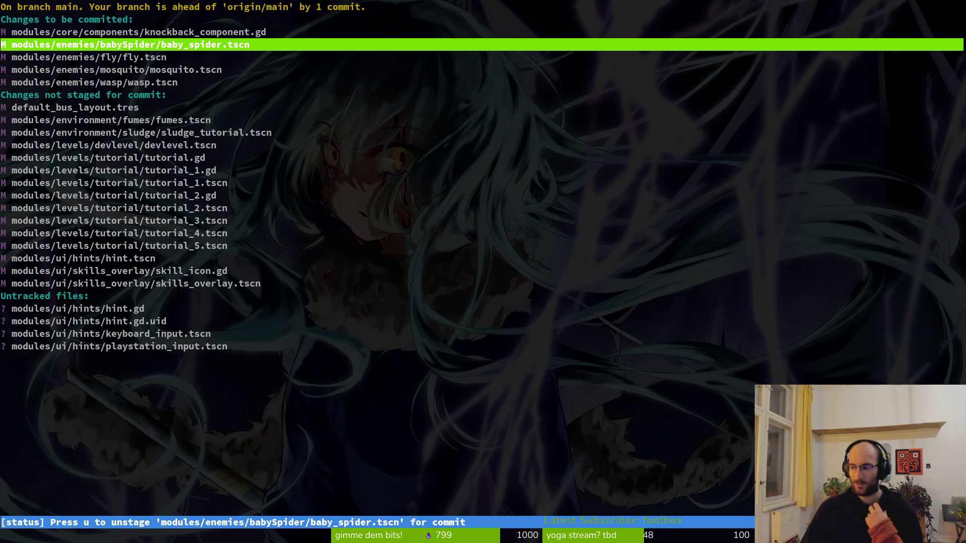
pyautogui.click(142, 132)
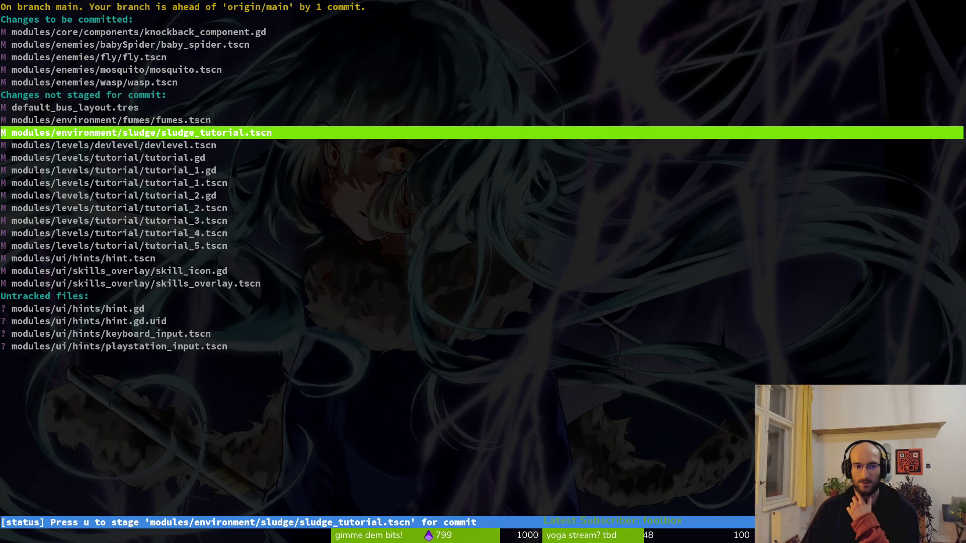
pyautogui.press('Down')
pyautogui.press('Down')
pyautogui.press('Down')
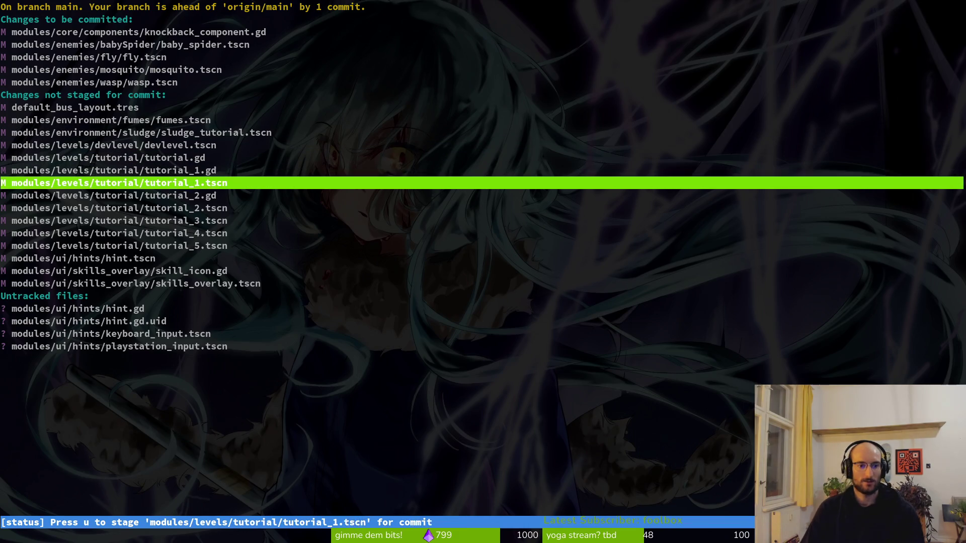
pyautogui.write('qgit commit -m "')
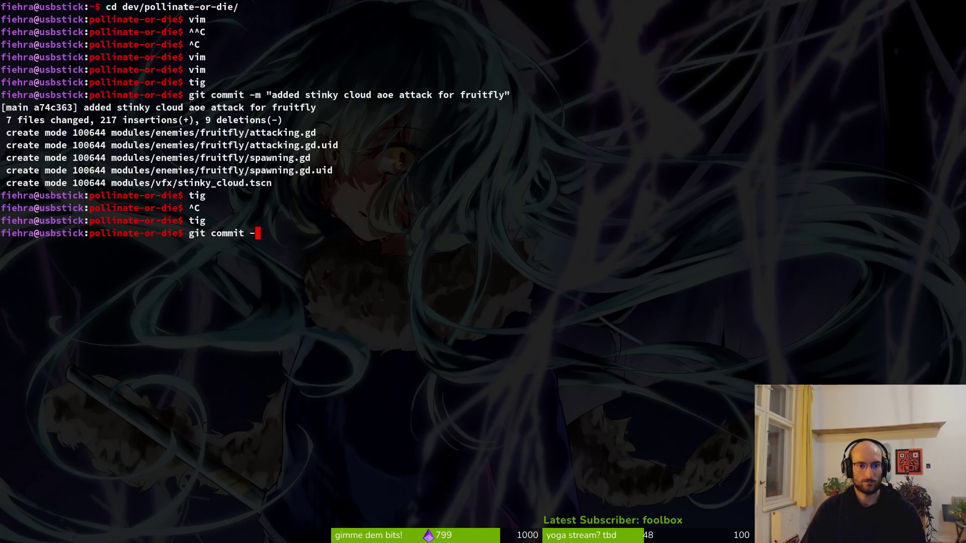
pyautogui.write('adjusted st')
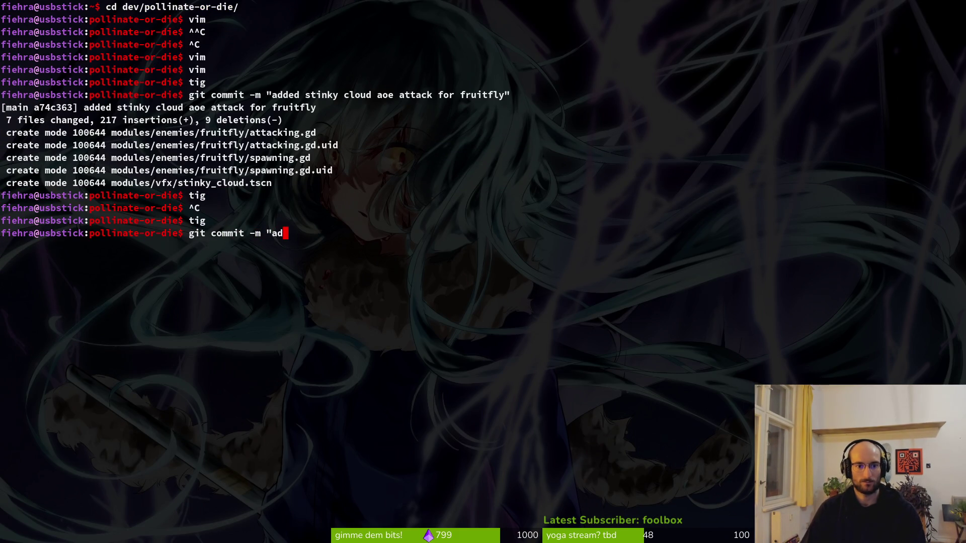
pyautogui.write('unned hitbo')
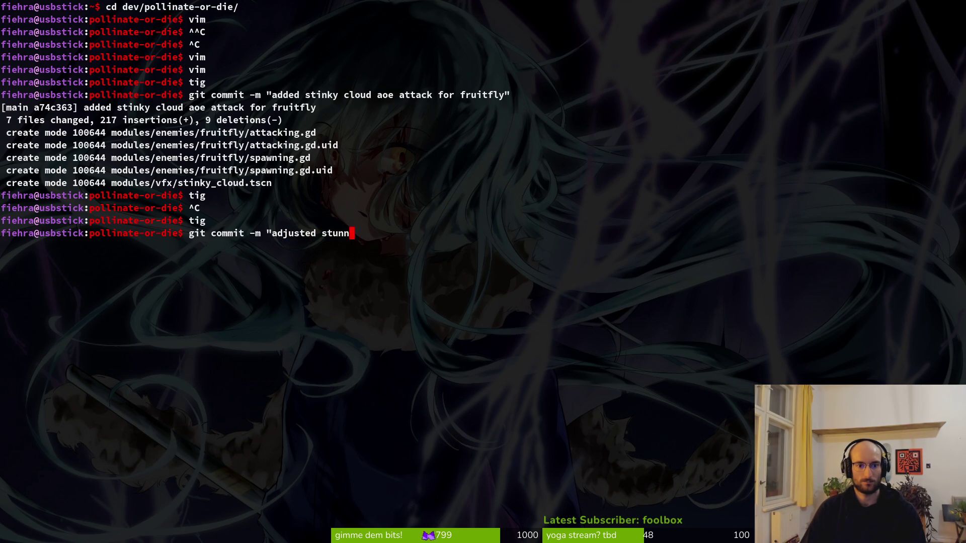
# - Commit with message "adjusted stunned hitbox damage to 0.1" and relaunch tig
pyautogui.press('BackSpace')
pyautogui.press('BackSpace')
pyautogui.write('boc')
pyautogui.press('BackSpace')
pyautogui.press('BackSpace')
pyautogui.write('x damage to ')
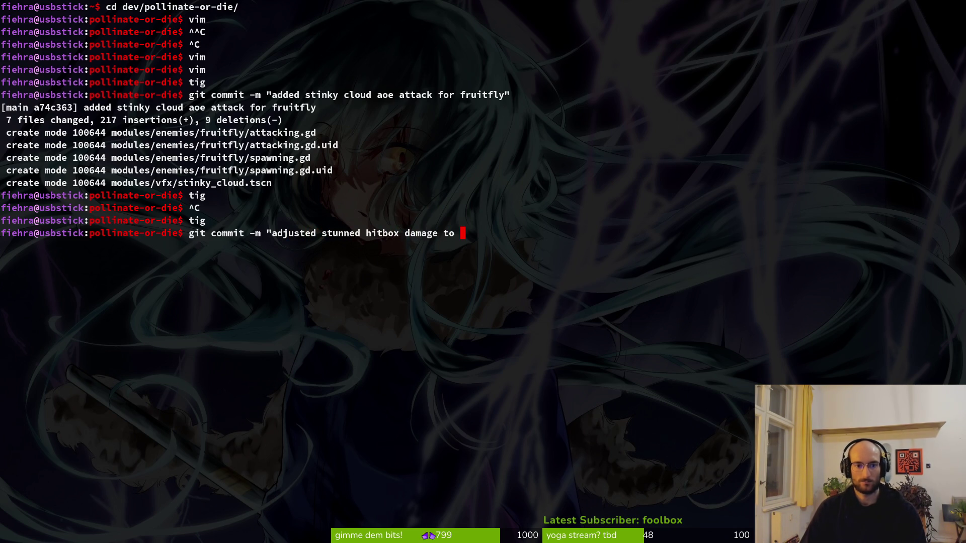
pyautogui.write('0.')
pyautogui.write('1')
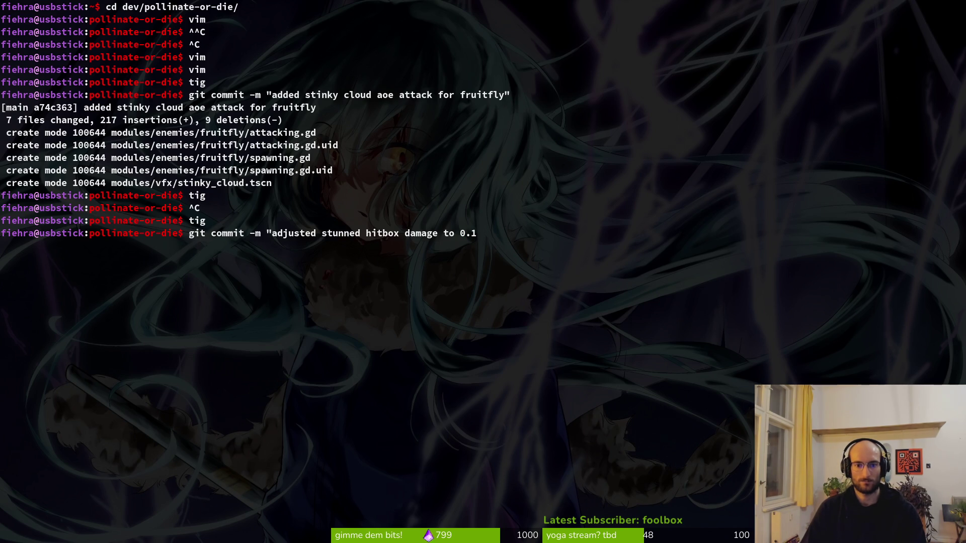
pyautogui.write('"')
pyautogui.press('Return')
pyautogui.write('tig')
pyautogui.press('Return')
pyautogui.press('Down')
pyautogui.press('Down')
pyautogui.press('Down')
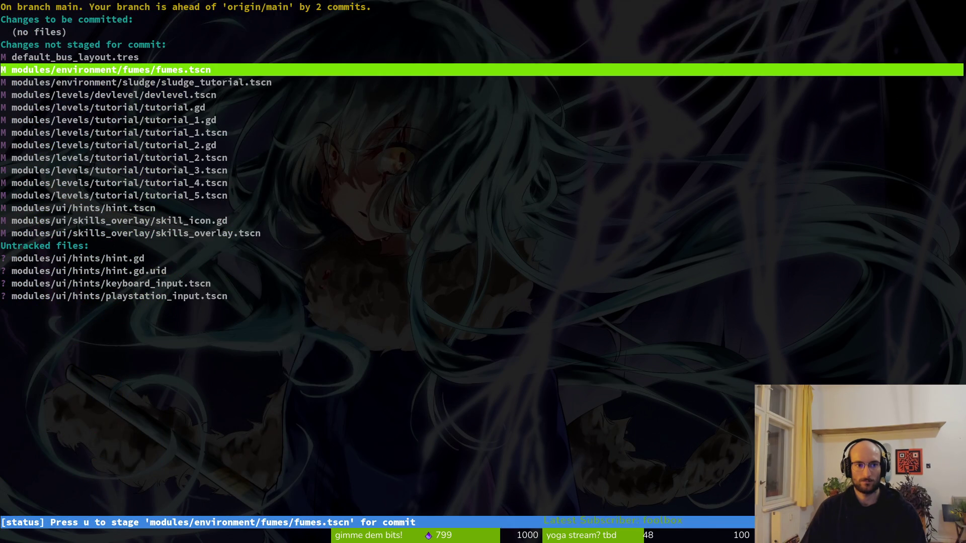
# - Stage fumes.tscn and sludge_tutorial.tscn in tig for the next commit
pyautogui.press('Return')
pyautogui.press('u')
pyautogui.press('u')
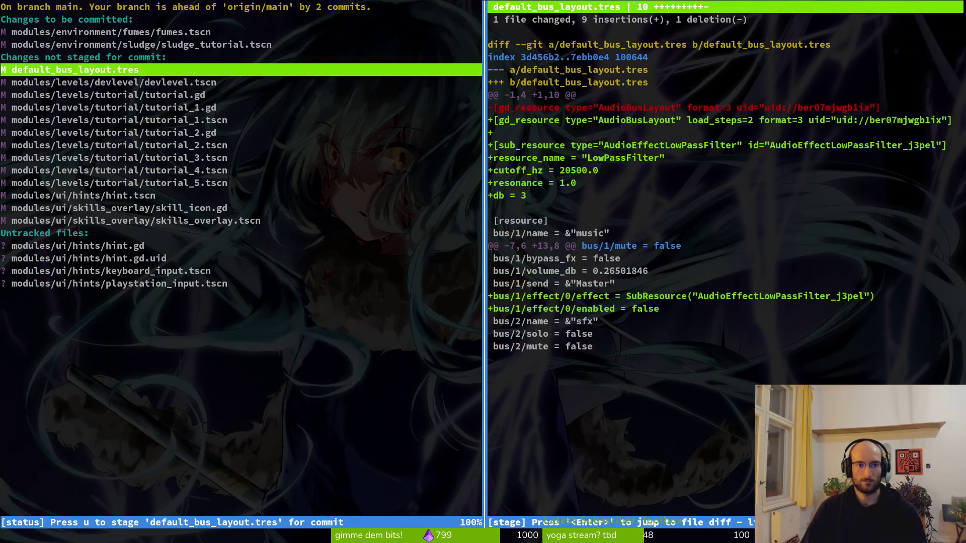
pyautogui.press('q')
pyautogui.press('Up')
pyautogui.press('Up')
# - Review the staged sludge_tutorial.tscn diff: size 480x32 to 448x30, new shape, moved sprite
pyautogui.press('Return')
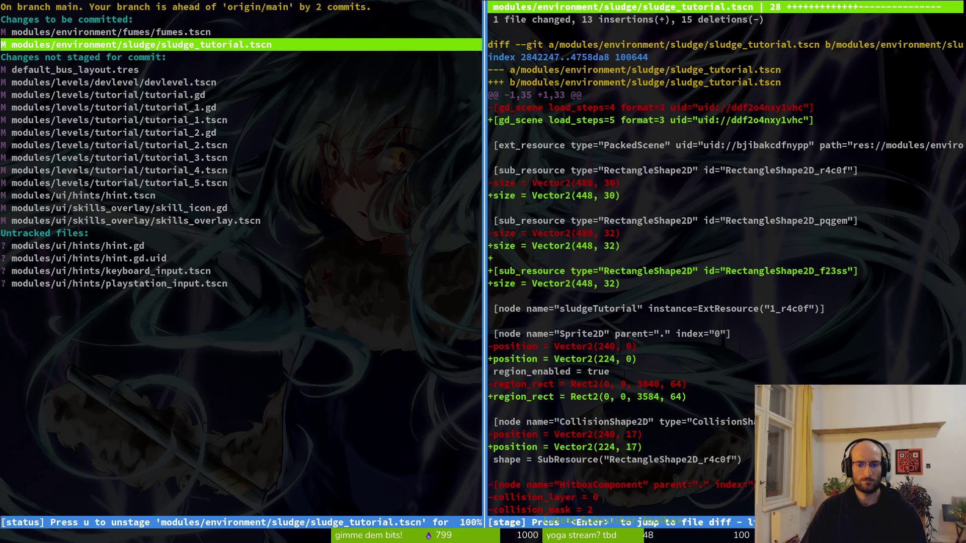
pyautogui.press('O')
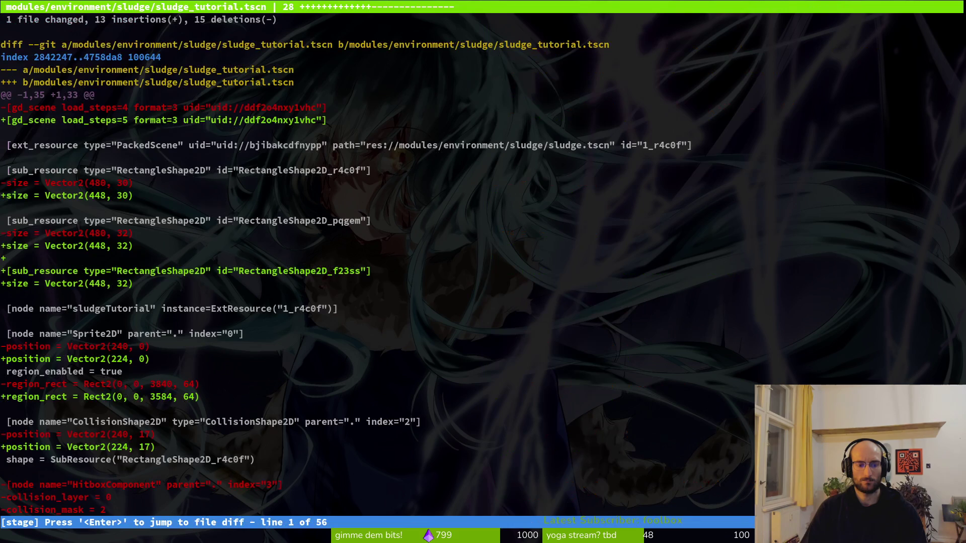
pyautogui.press('j')
pyautogui.press('j')
pyautogui.press('j')
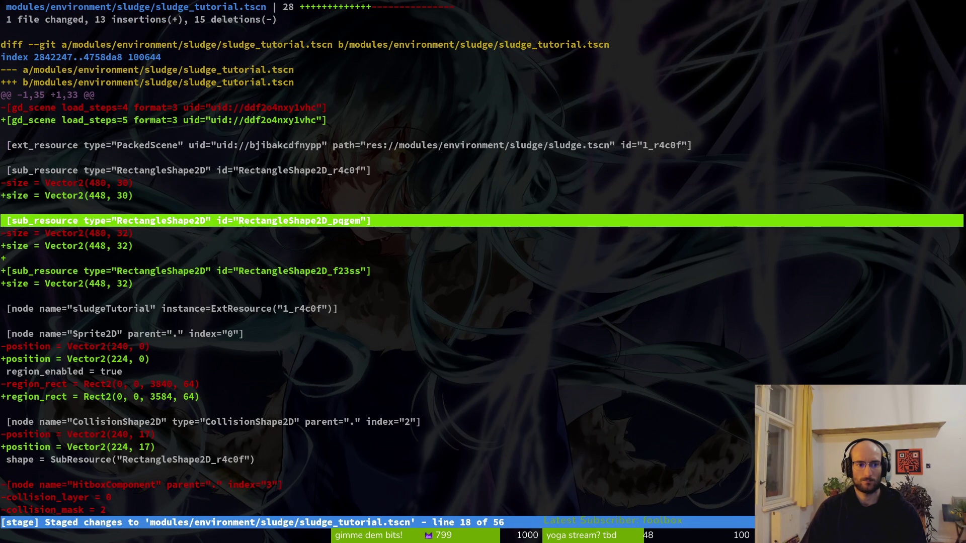
pyautogui.press('k')
pyautogui.press('k')
pyautogui.press('k')
pyautogui.press('j')
pyautogui.press('j')
pyautogui.press('j')
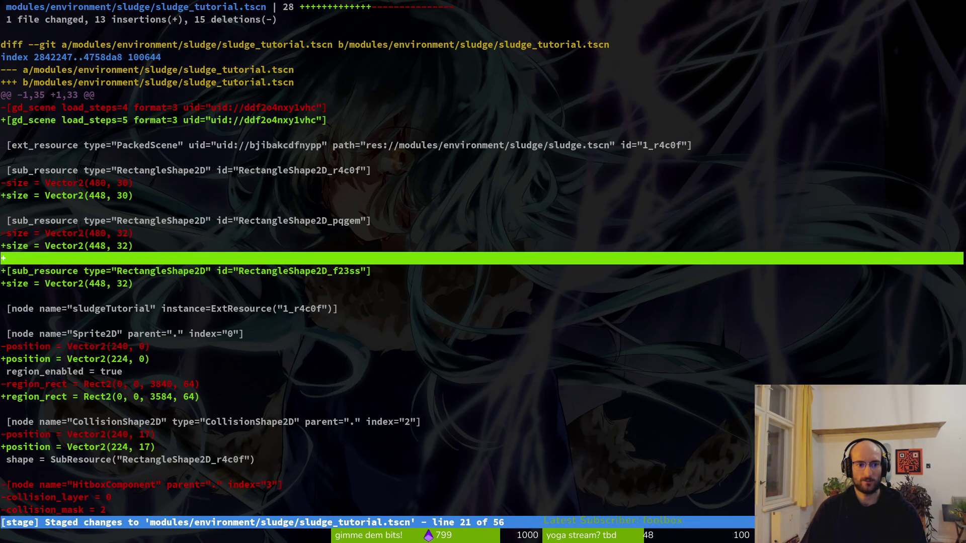
pyautogui.press('j')
pyautogui.press('j')
pyautogui.press('j')
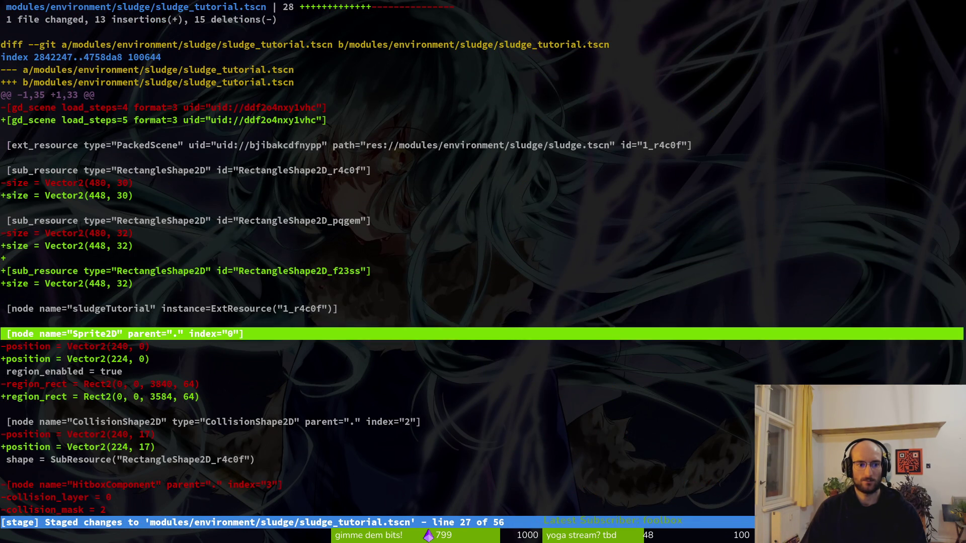
pyautogui.press('j')
pyautogui.press('j')
pyautogui.press('j')
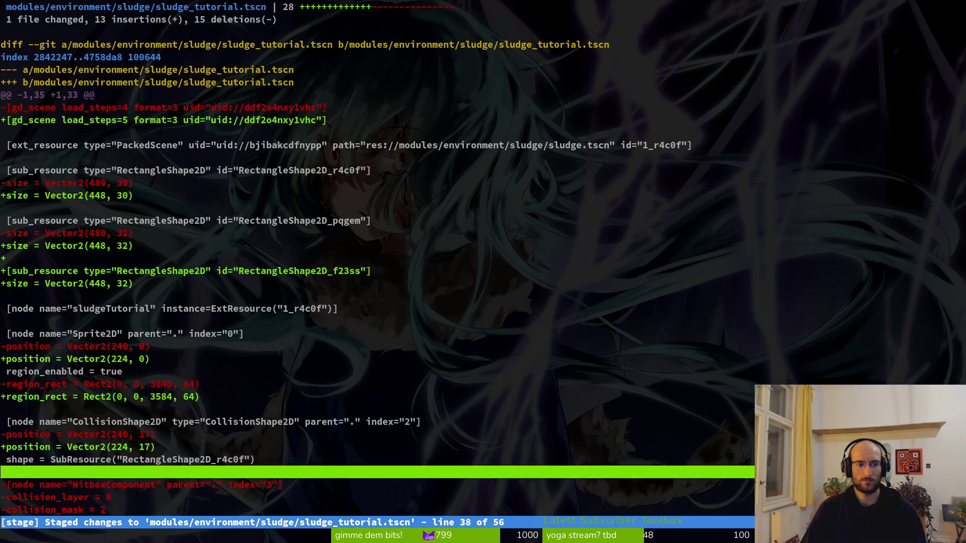
pyautogui.press('q')
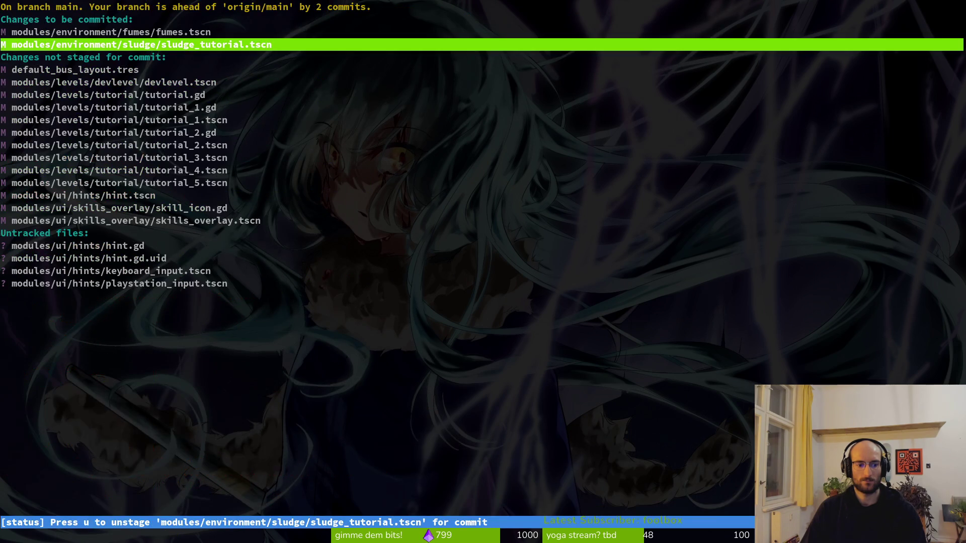
pyautogui.hotkey('alt', 'Tab')
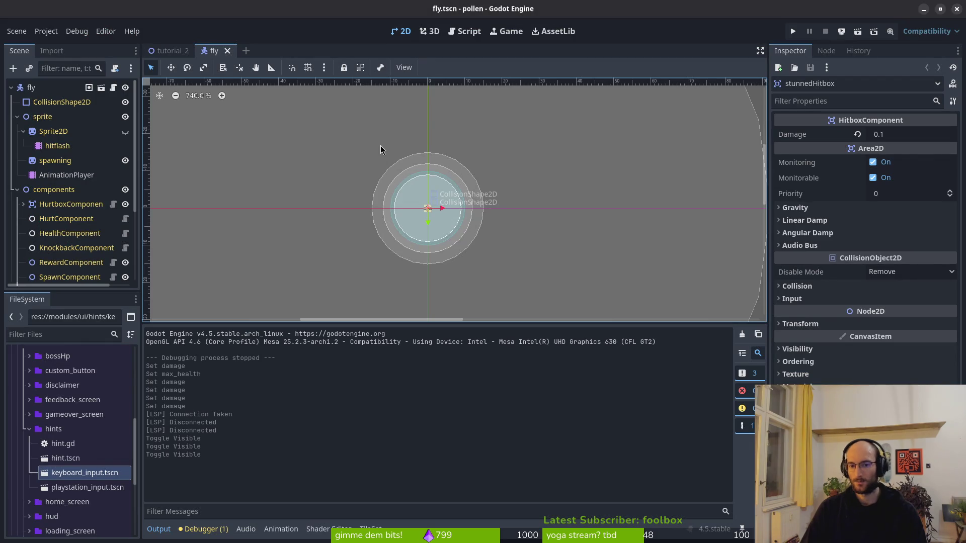
# - Open sludge_tutorial.tscn in Godot via quick-open search 'sludtut', then return to tig
pyautogui.hotkey('alt', 'shift', 'o')
pyautogui.write('slud')
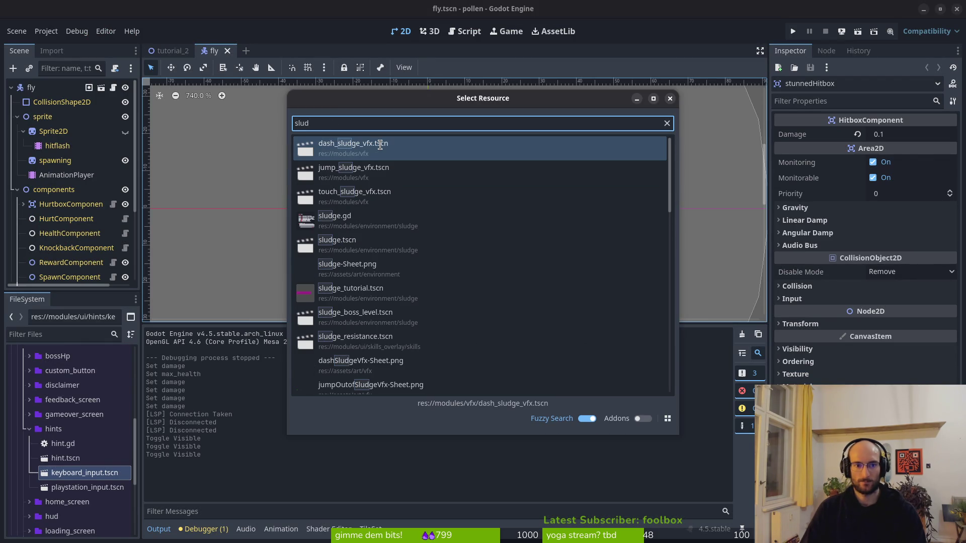
pyautogui.press('BackSpace')
pyautogui.press('BackSpace')
pyautogui.press('BackSpace')
pyautogui.write('tut')
pyautogui.press('BackSpace')
pyautogui.press('BackSpace')
pyautogui.press('BackSpace')
pyautogui.write('sludtut')
pyautogui.press('Return')
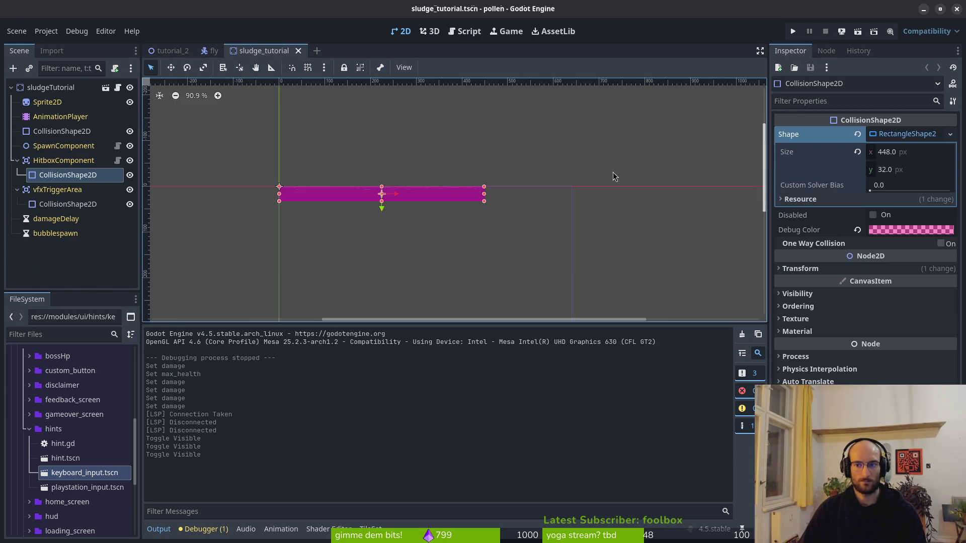
pyautogui.press('super+2')
pyautogui.press('Down')
pyautogui.press('Down')
pyautogui.press('Down')
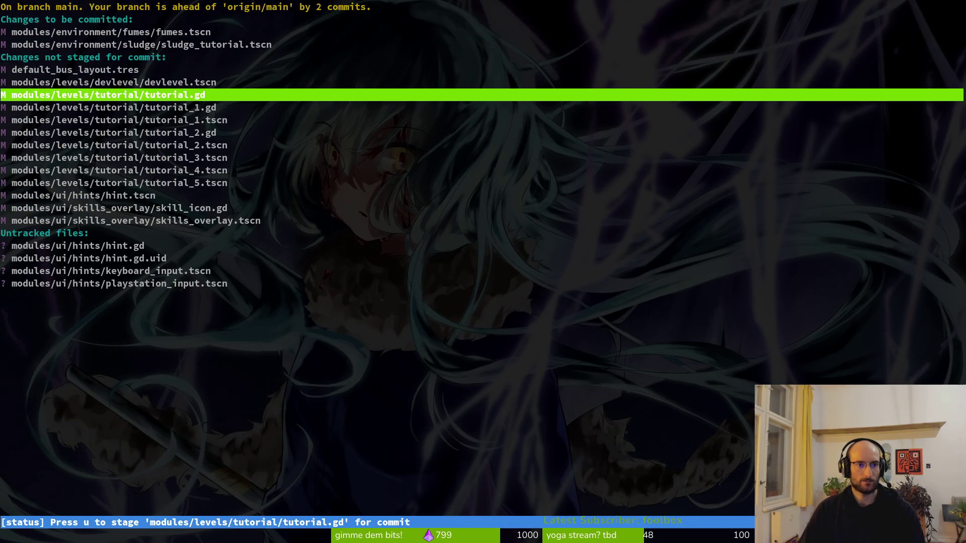
# - Preview and stage the tutorial.gd change
pyautogui.press('l')
pyautogui.press('Return')
pyautogui.press('q')
pyautogui.press('q')
pyautogui.press('Down')
pyautogui.press('Down')
pyautogui.press('Up')
pyautogui.press('Up')
pyautogui.press('Up')
pyautogui.press('Down')
pyautogui.press('Return')
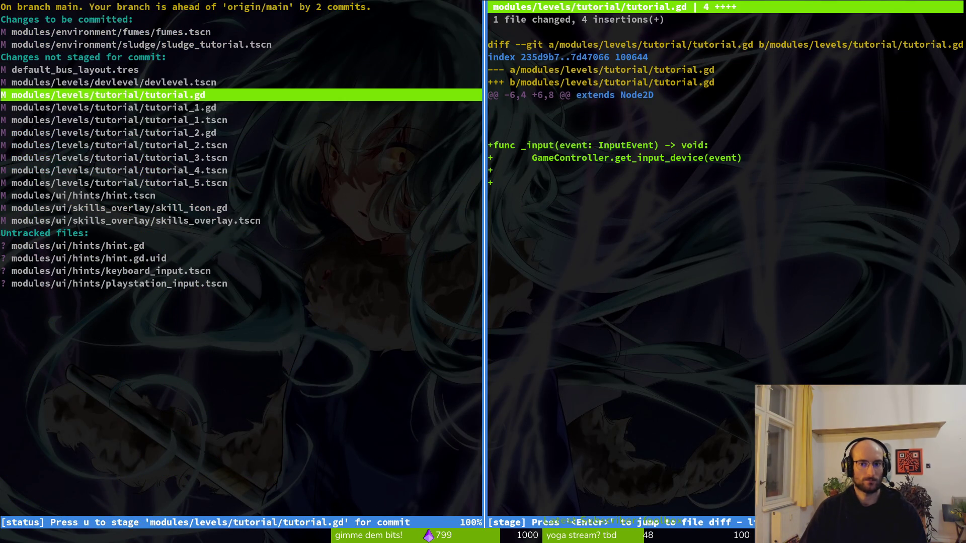
pyautogui.press('u')
pyautogui.press('q')
# - Check the tutorial_1, devlevel.tscn diffs and start staging tutorial level files from tutorial_2.gd
pyautogui.press('Down')
pyautogui.press('Return')
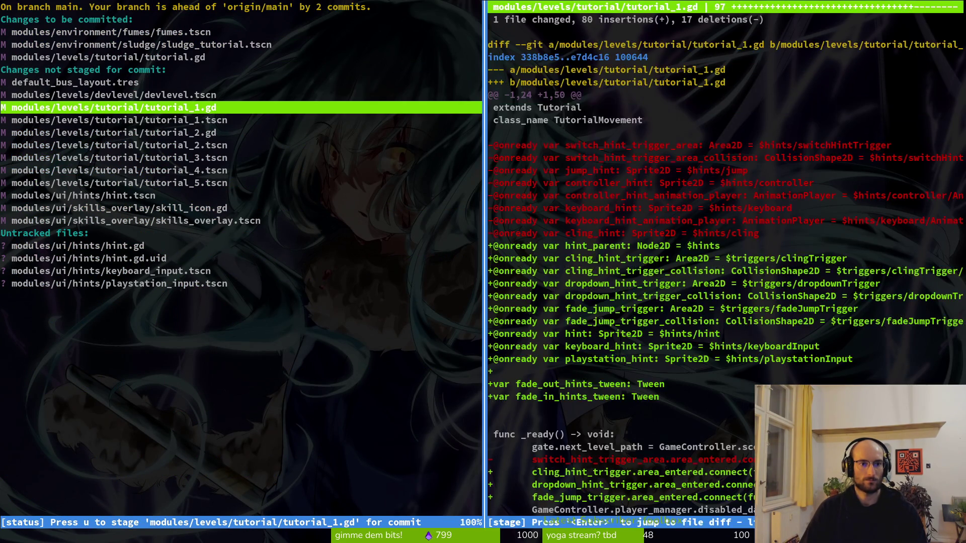
pyautogui.press('Up')
pyautogui.press('Down')
pyautogui.press('Down')
pyautogui.press('h')
pyautogui.press('q')
pyautogui.press('Down')
pyautogui.press('Up')
pyautogui.press('Down')
pyautogui.press('u')
pyautogui.press('u')
pyautogui.press('u')
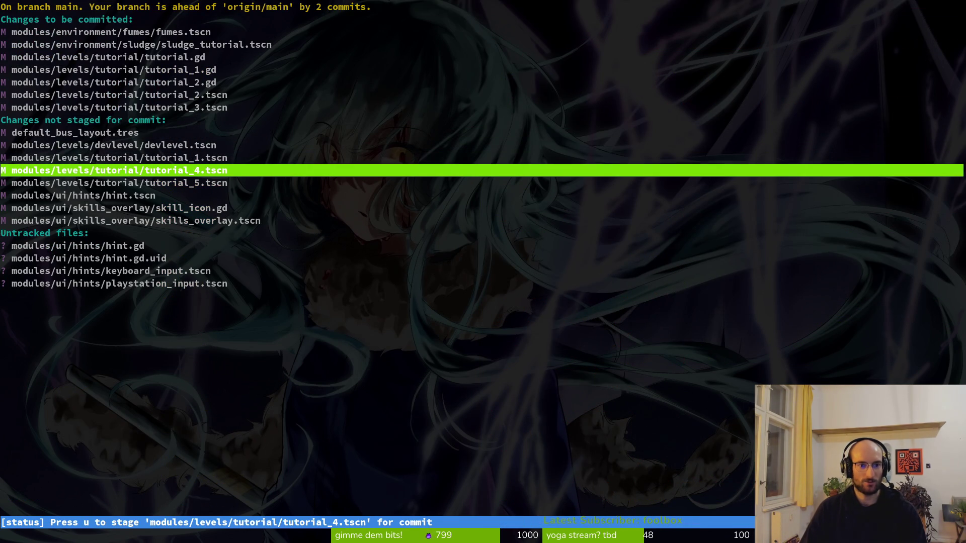
# - Stage tutorial_1.tscn, tutorial_5.tscn, hint.tscn and the four new untracked hint files
pyautogui.press('Return')
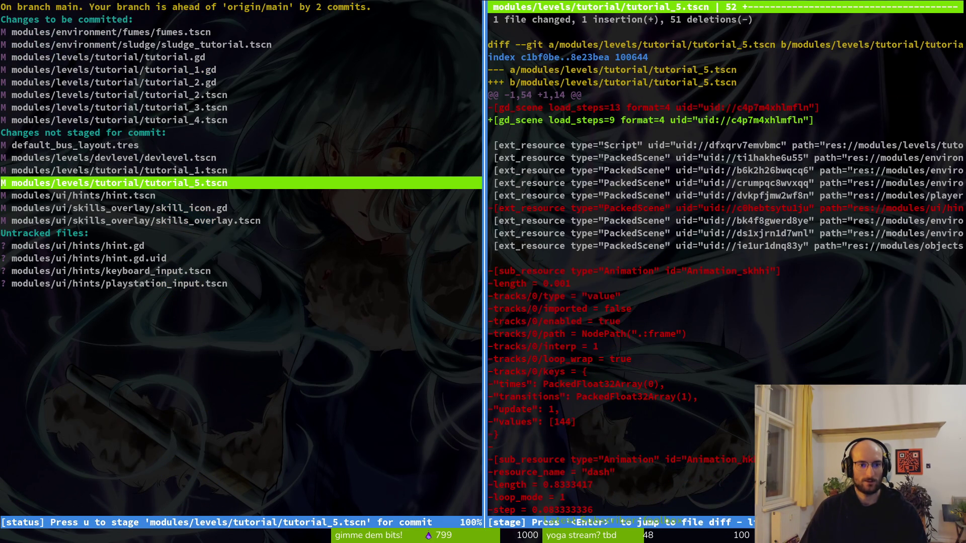
pyautogui.press('q')
pyautogui.press('Up')
pyautogui.press('u')
pyautogui.press('u')
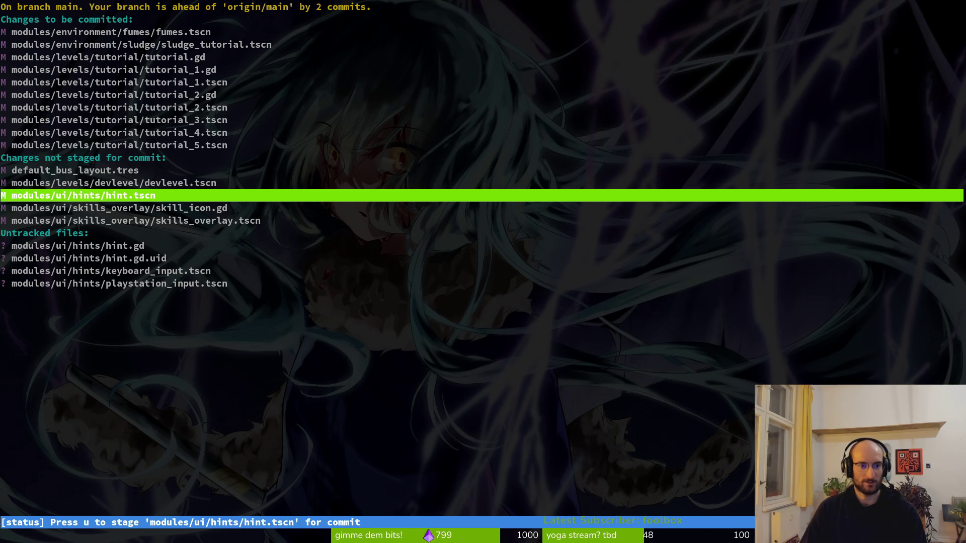
pyautogui.press('Return')
pyautogui.press('q')
pyautogui.press('u')
pyautogui.press('Down')
pyautogui.press('Down')
pyautogui.press('Down')
pyautogui.press('u')
pyautogui.press('u')
pyautogui.press('u')
pyautogui.press('u')
# - Inspect the skill_icon.gd and skills_overlay.tscn diffs unstaged, then review the last commit's diff
pyautogui.press('Down')
pyautogui.press('Up')
pyautogui.press('Return')
pyautogui.press('Down')
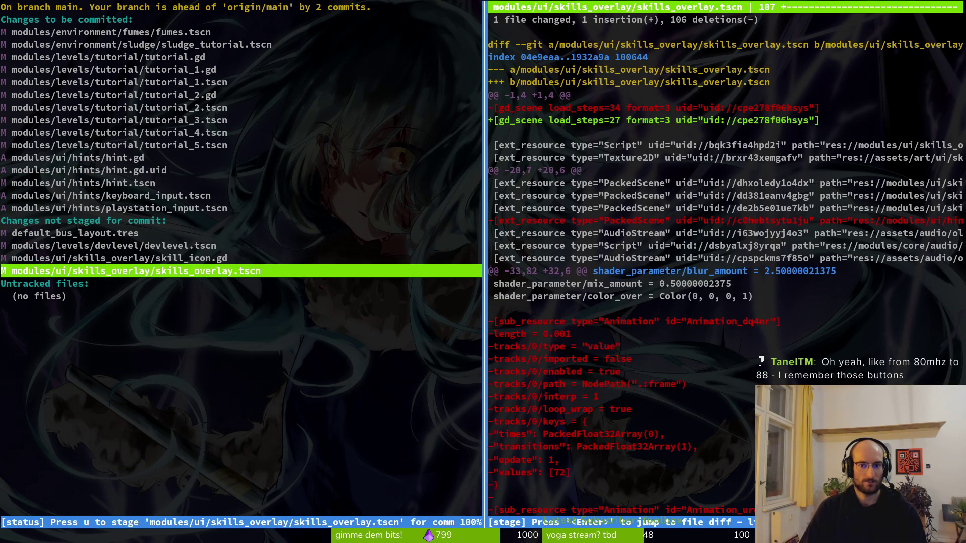
pyautogui.press('q')
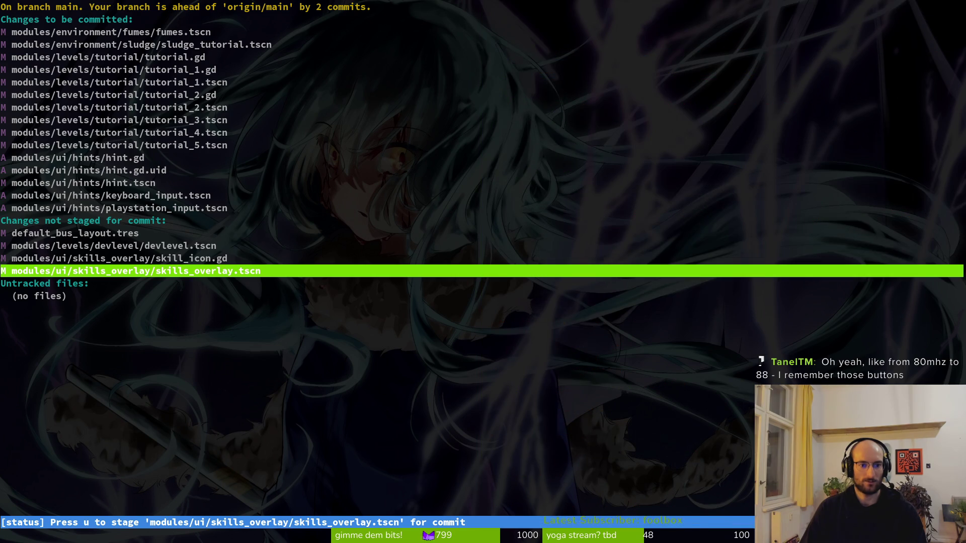
pyautogui.press('Return')
pyautogui.press('d')
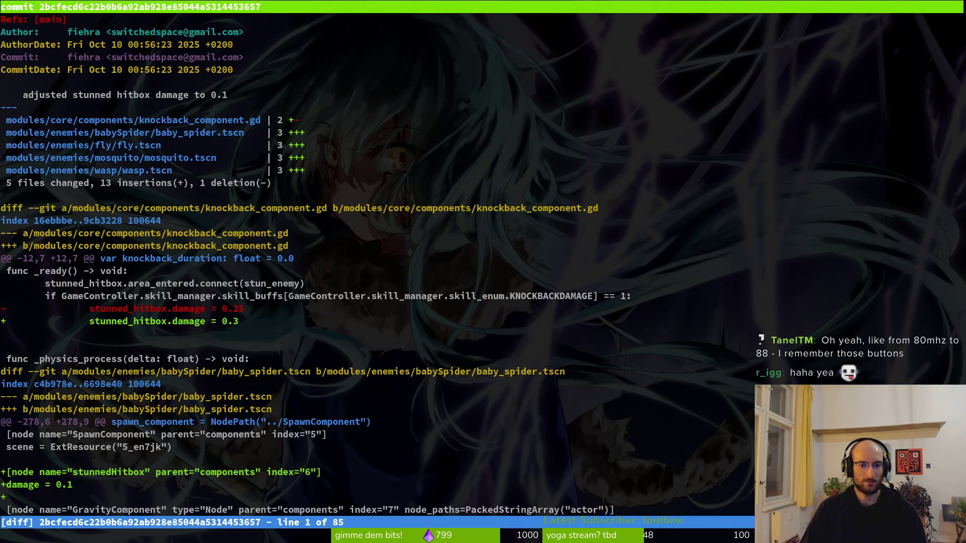
pyautogui.press('q')
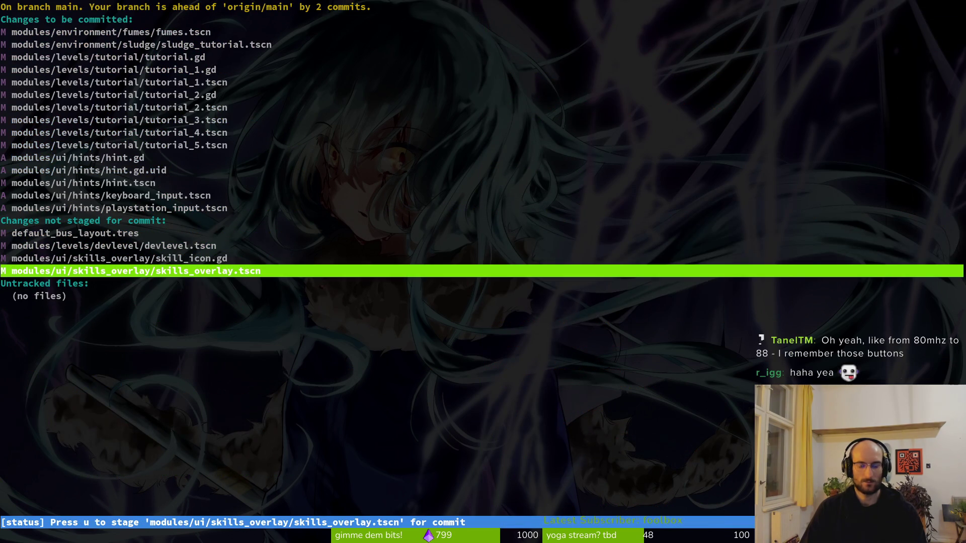
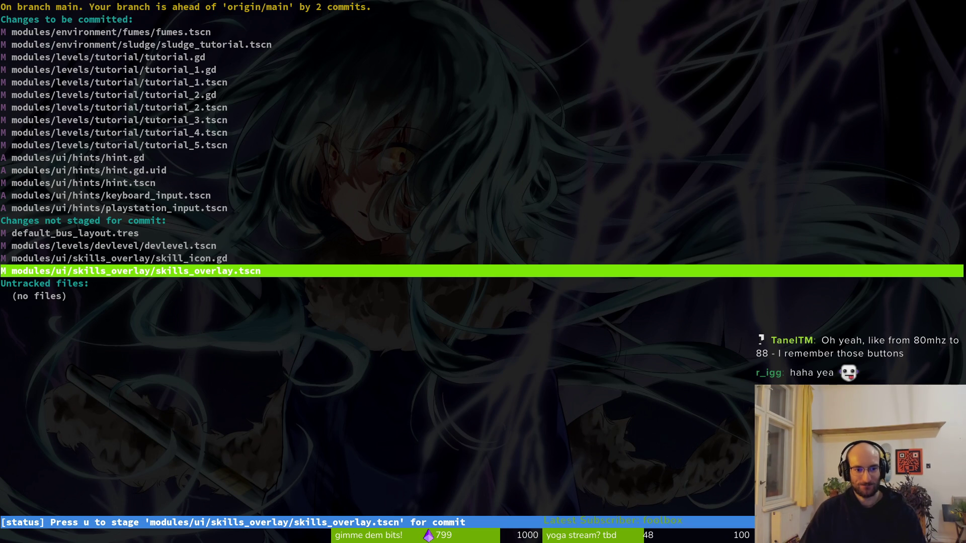
# - Commit with message 'improved tutorial by updating hints and adjusting level design', then relaunch tig
pyautogui.write('qgit commit')
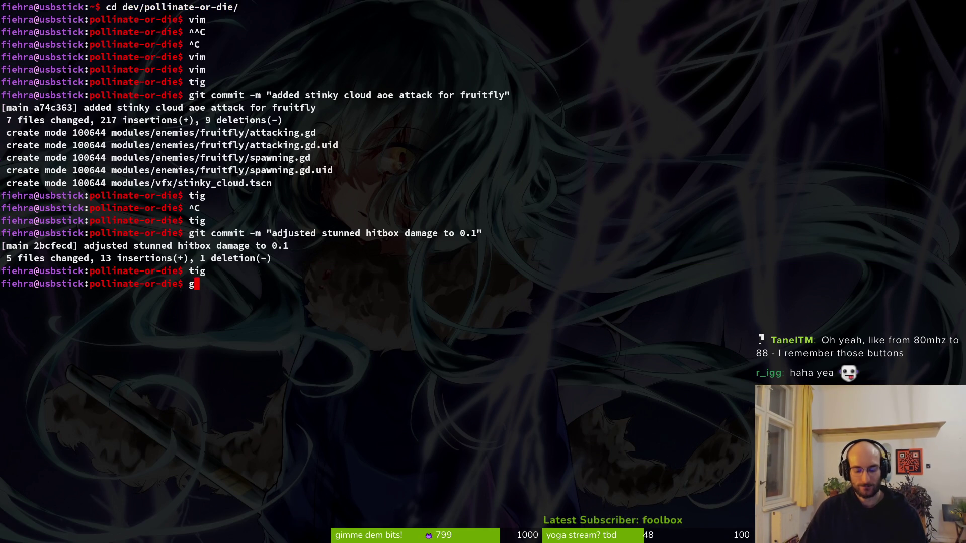
pyautogui.write(' -m "')
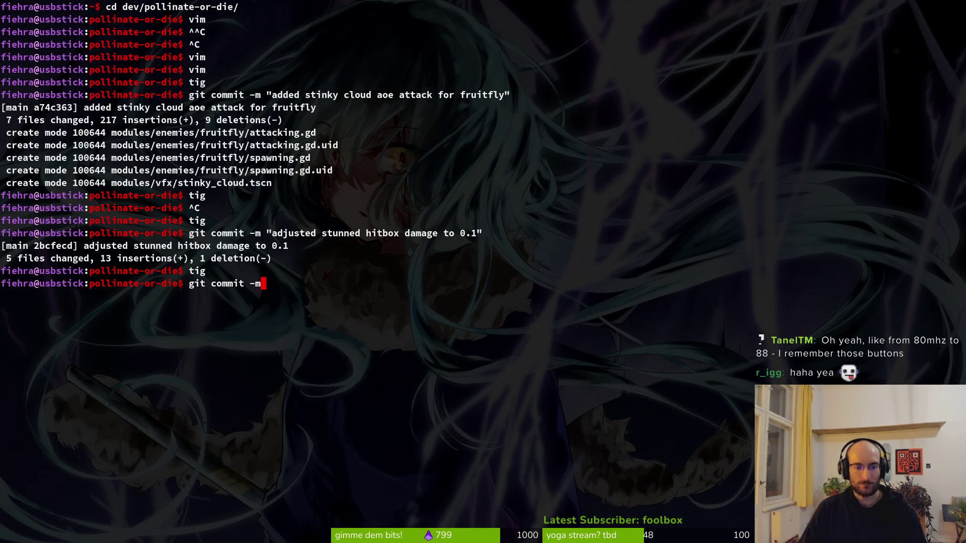
pyautogui.write('improved tu')
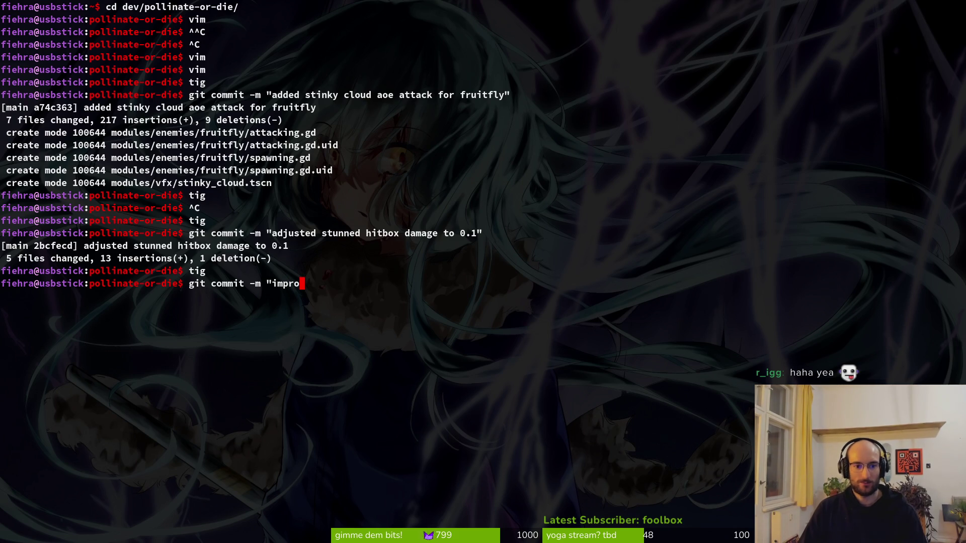
pyautogui.write('ti')
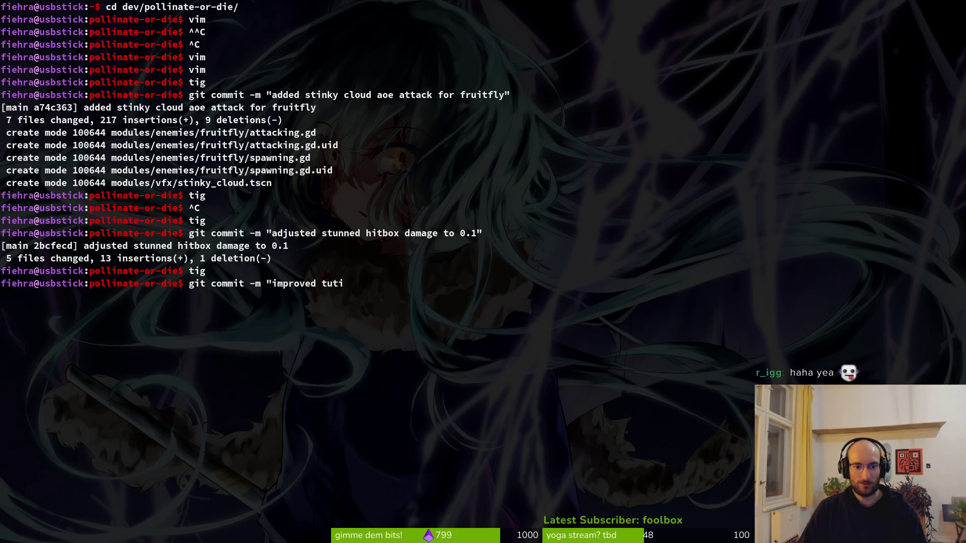
pyautogui.write('orial ')
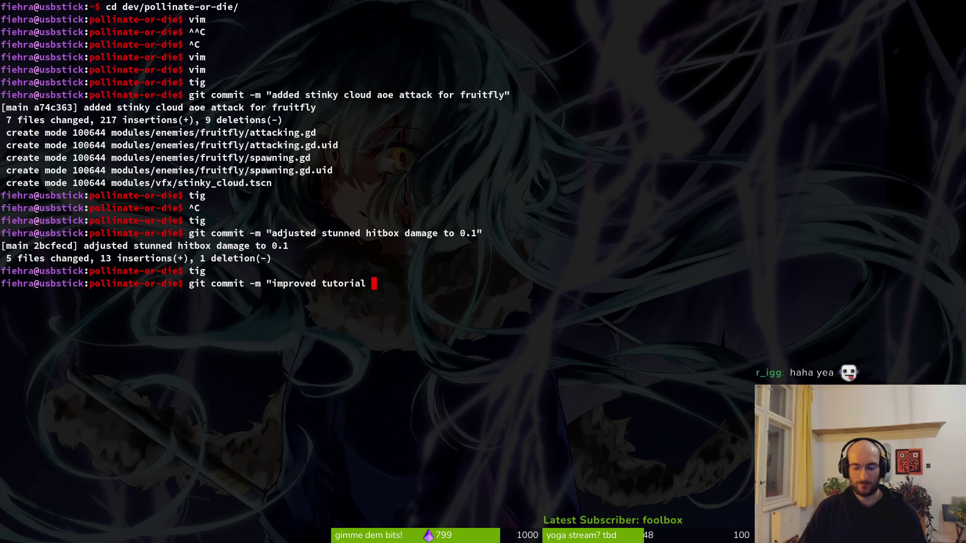
pyautogui.write('by updating ')
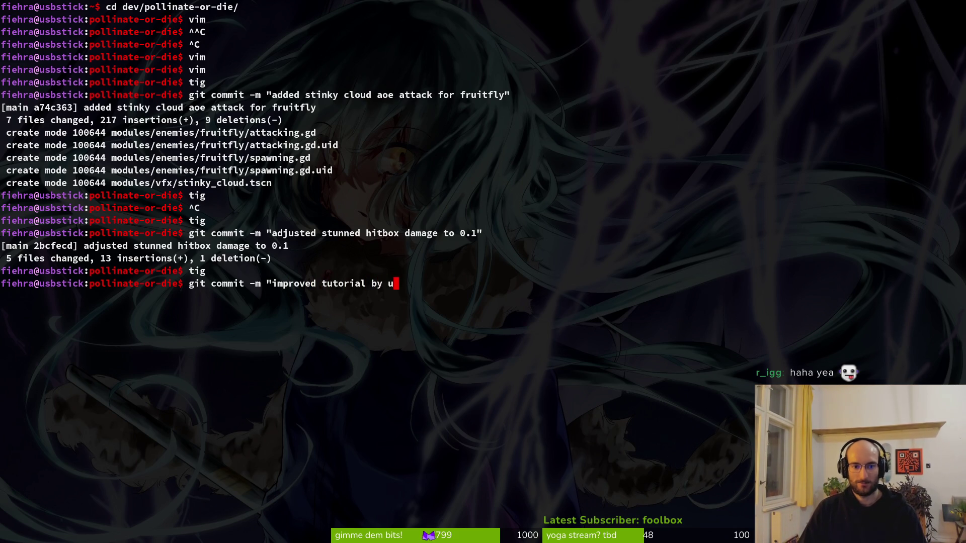
pyautogui.write('hints and')
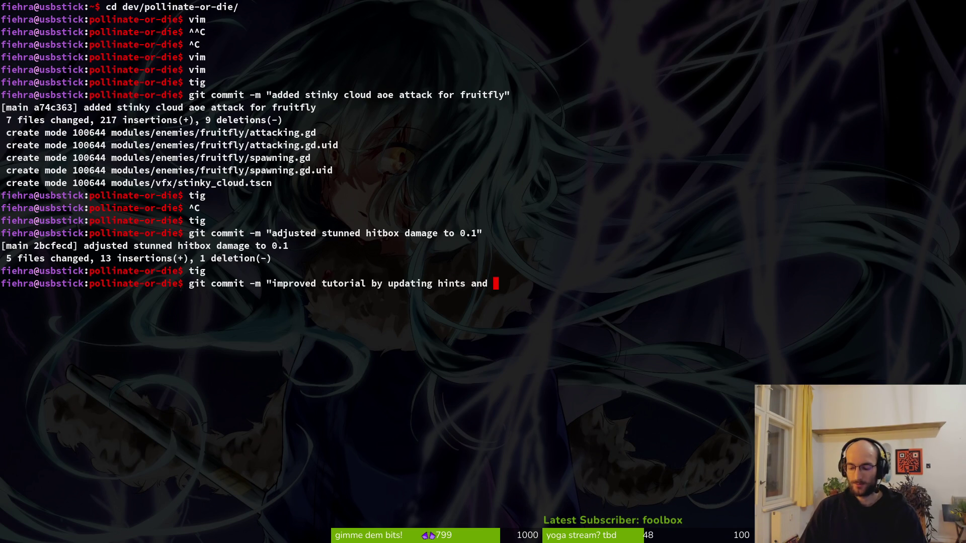
pyautogui.write(' adjusting leveldesgin')
pyautogui.press('BackSpace')
pyautogui.press('BackSpace')
pyautogui.press('BackSpace')
pyautogui.write('ign"')
pyautogui.press('Return')
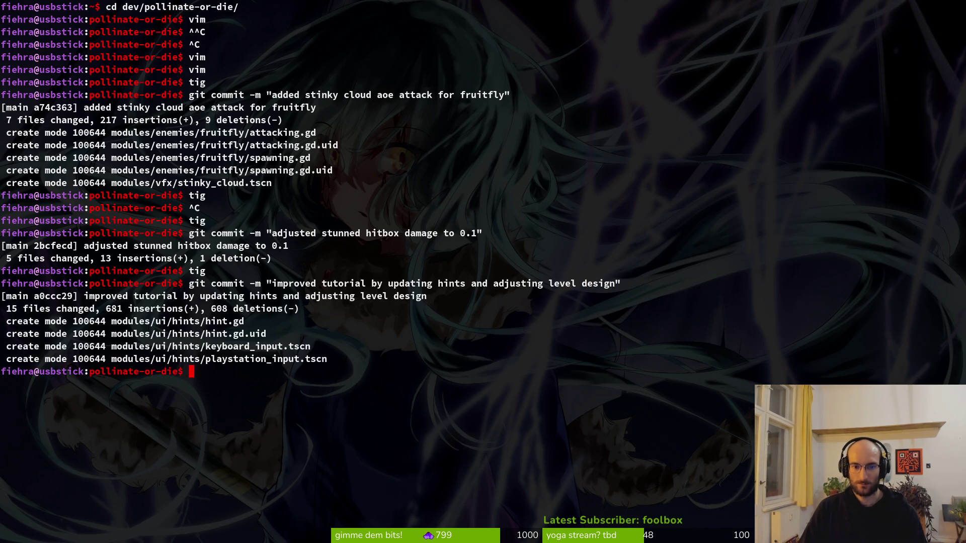
pyautogui.write('tig')
pyautogui.press('Return')
# - In tig's status view, discard the unstaged changes to devlevel.tscn
pyautogui.press('h')
pyautogui.press('c')
pyautogui.press('s')
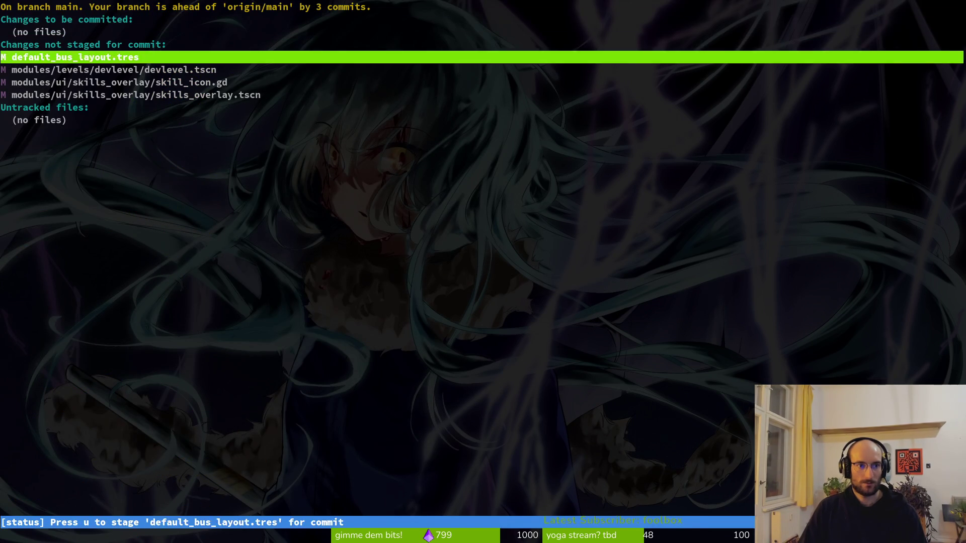
pyautogui.press('Down')
pyautogui.press('Down')
pyautogui.press('Return')
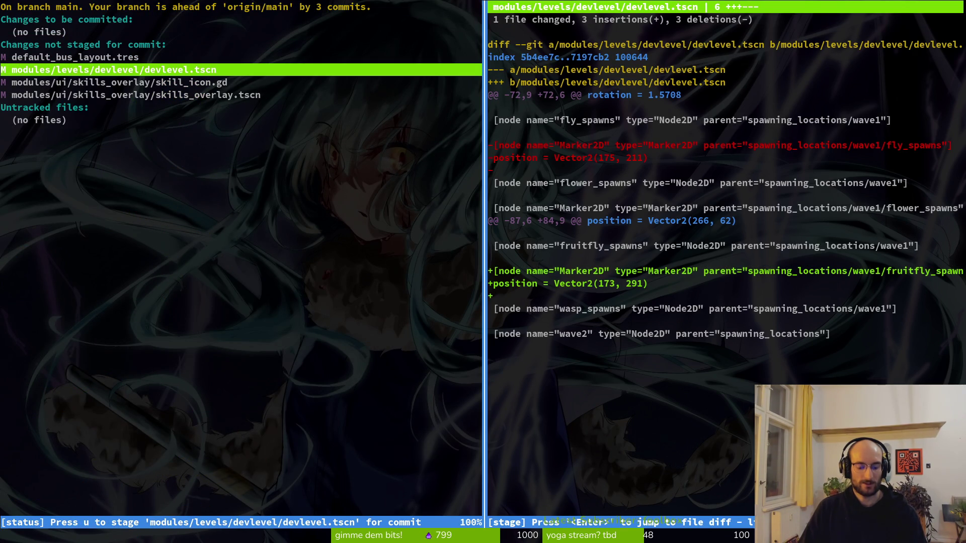
pyautogui.press('!')
pyautogui.press('y')
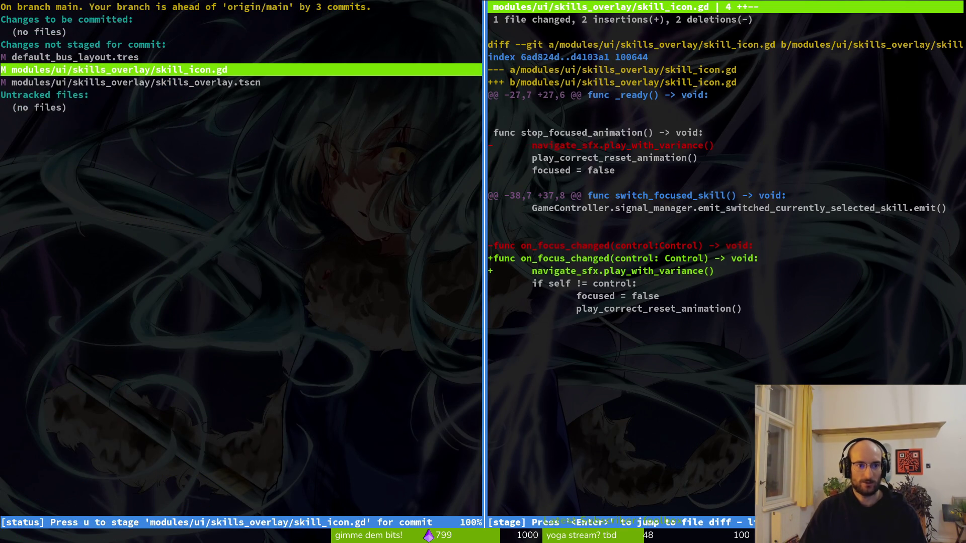
# - Review the skill_icon.gd and skills_overlay.tscn diffs, then quit tig
pyautogui.press('O')
pyautogui.press('q')
pyautogui.press('Down')
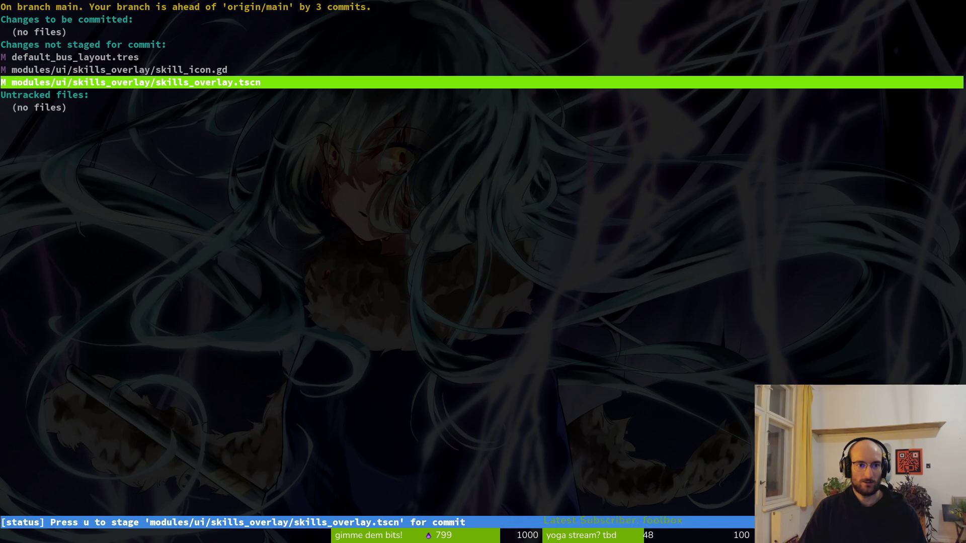
pyautogui.press('Return')
pyautogui.press('O')
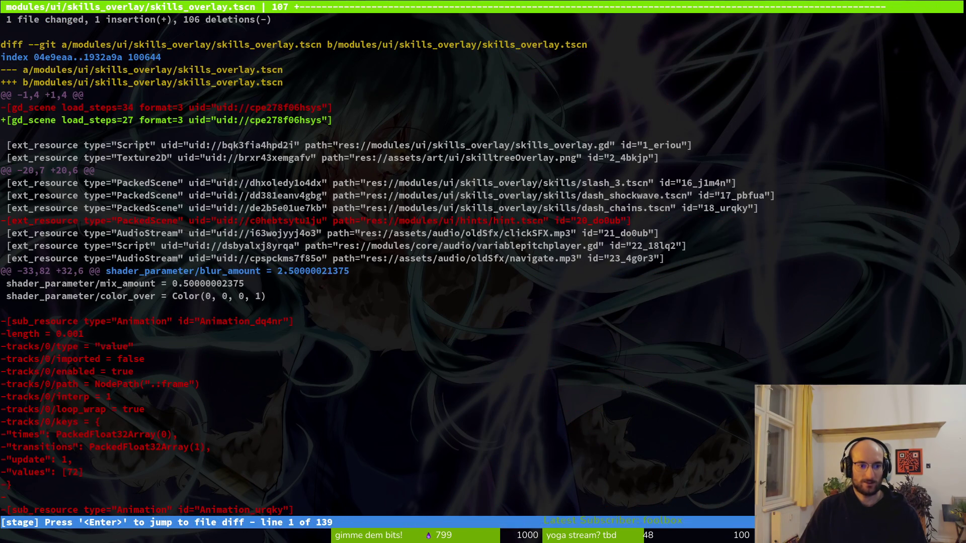
pyautogui.click(332, 258)
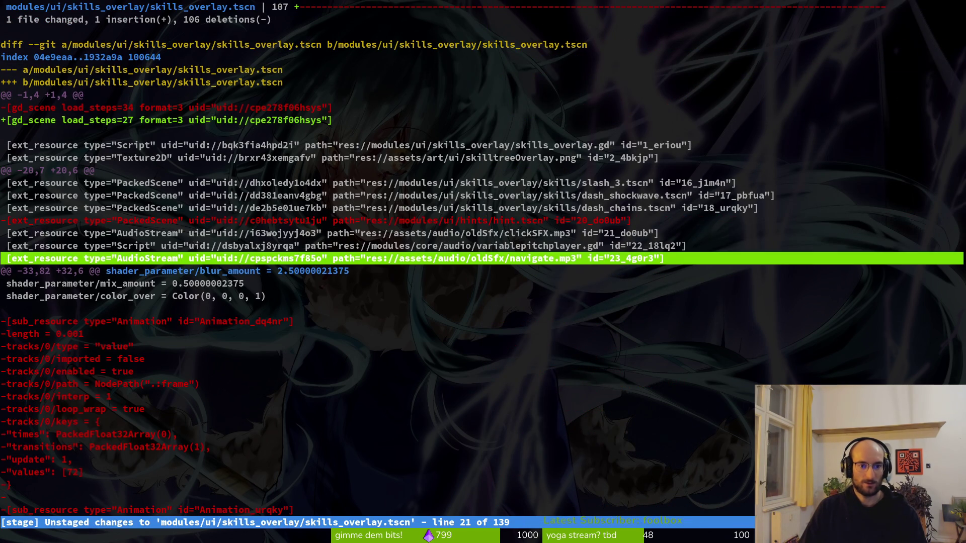
pyautogui.click(146, 510)
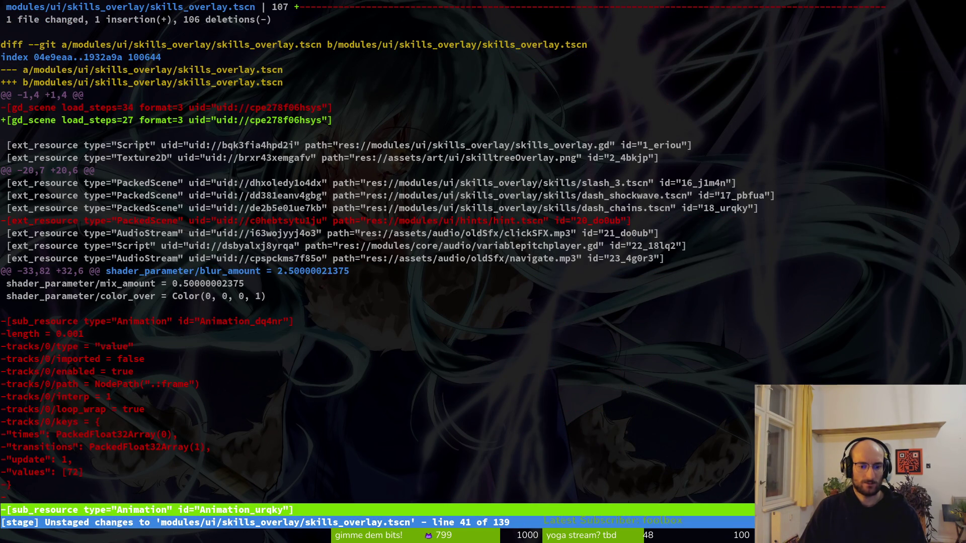
pyautogui.hotkey('ctrl', 'd')
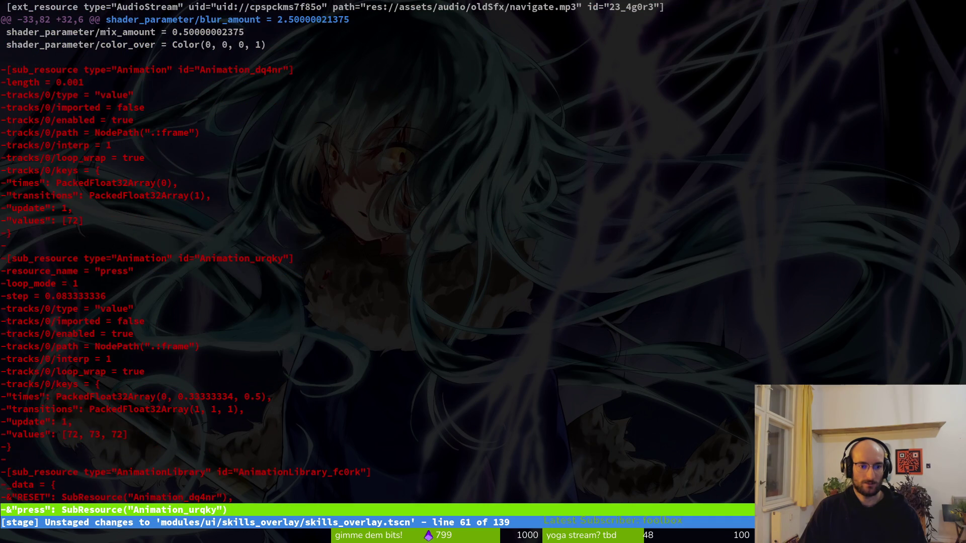
pyautogui.press('Escape')
pyautogui.hotkey('ctrl', 'c')
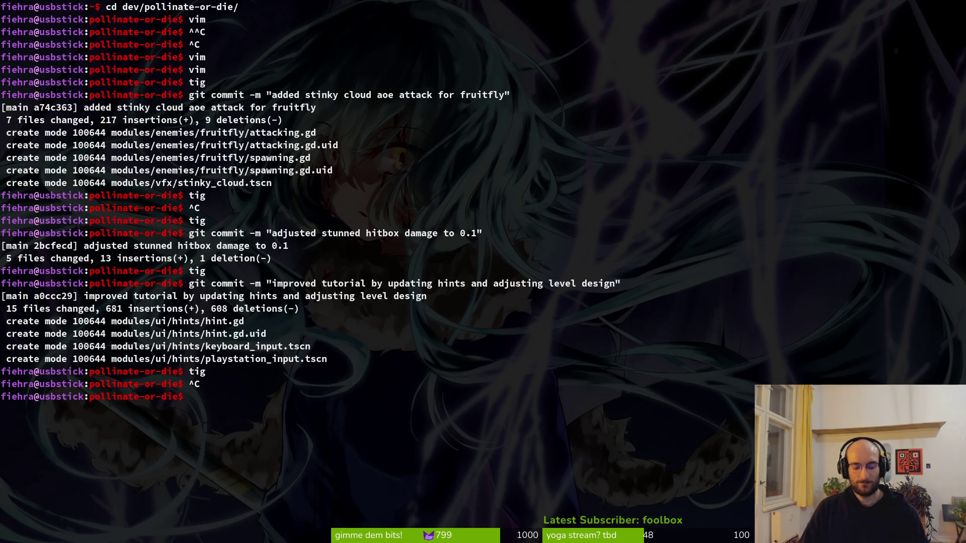
pyautogui.hotkey('alt', 'Tab')
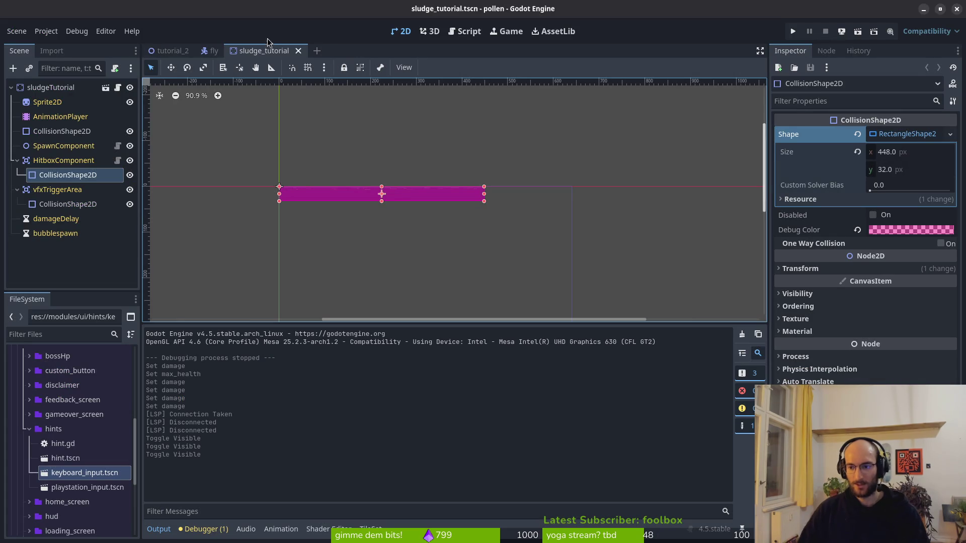
# - Close Godot and Aseprite, then open the pollinate or die project in Firefox
pyautogui.click(956, 10)
pyautogui.hotkey('alt', 'Tab')
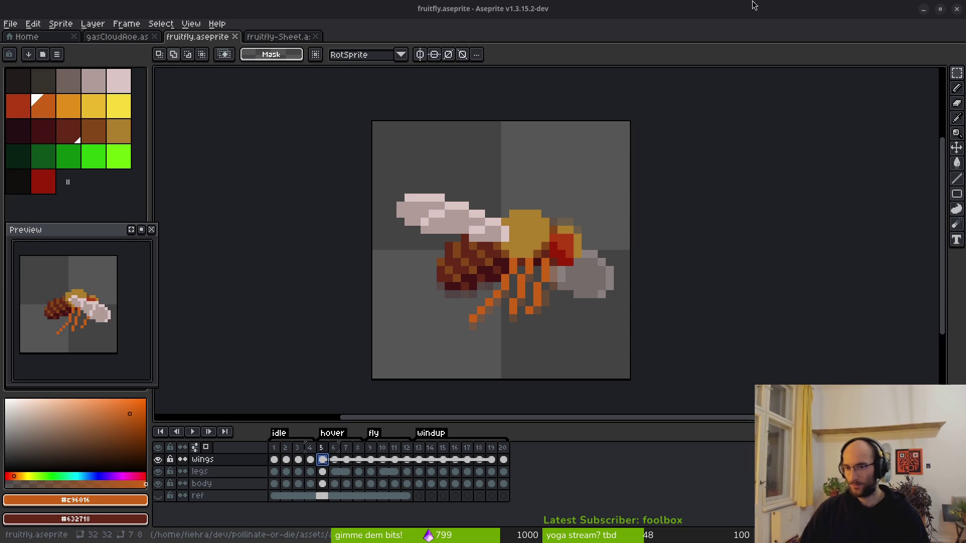
pyautogui.click(957, 9)
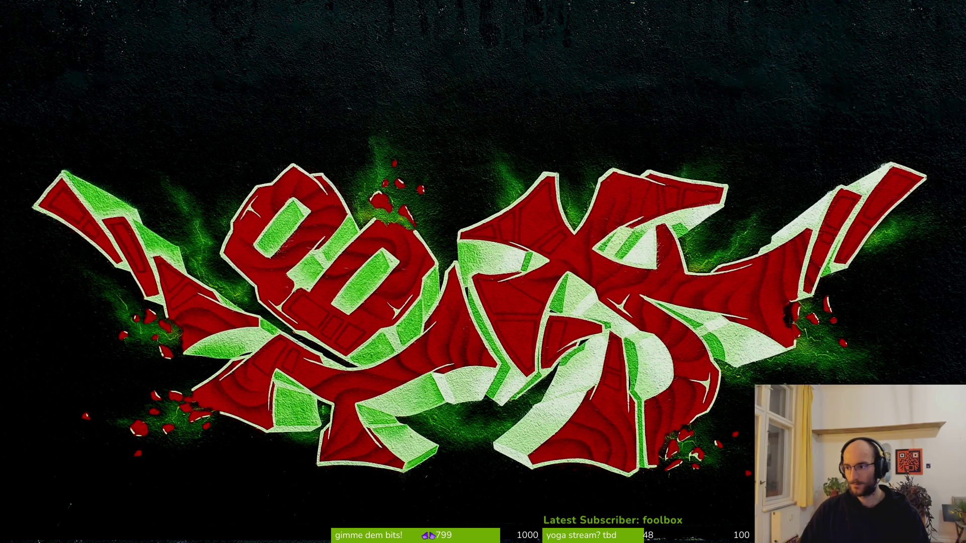
pyautogui.hotkey('alt', 'Tab')
pyautogui.click(500, 270)
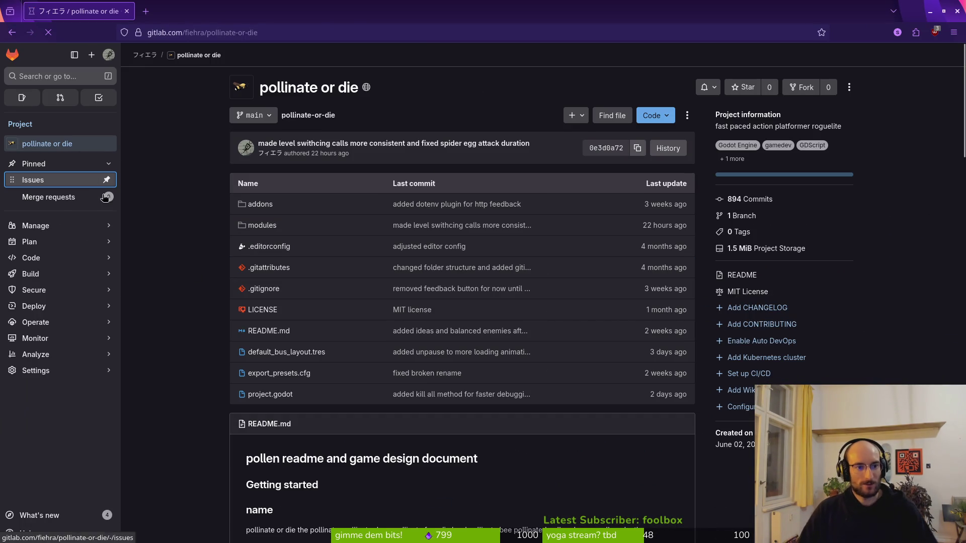
# - Open the project's issues list and put issue #440 in a background tab
pyautogui.click(93, 181)
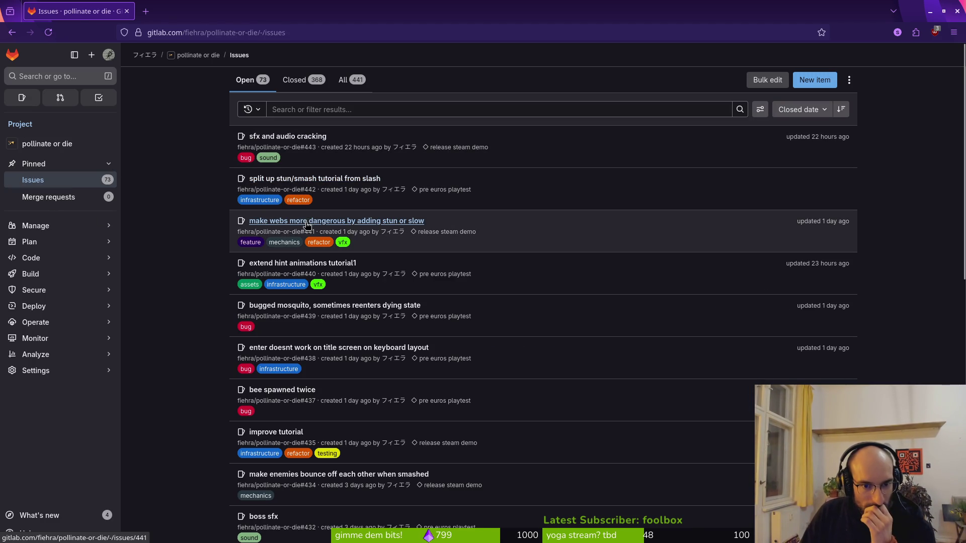
pyautogui.middleClick(304, 266)
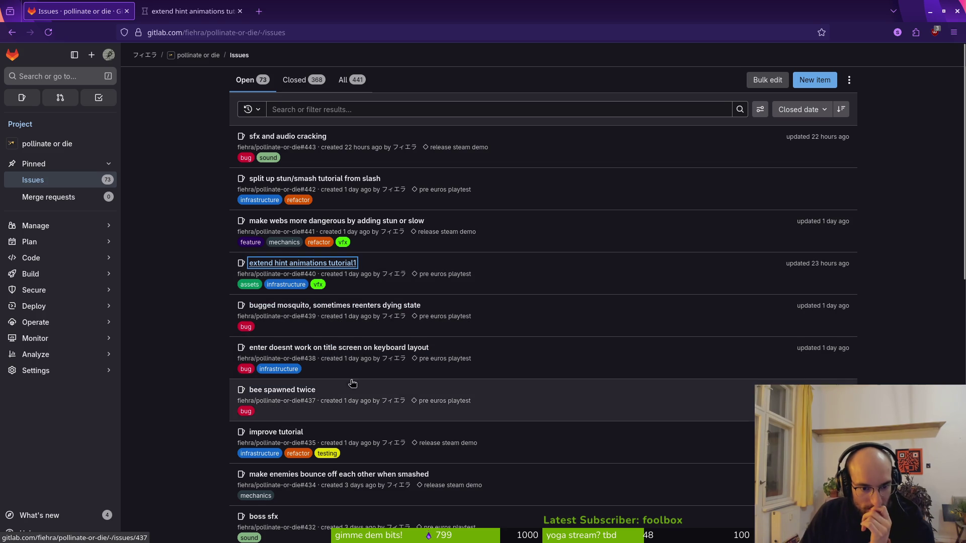
pyautogui.scroll(-2, 347, 390)
pyautogui.scroll(-6, 379, 419)
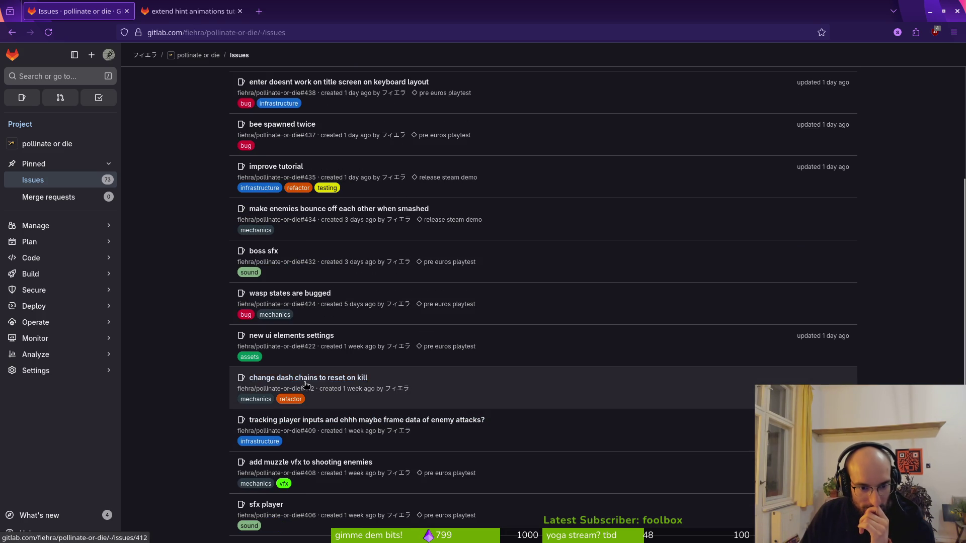
pyautogui.scroll(-6, 328, 427)
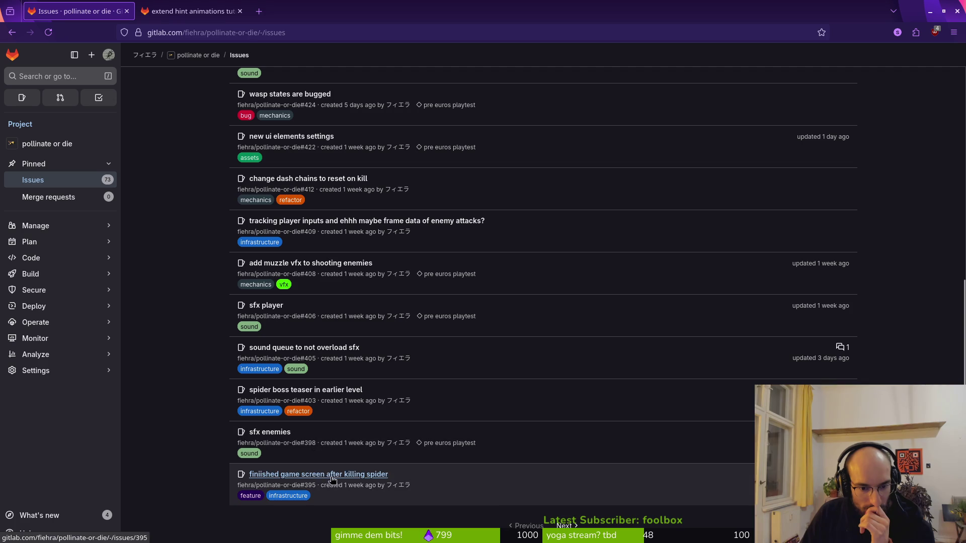
# - Page forward twice through older issues and open 'add poop to fruitflies as their only attack'
pyautogui.click(566, 525)
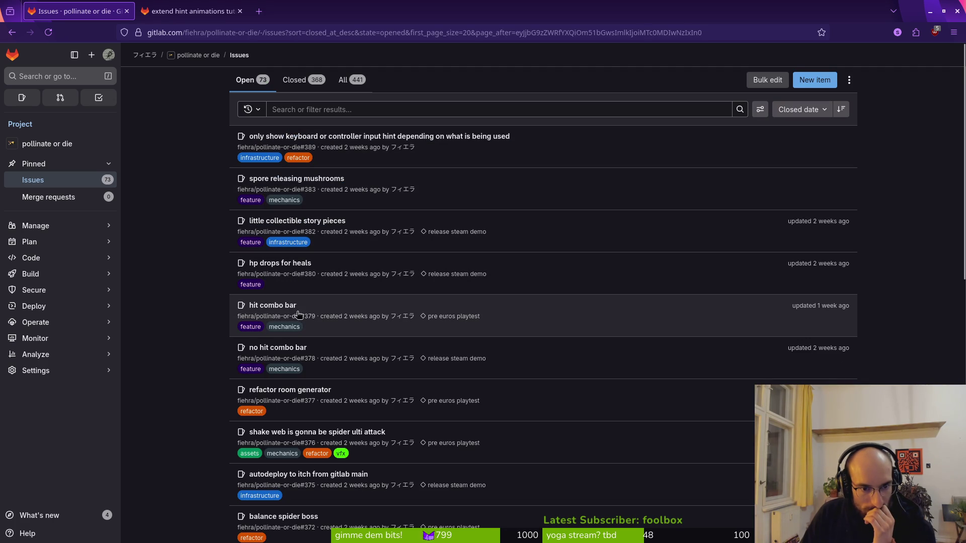
pyautogui.scroll(-2, 353, 372)
pyautogui.scroll(-2, 338, 393)
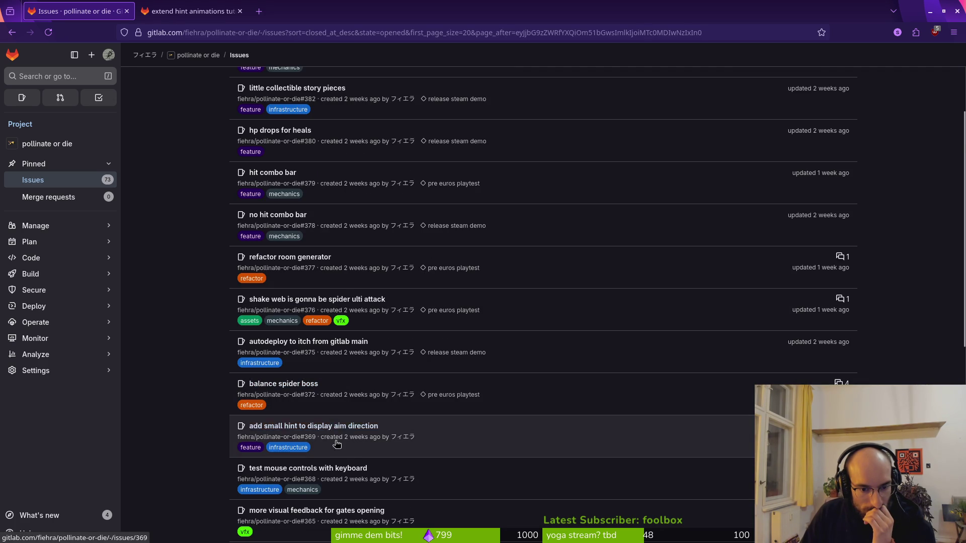
pyautogui.scroll(-4, 360, 463)
pyautogui.scroll(-2, 354, 466)
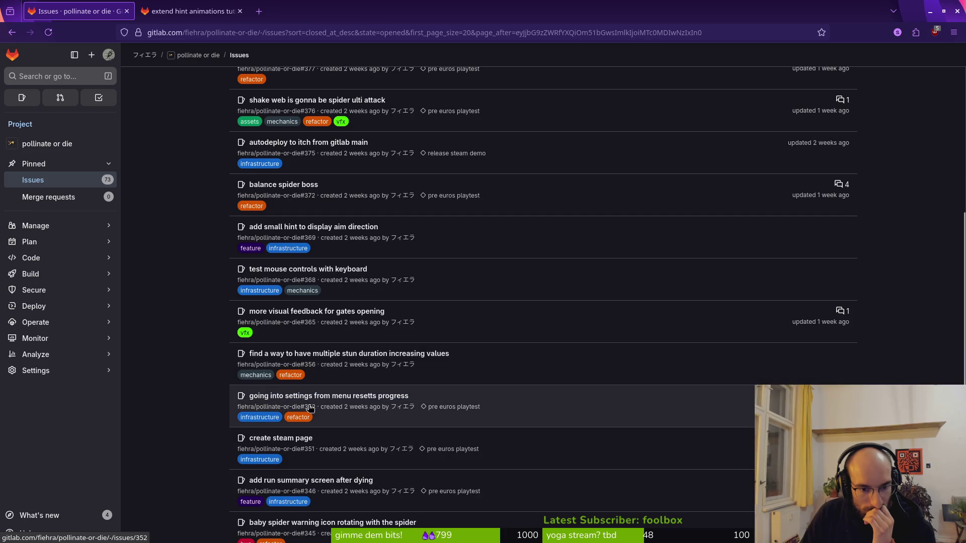
pyautogui.scroll(-2, 342, 402)
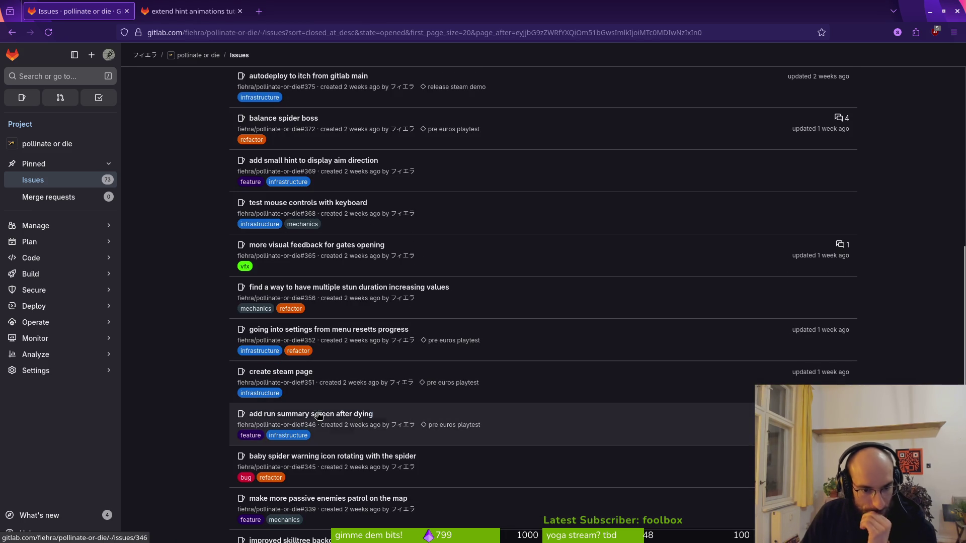
pyautogui.scroll(-2, 338, 461)
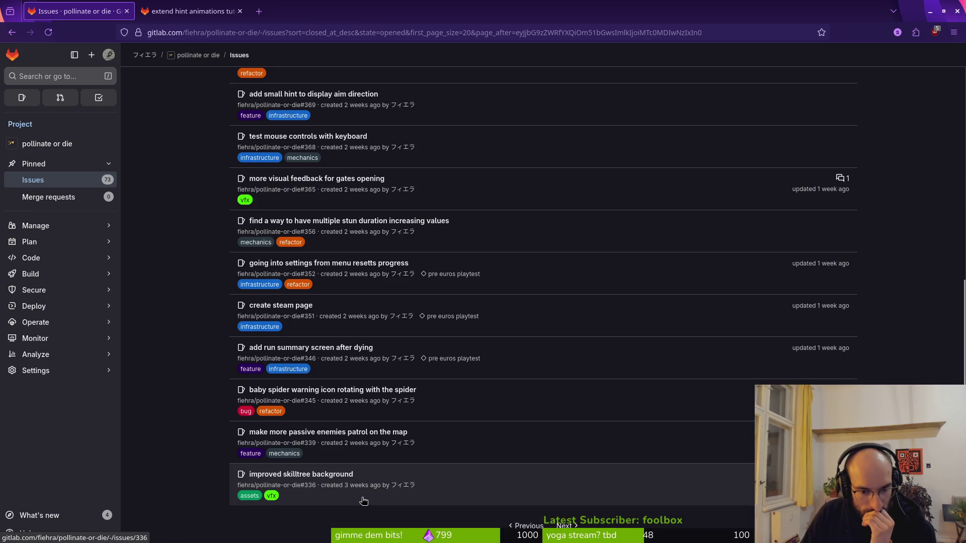
pyautogui.click(559, 526)
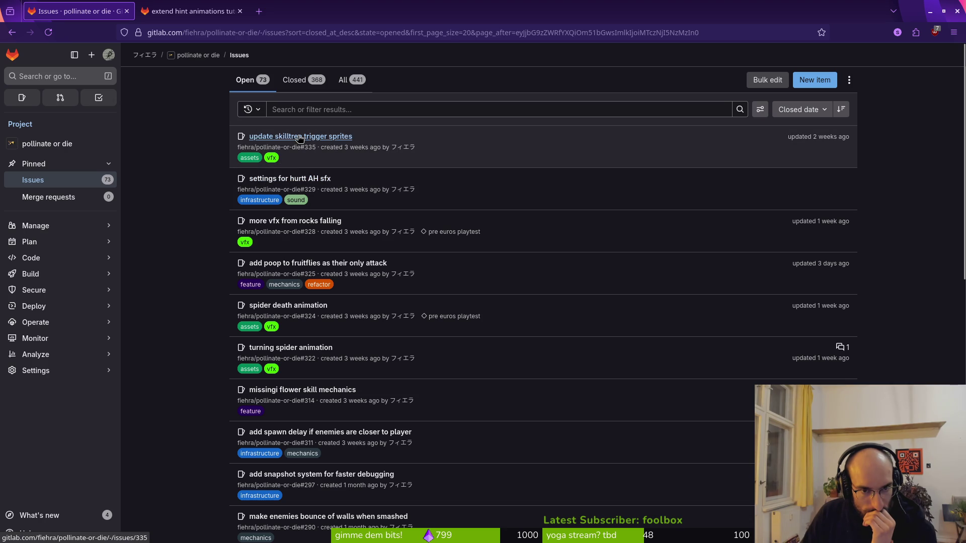
pyautogui.click(321, 263)
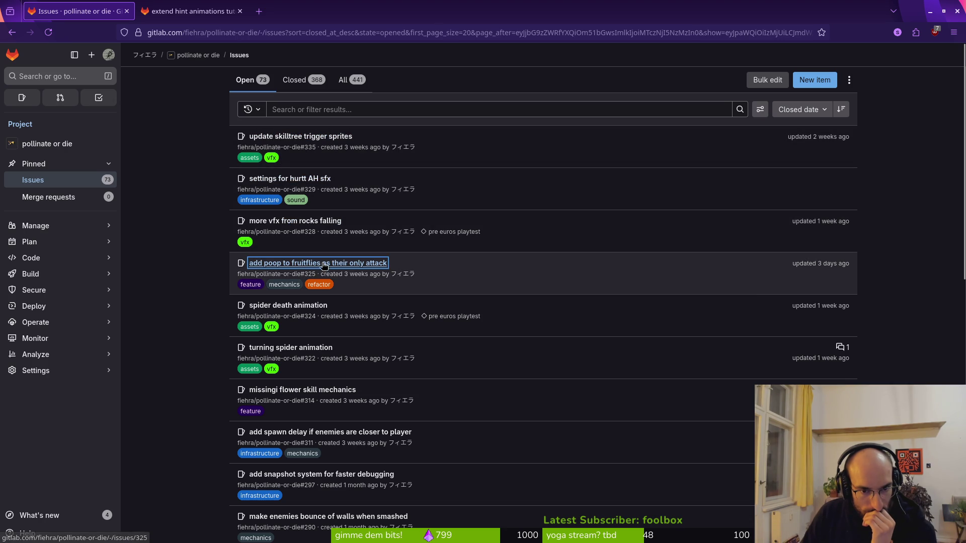
# - Review issue #440 'extend hint animations tutorial1', then start a new issue from the list
pyautogui.scroll(-2, 705, 410)
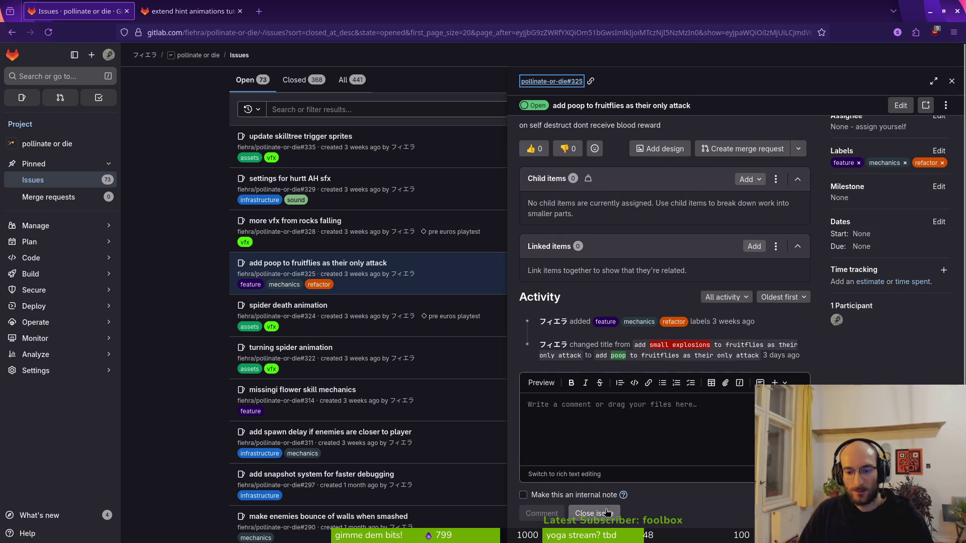
pyautogui.hotkey('ctrl', 'Tab')
pyautogui.scroll(-3, 543, 244)
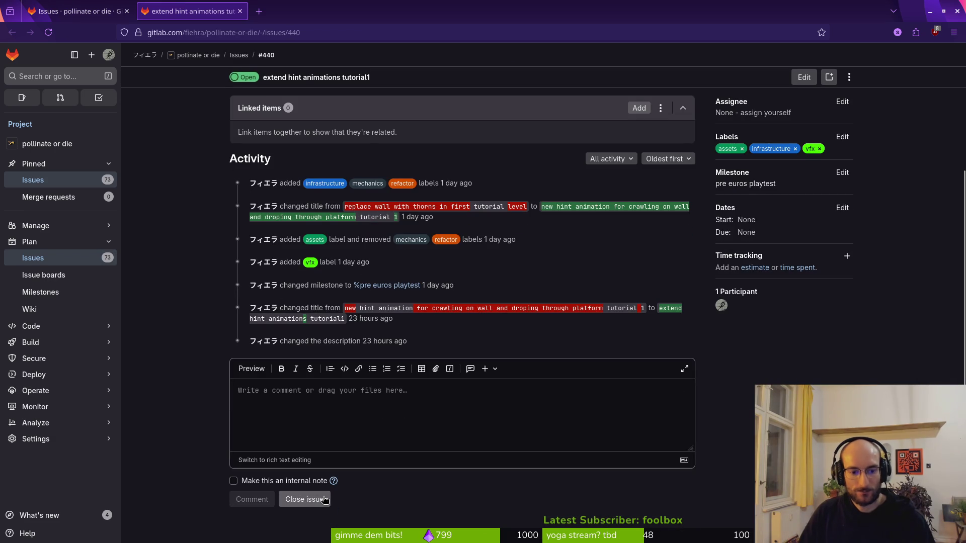
pyautogui.scroll(3, 322, 453)
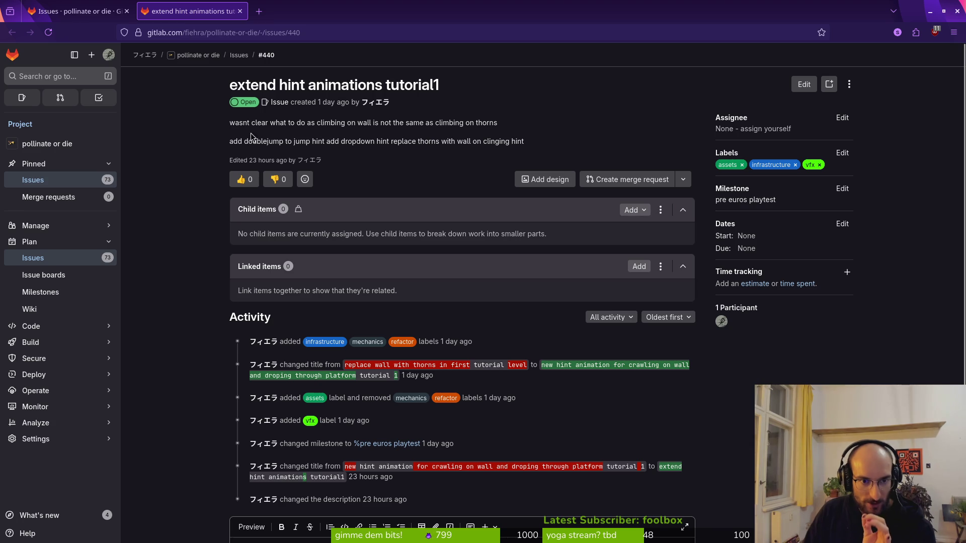
pyautogui.scroll(-3, 533, 108)
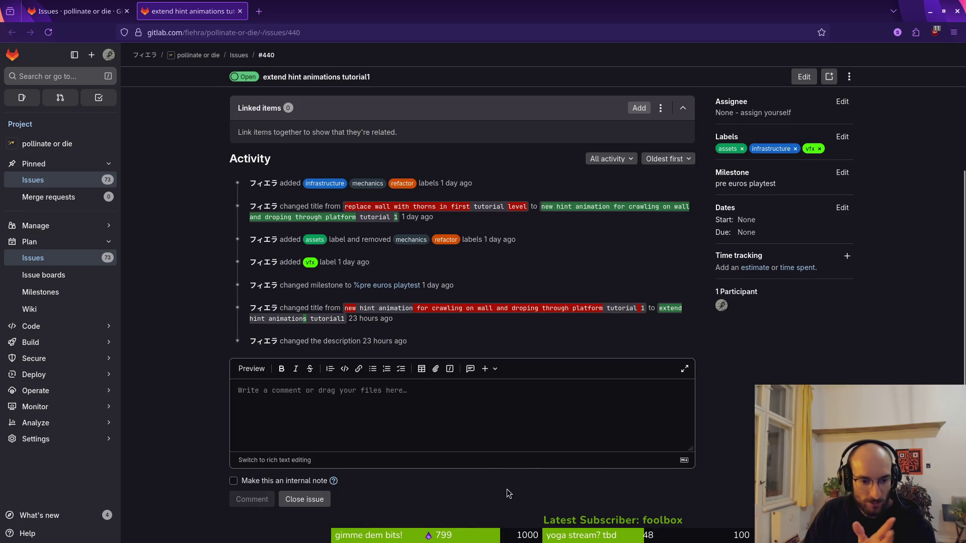
pyautogui.hotkey('ctrl', 'pageup')
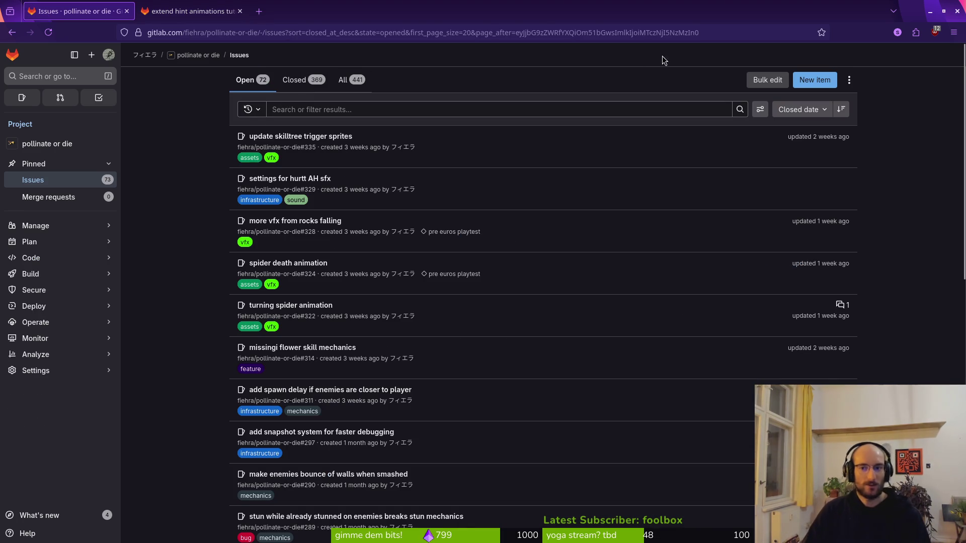
pyautogui.click(810, 80)
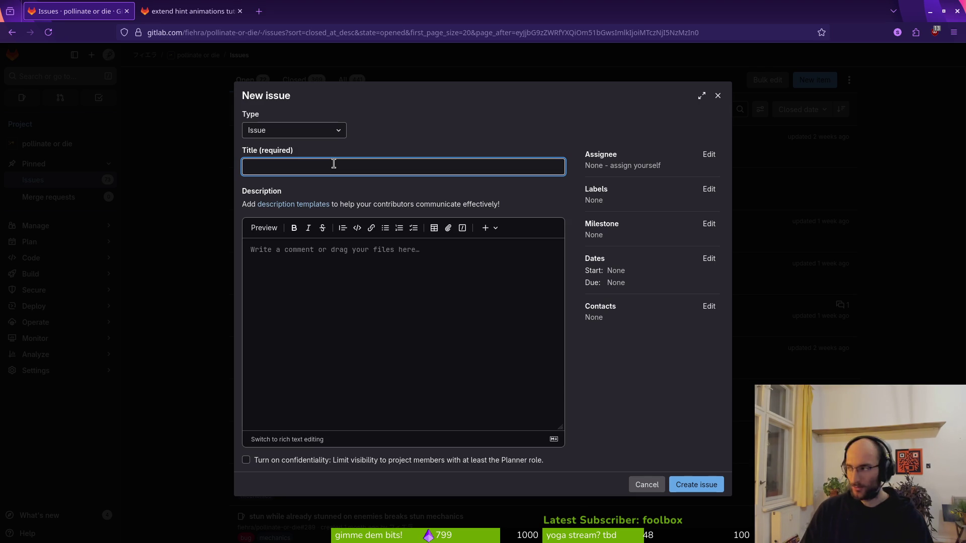
# - Title the issue 'update hints where needed' and describe doublecheck tutorials and skilloverlay
pyautogui.write('disable')
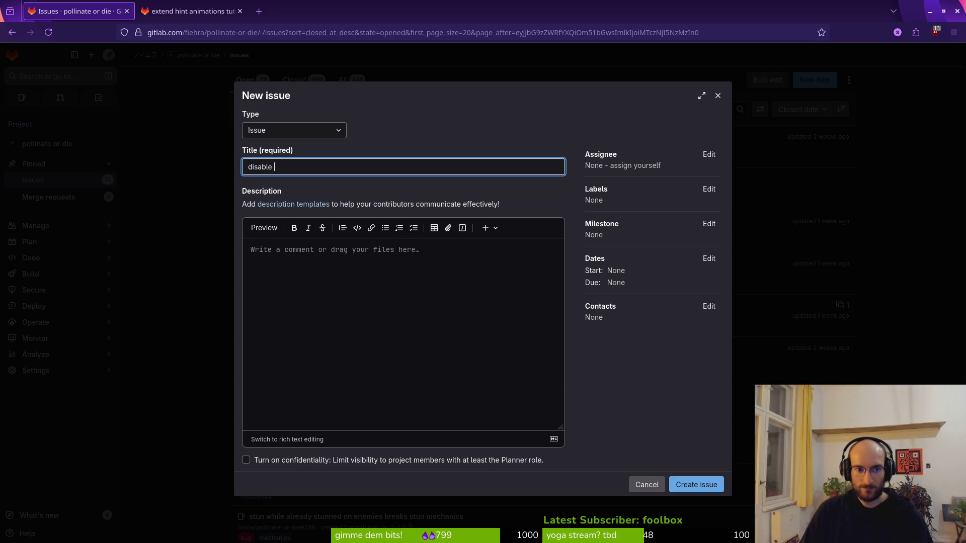
pyautogui.write(' stinky cloyd')
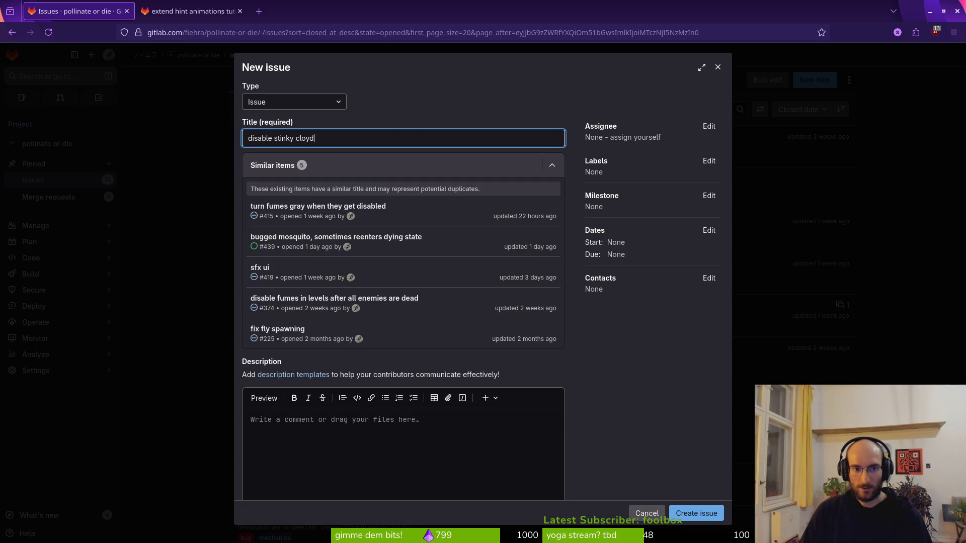
pyautogui.write('ud')
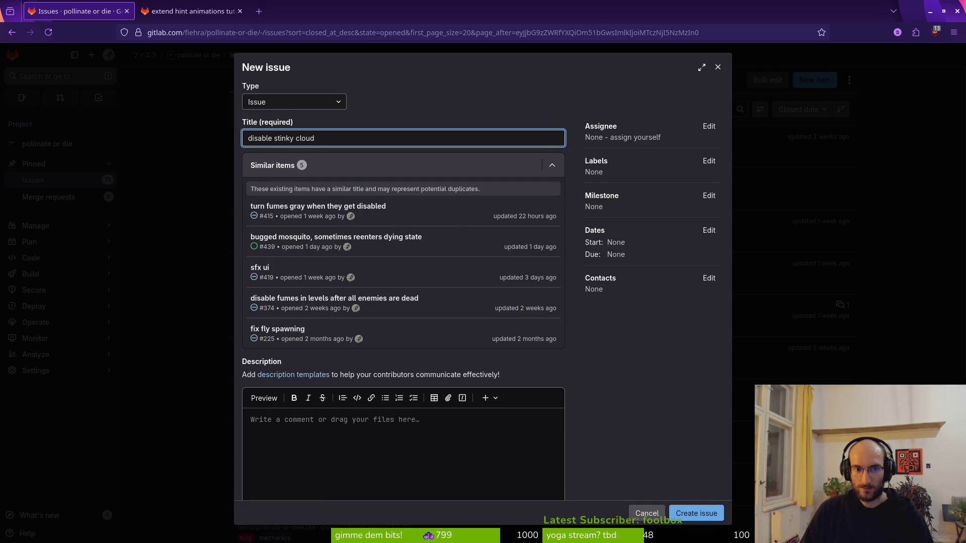
pyautogui.press('BackSpace')
pyautogui.press('BackSpace')
pyautogui.press('BackSpace')
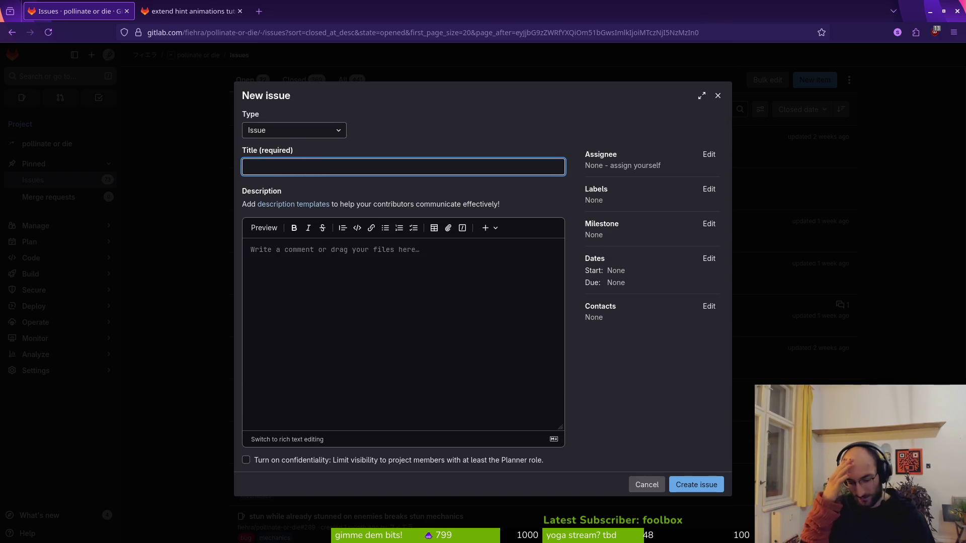
pyautogui.write('add ')
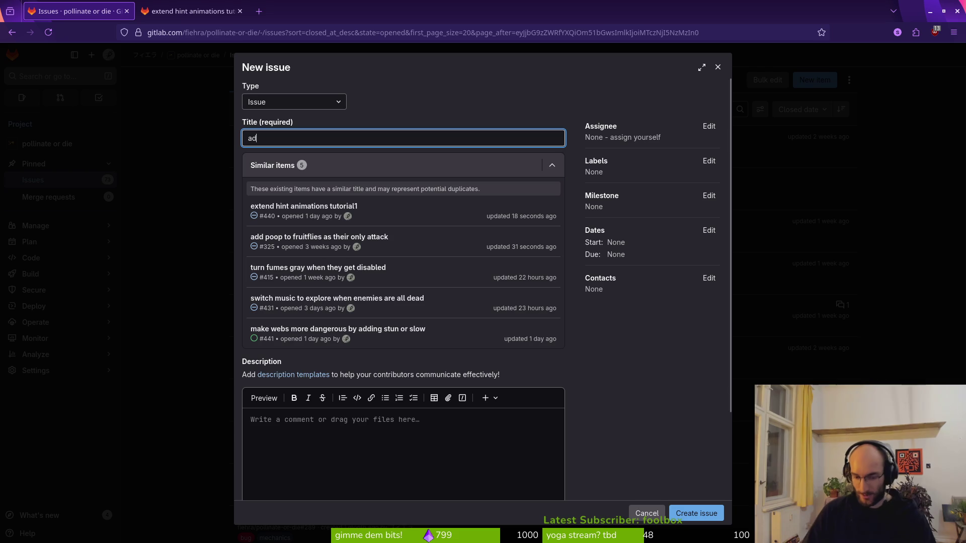
pyautogui.write('updated hints to skill overlay')
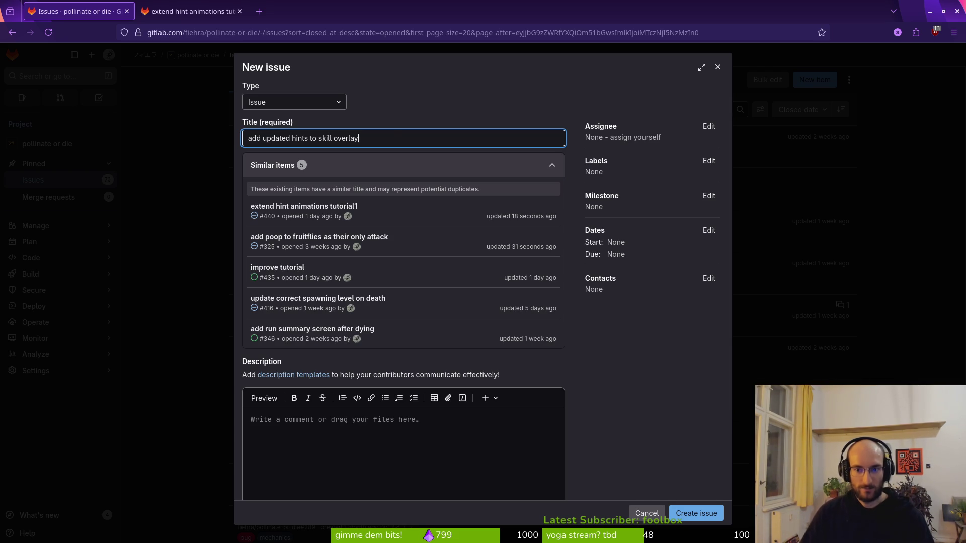
pyautogui.hotkey('ctrl', 'a')
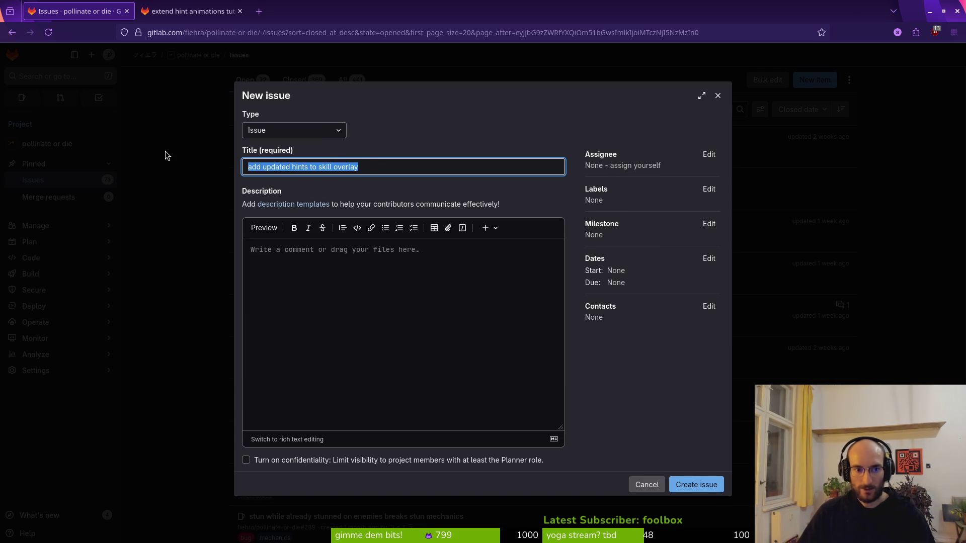
pyautogui.write('update hints where needed')
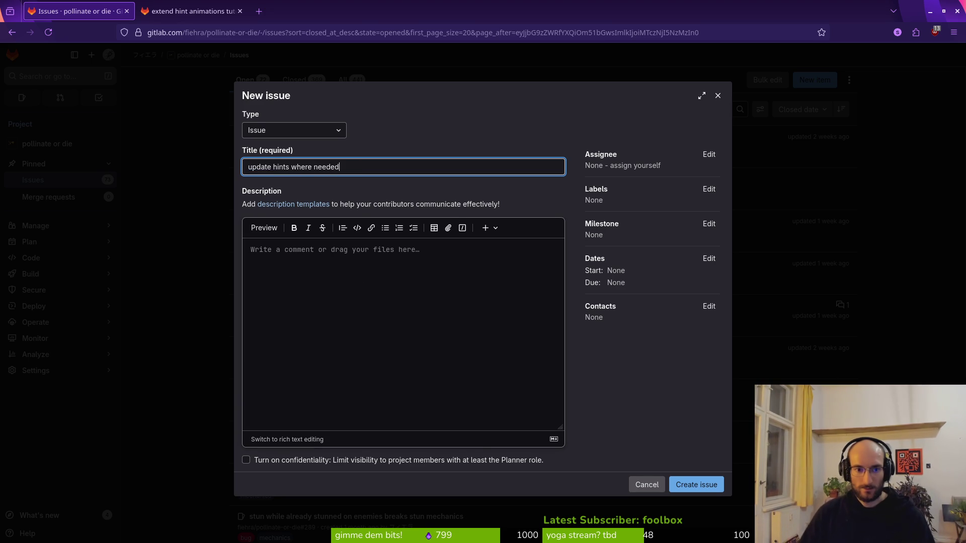
pyautogui.click(334, 298)
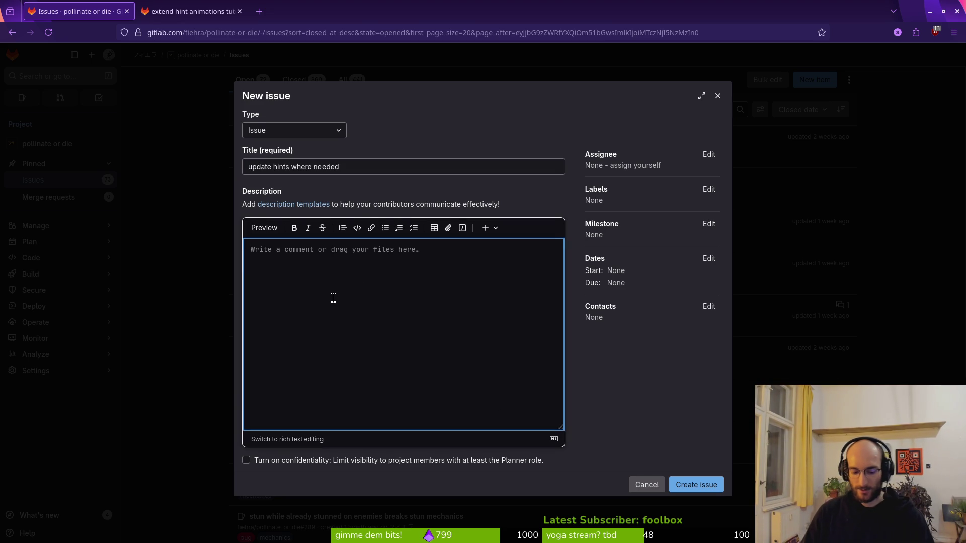
pyautogui.write('doun')
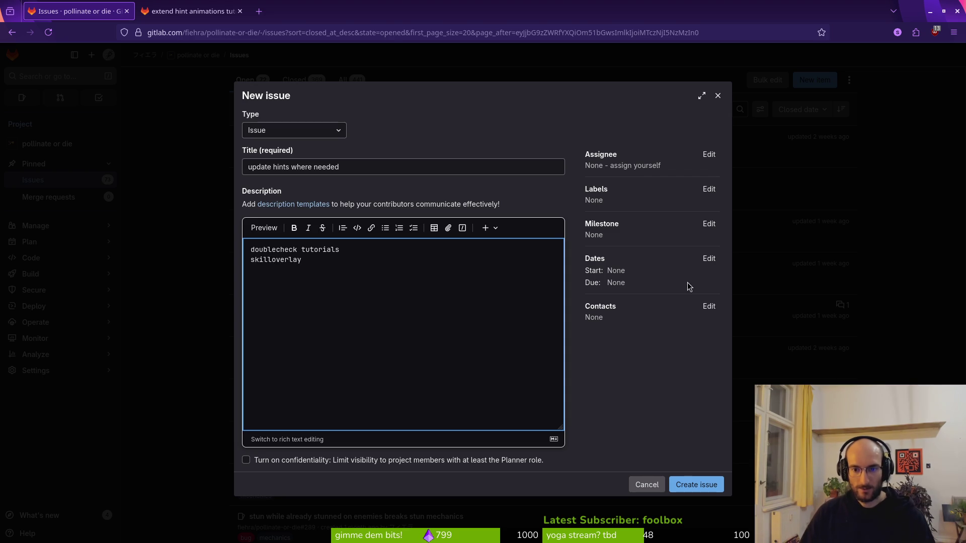
# - Label the issue assets and refactor, create it, and close the extra issue tab
pyautogui.click(709, 189)
pyautogui.click(637, 273)
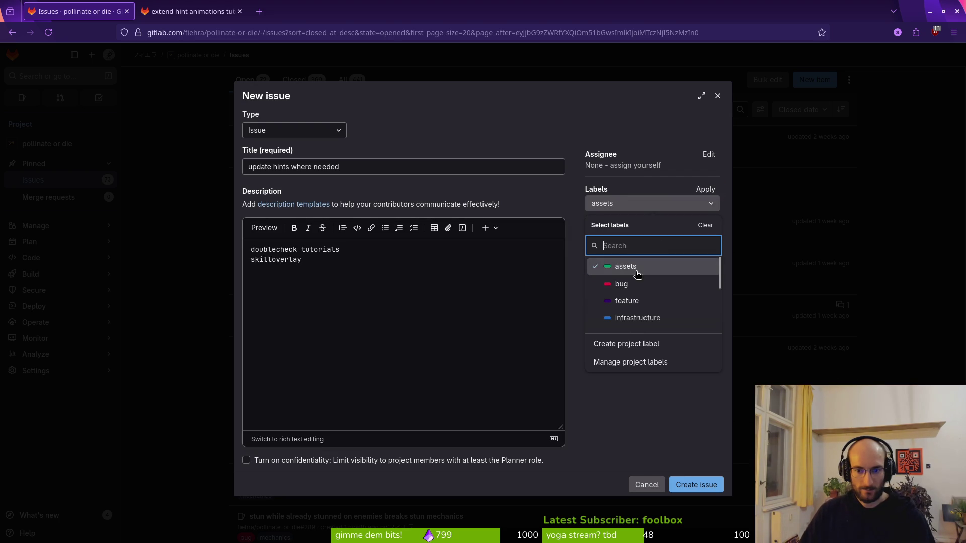
pyautogui.scroll(-2, 638, 273)
pyautogui.click(644, 303)
pyautogui.press('Escape')
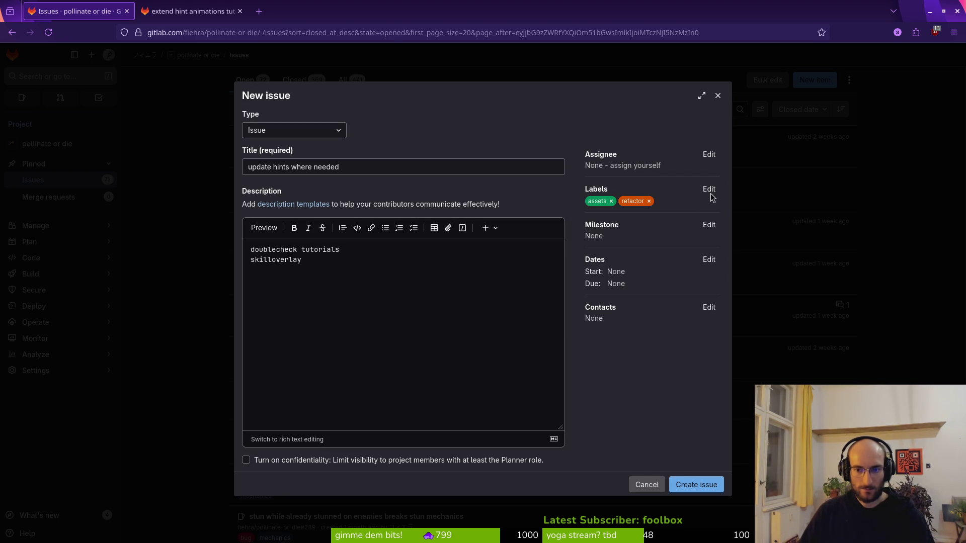
pyautogui.click(709, 189)
pyautogui.click(696, 484)
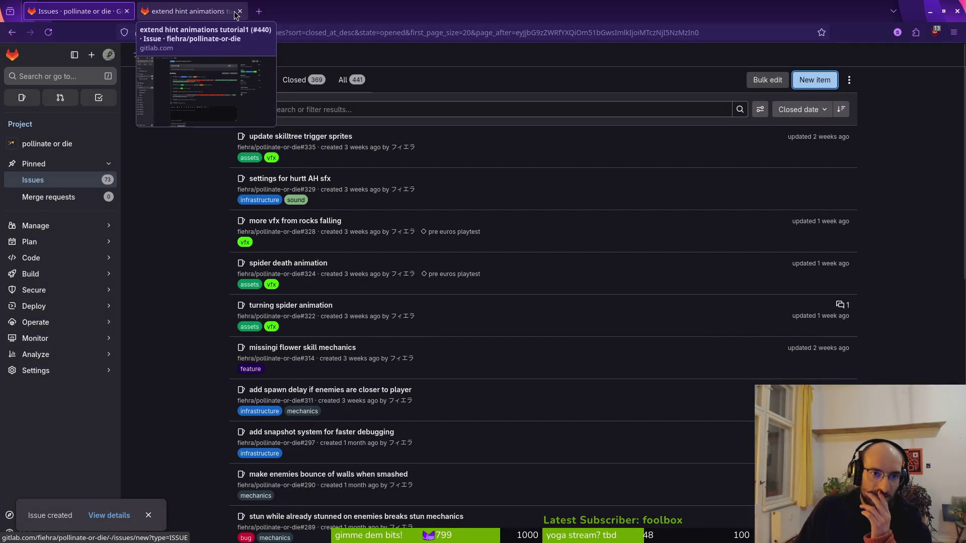
pyautogui.click(240, 11)
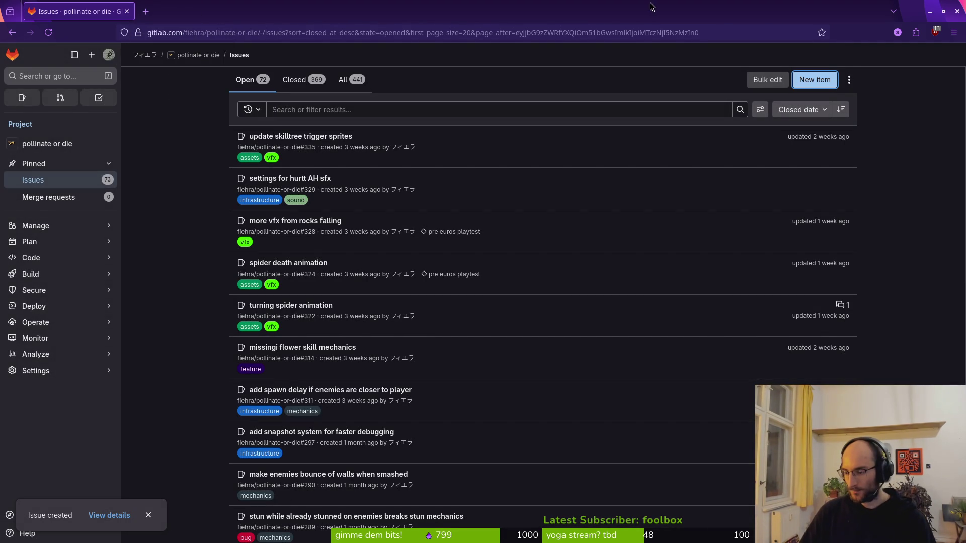
# - Reload the project's issues list and open the new issue #444
pyautogui.press('super')
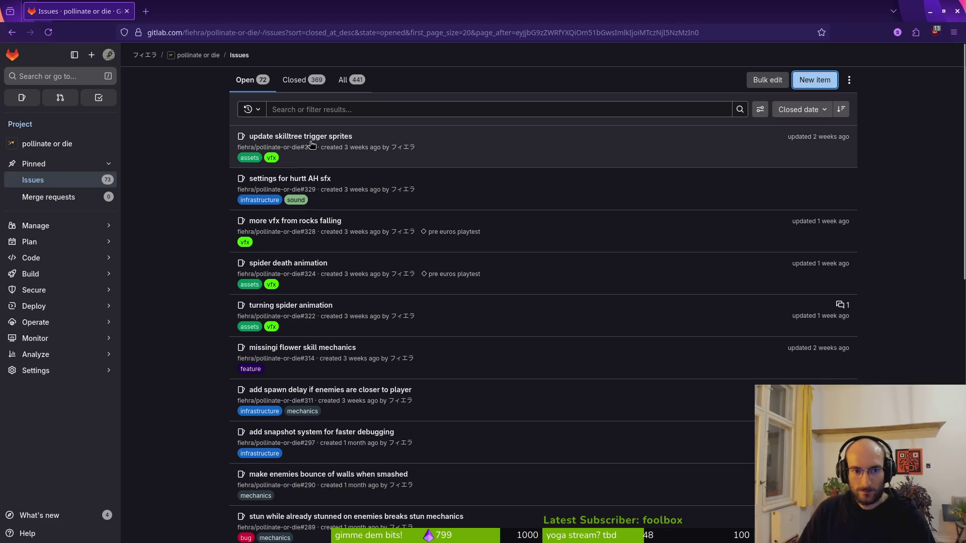
pyautogui.click(115, 170)
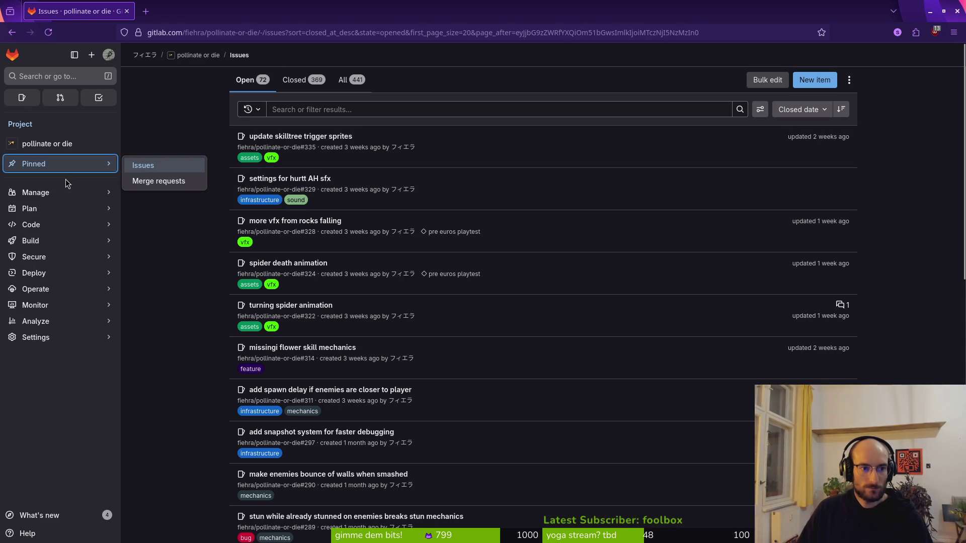
pyautogui.click(75, 164)
pyautogui.click(49, 186)
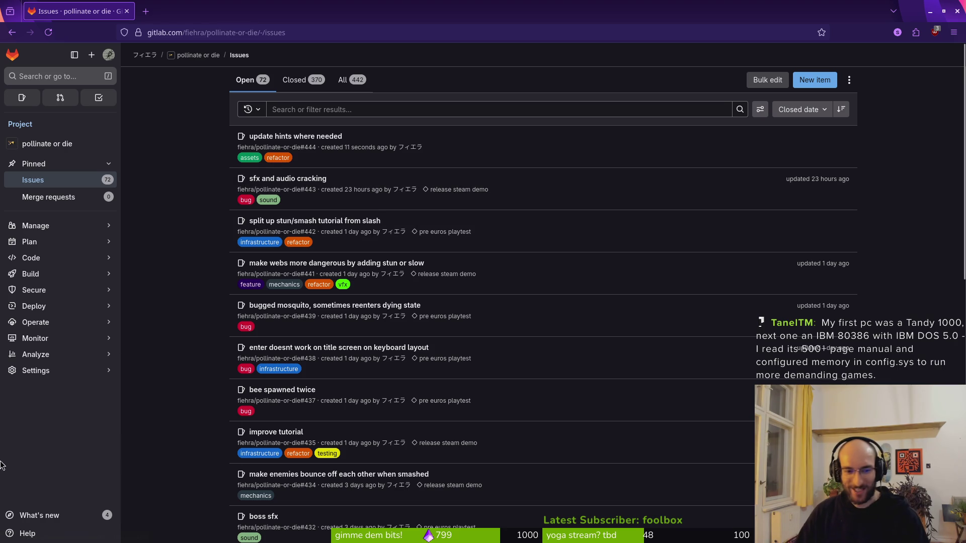
pyautogui.click(322, 136)
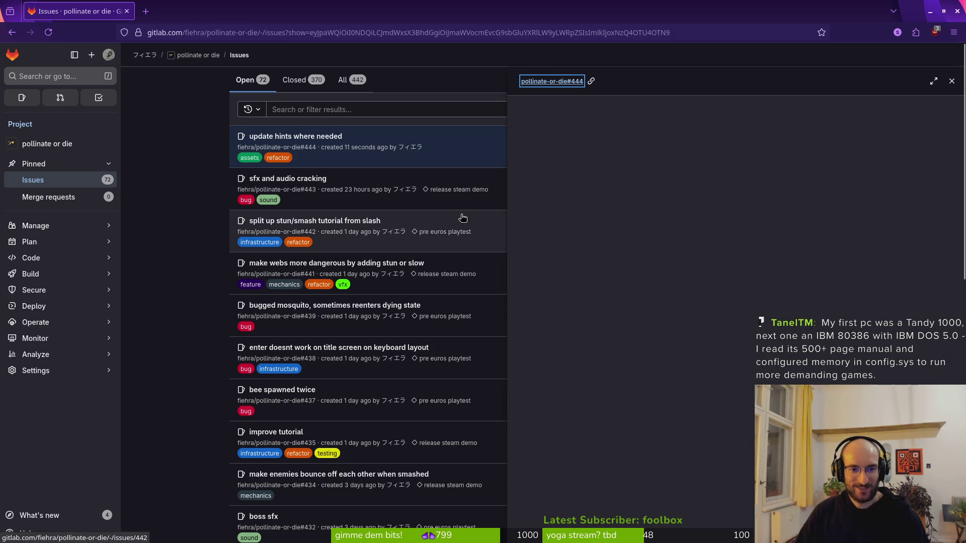
# - Assign issue #444 to the 'pre euros playtest' milestone and close its details
pyautogui.click(938, 217)
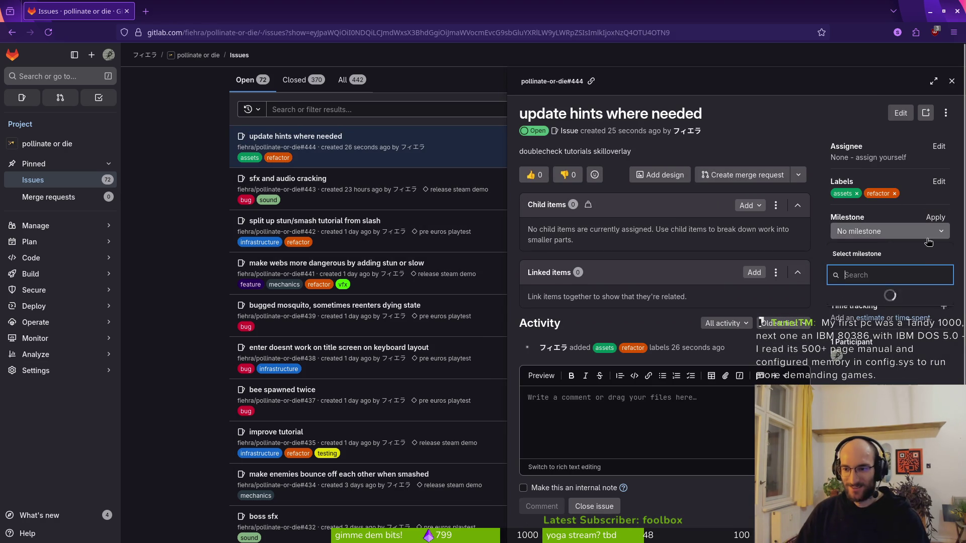
pyautogui.click(874, 296)
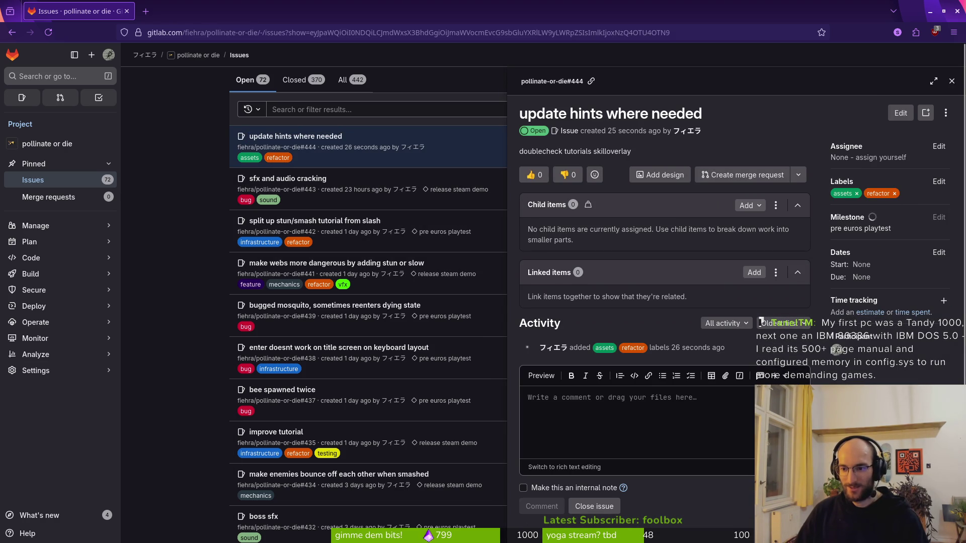
pyautogui.click(181, 209)
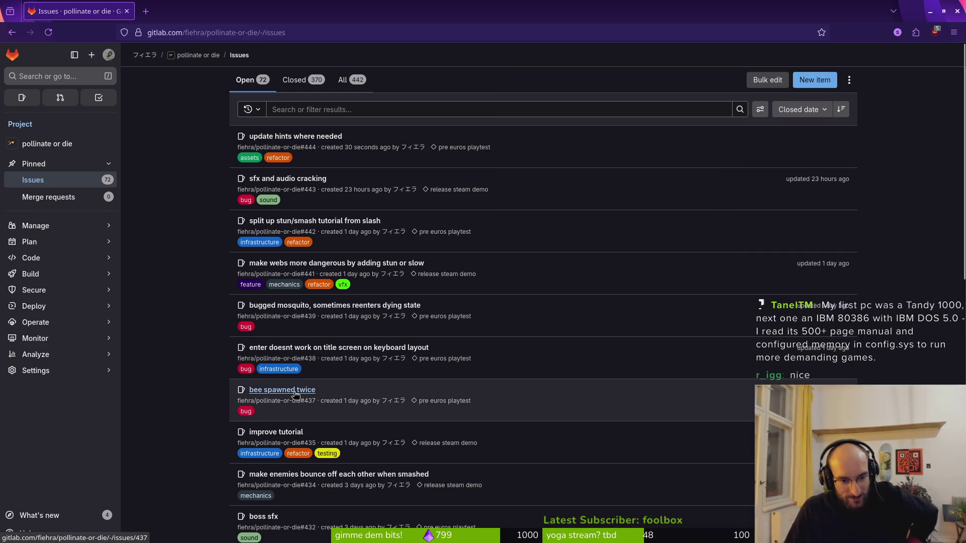
# - Draft issue 'dual music playing': combat music didn't fade out, maybe on exit
pyautogui.click(815, 79)
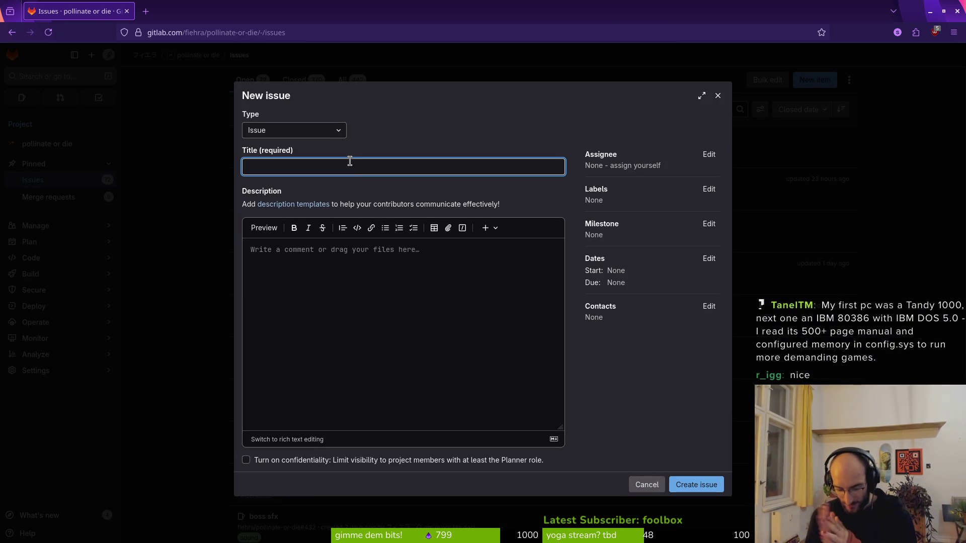
pyautogui.write('dual music playin')
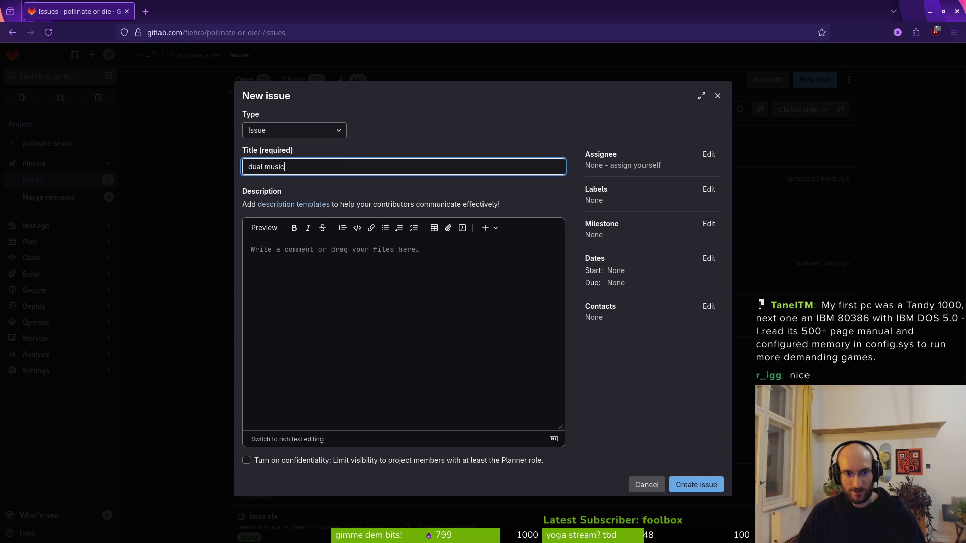
pyautogui.write('g')
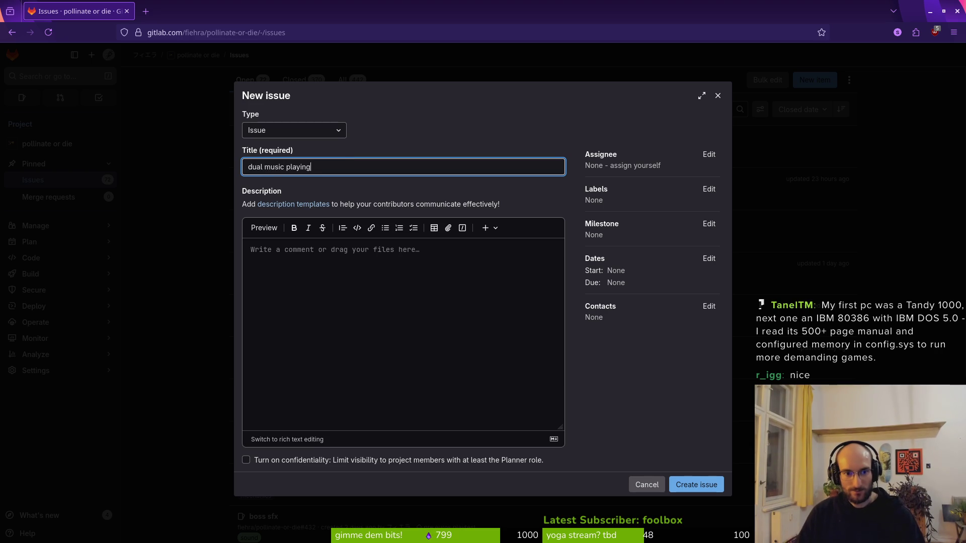
pyautogui.click(337, 282)
pyautogui.write('combat music ')
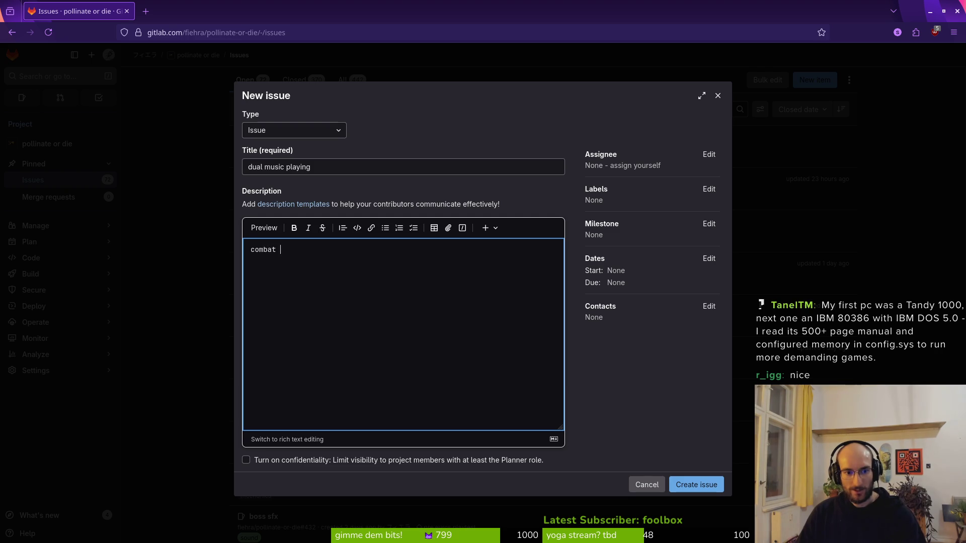
pyautogui.write('didn not fade out')
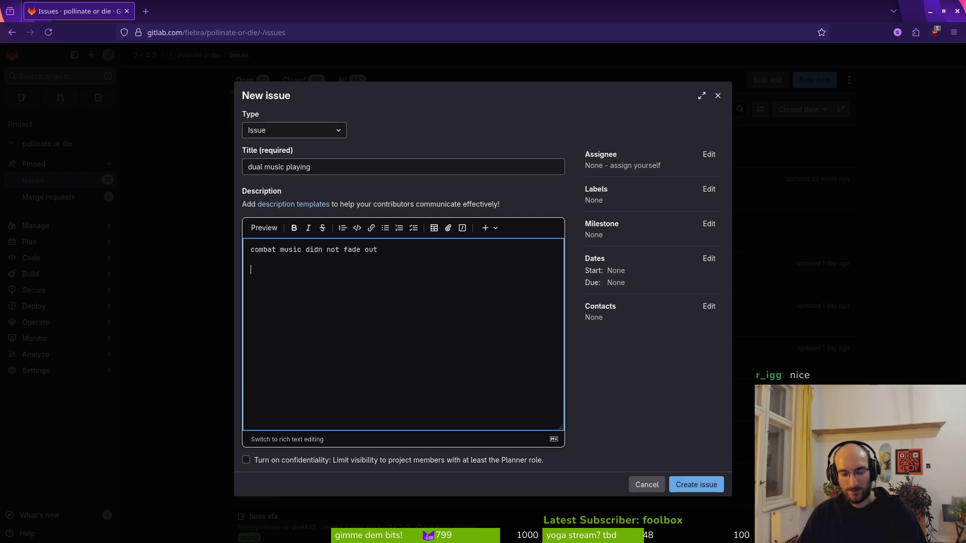
pyautogui.press('Return')
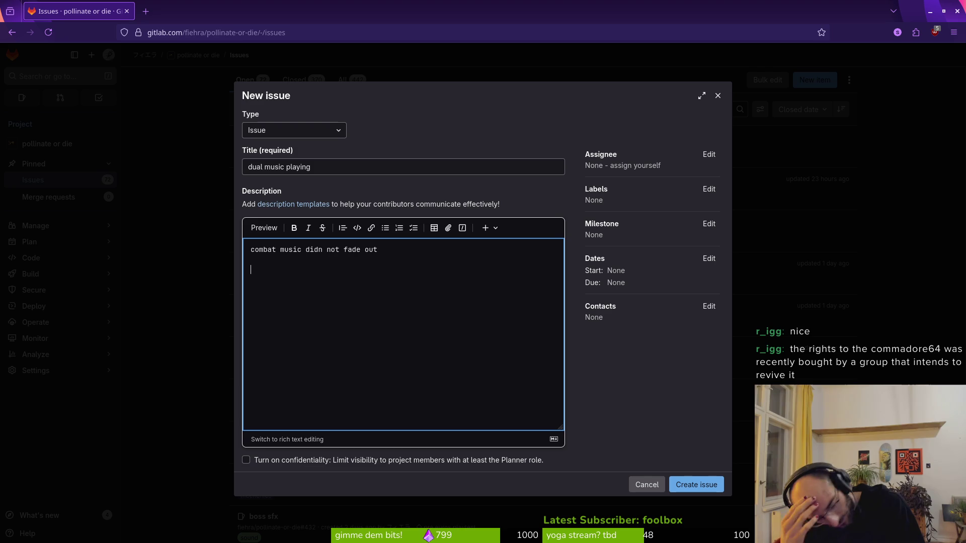
pyautogui.write('maybe on exit')
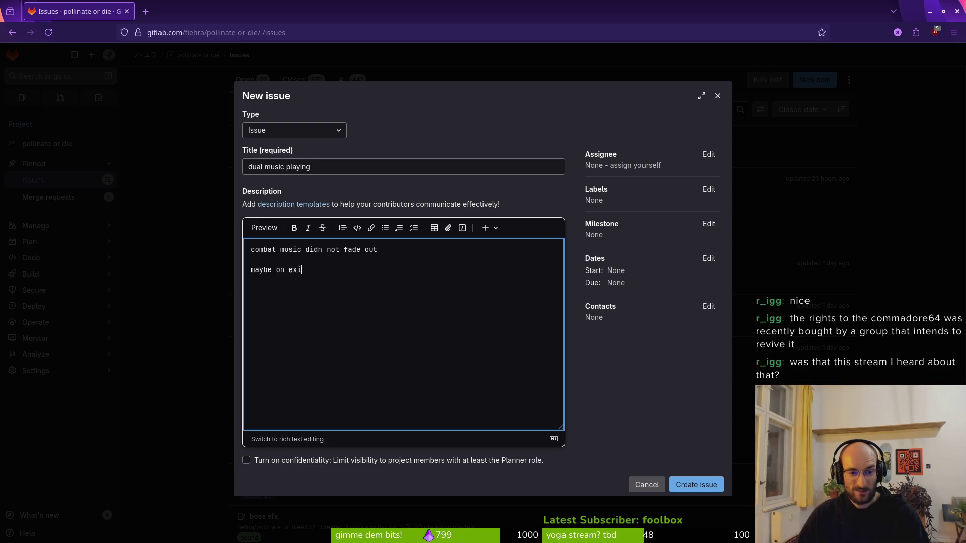